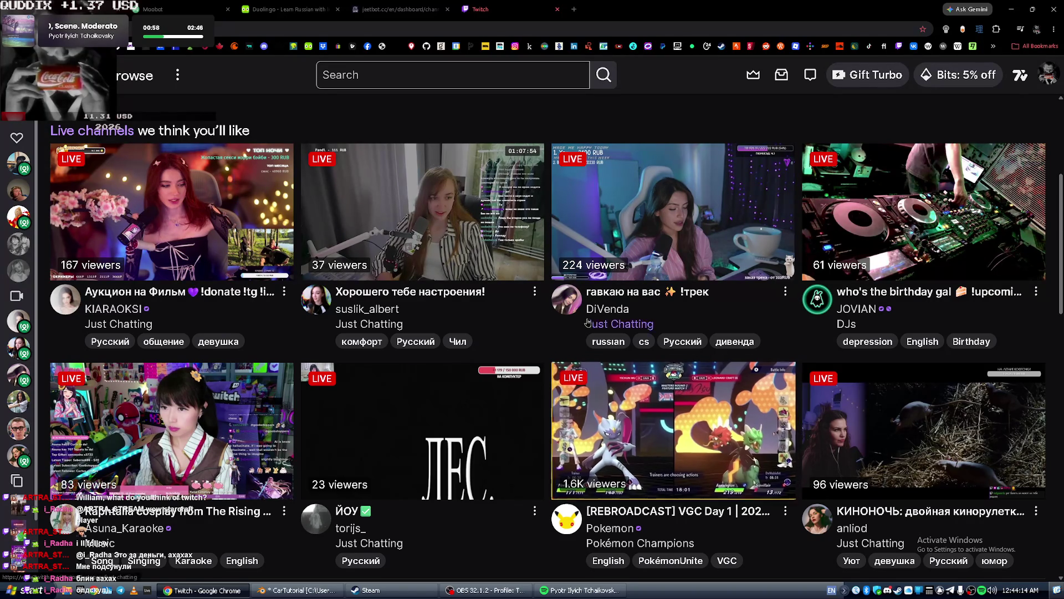
Go from Following to Browse and open the Just Chatting category.
scroll(306, 231, "up", 5)
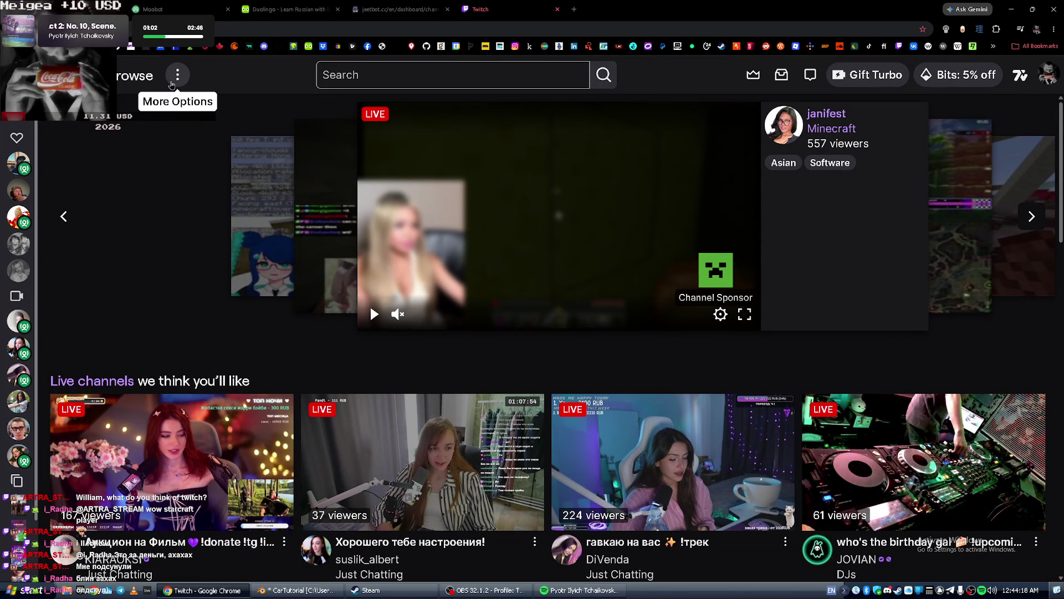
left_click(83, 75)
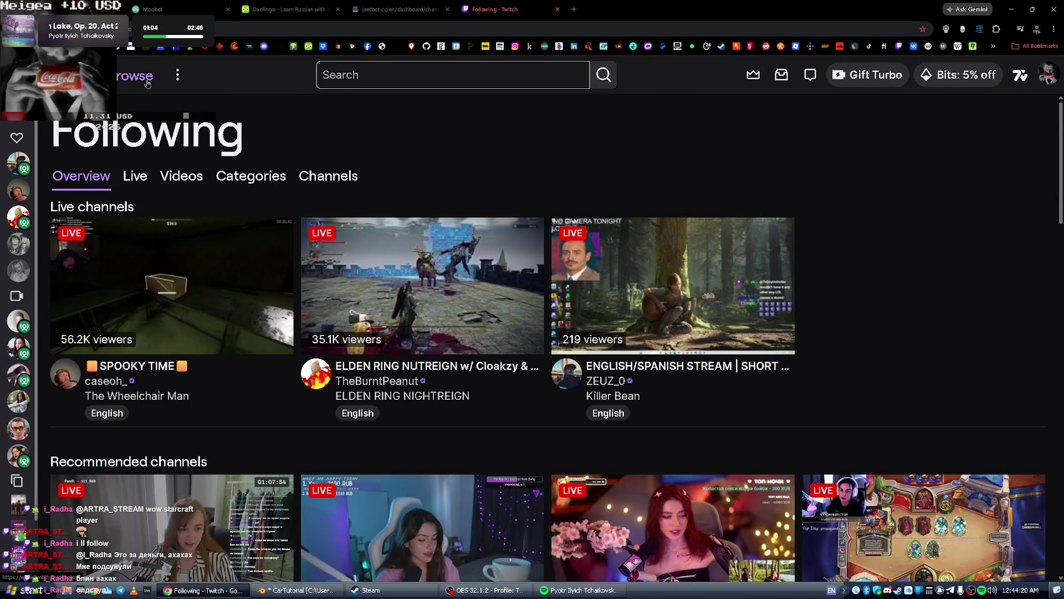
left_click(136, 76)
scroll(107, 330, "down", 1)
left_click(107, 330)
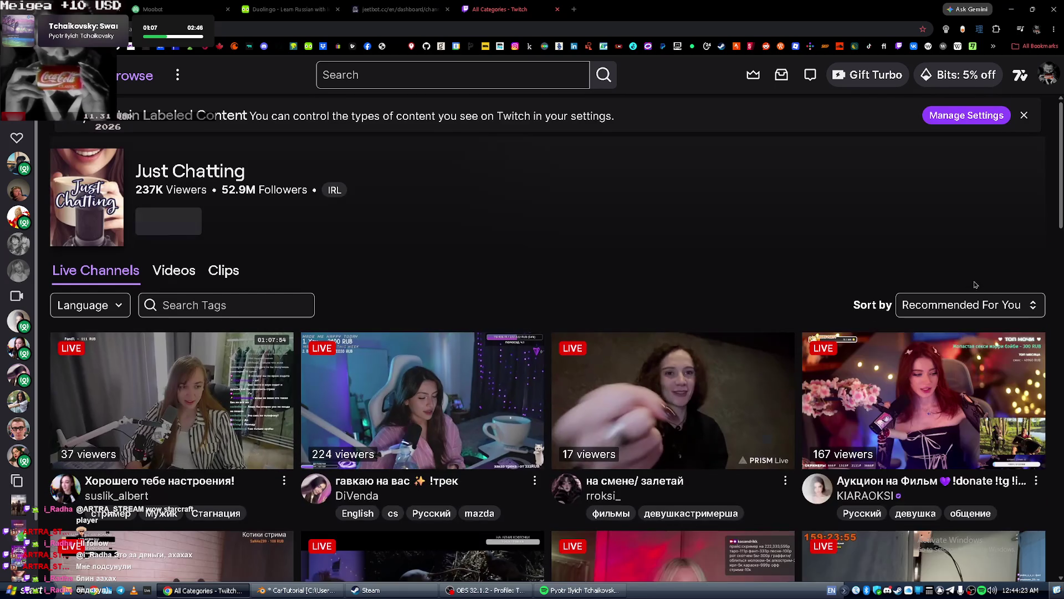
Filter the Just Chatting live channels to Deutsch (German) streams only.
left_click(971, 304)
left_click(971, 305)
left_click(89, 305)
scroll(114, 376, "down", 2)
scroll(113, 376, "down", 6)
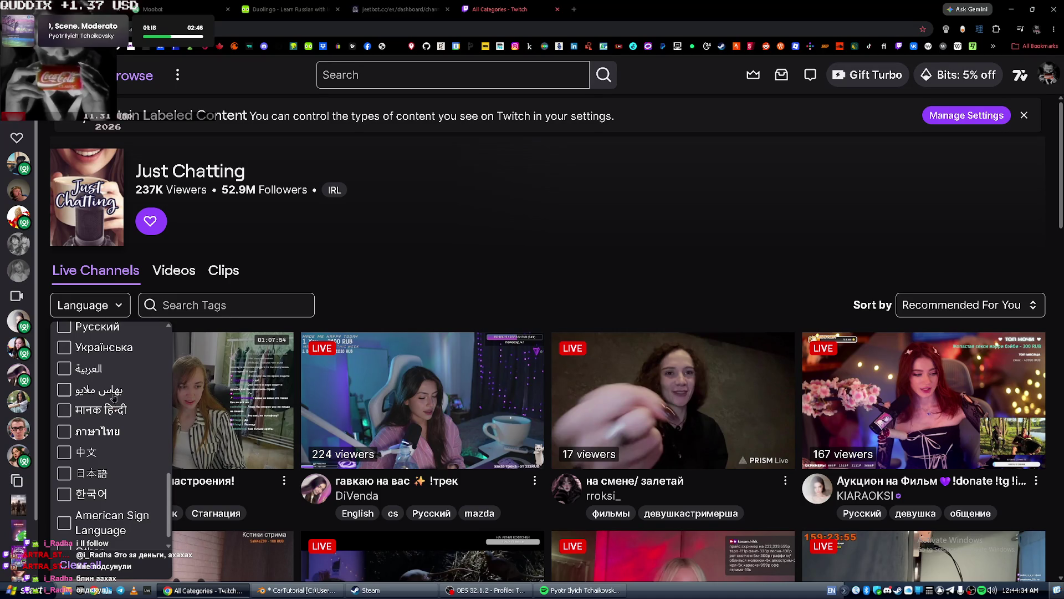
scroll(113, 408, "up", 8)
scroll(114, 419, "up", 2)
scroll(95, 420, "down", 3)
scroll(94, 418, "down", 4)
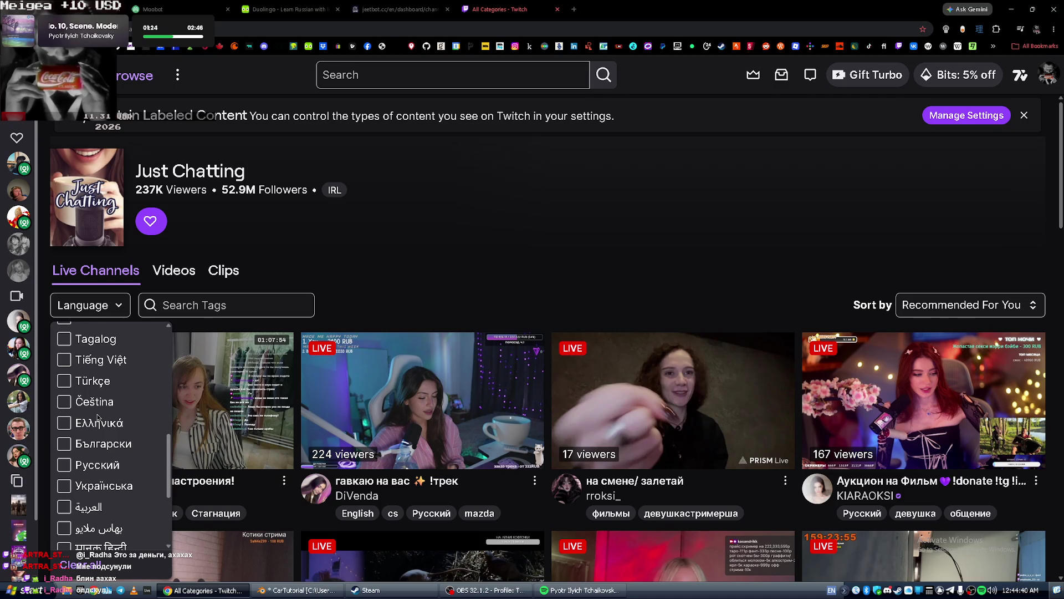
scroll(98, 417, "down", 3)
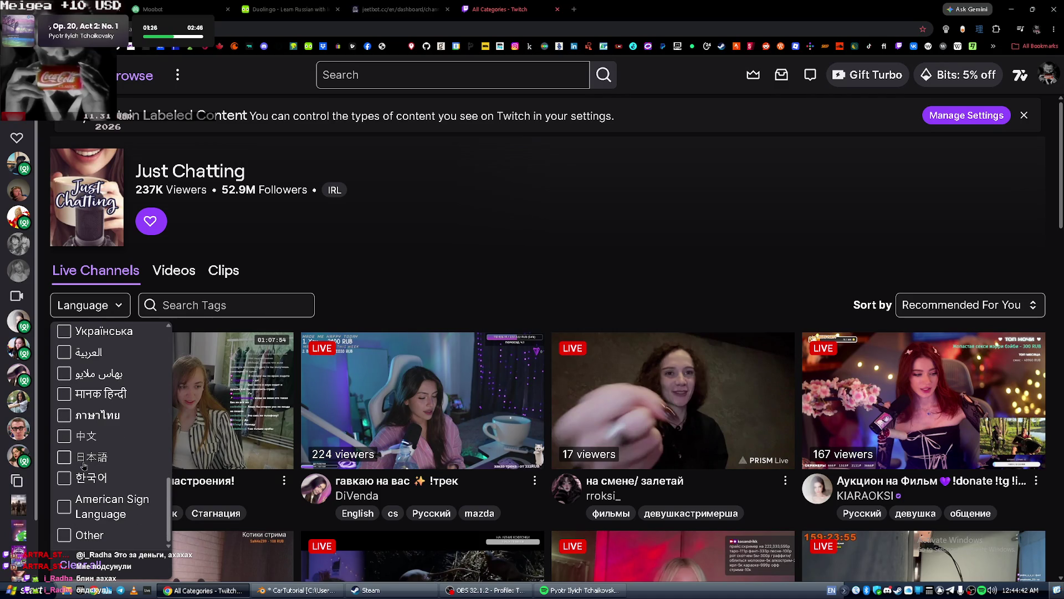
scroll(83, 464, "up", 3)
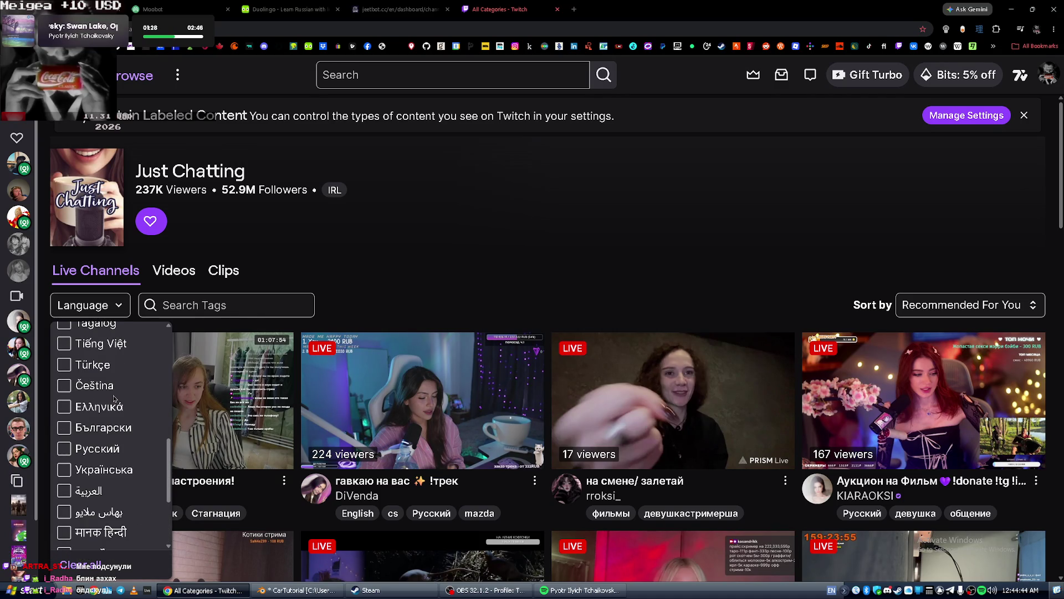
scroll(114, 400, "up", 3)
scroll(114, 384, "up", 3)
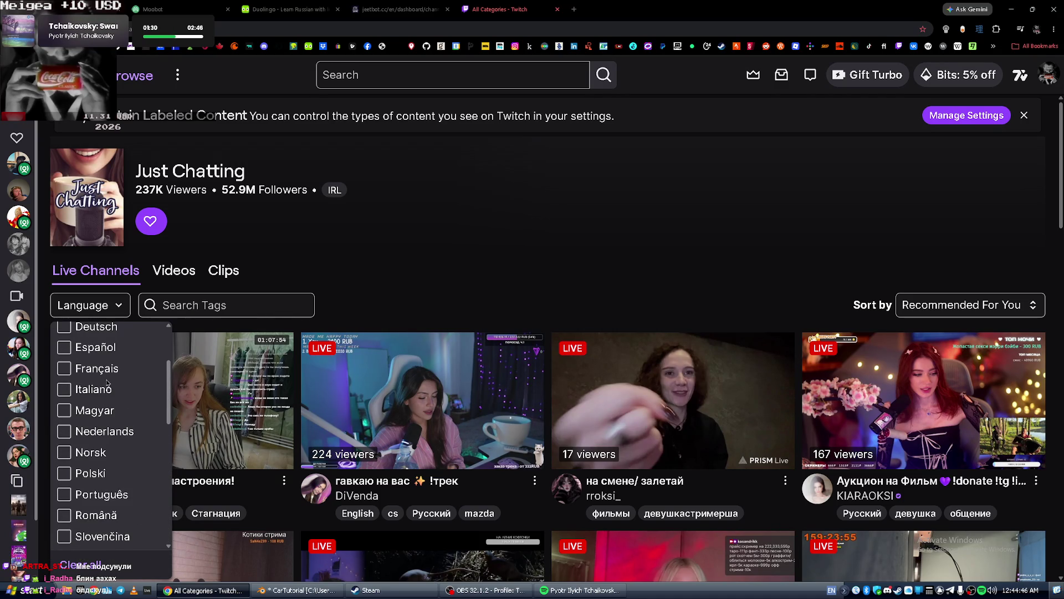
left_click(66, 379)
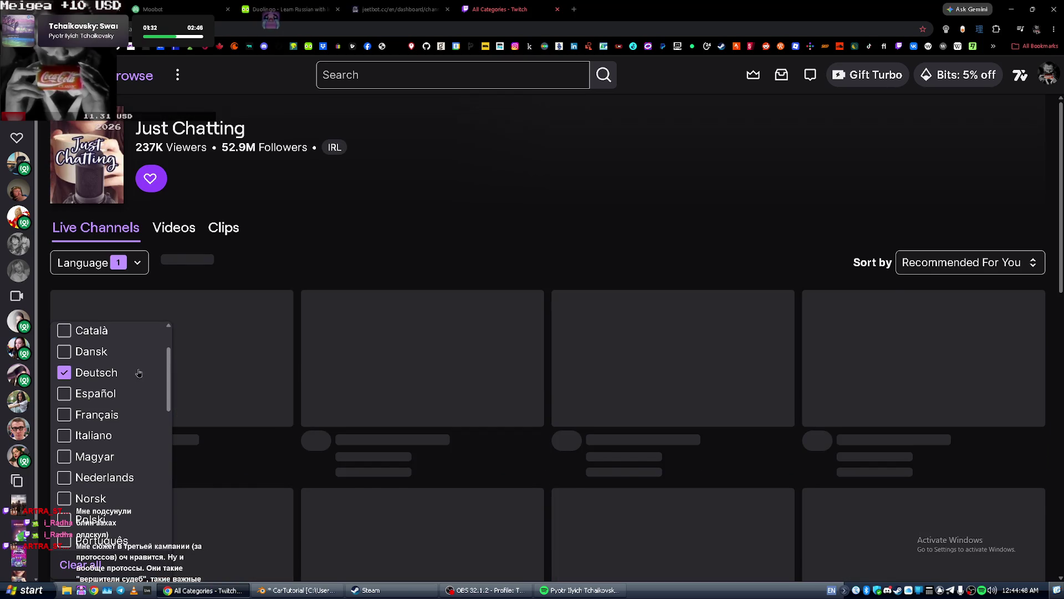
Scroll down through the German-language Just Chatting streams and back up.
left_click(547, 250)
scroll(525, 268, "down", 3)
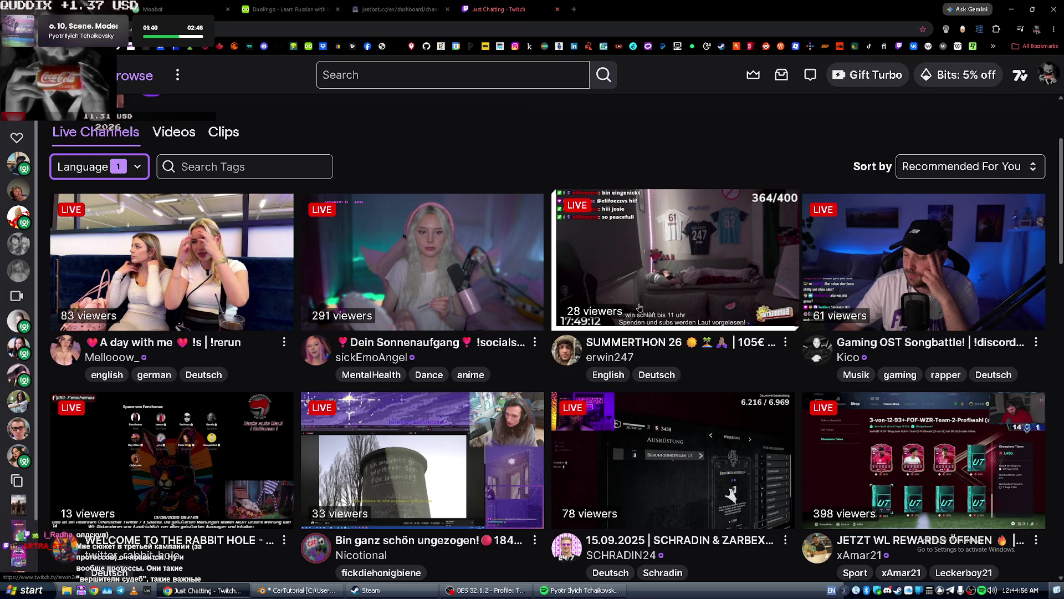
scroll(639, 307, "down", 9)
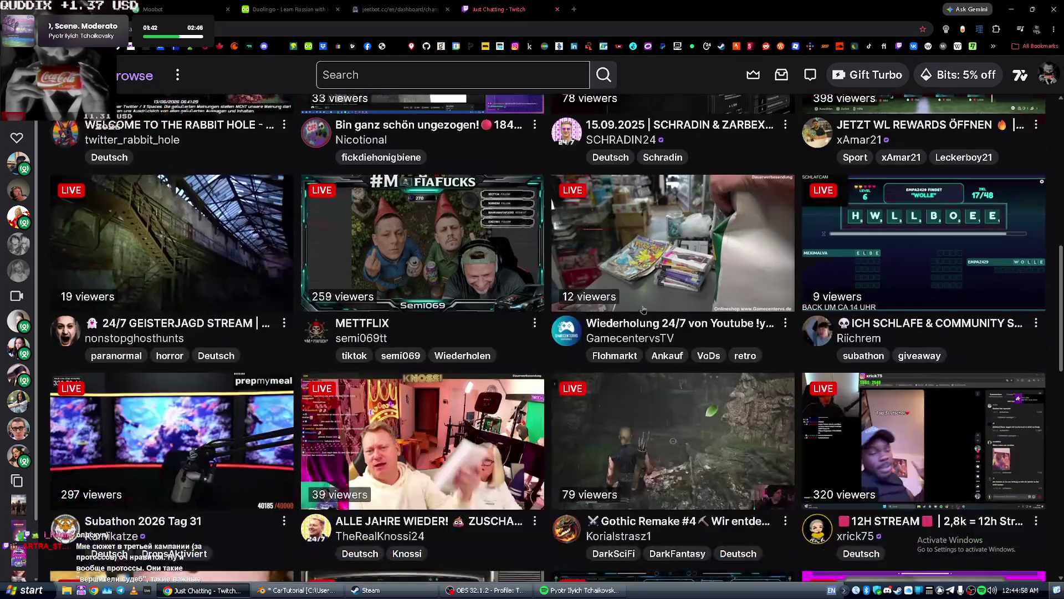
scroll(659, 320, "down", 8)
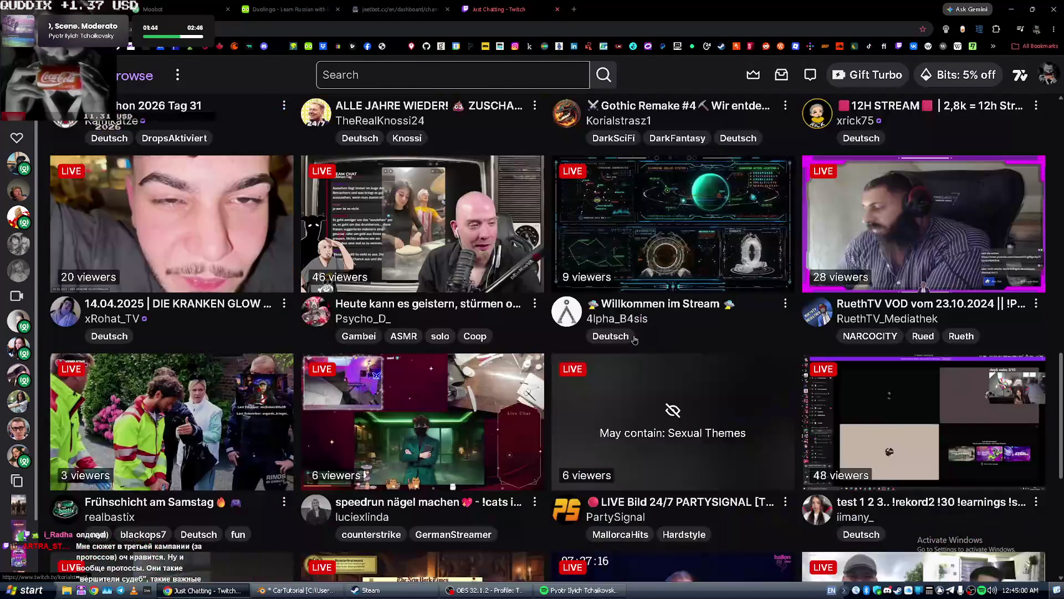
scroll(635, 340, "down", 8)
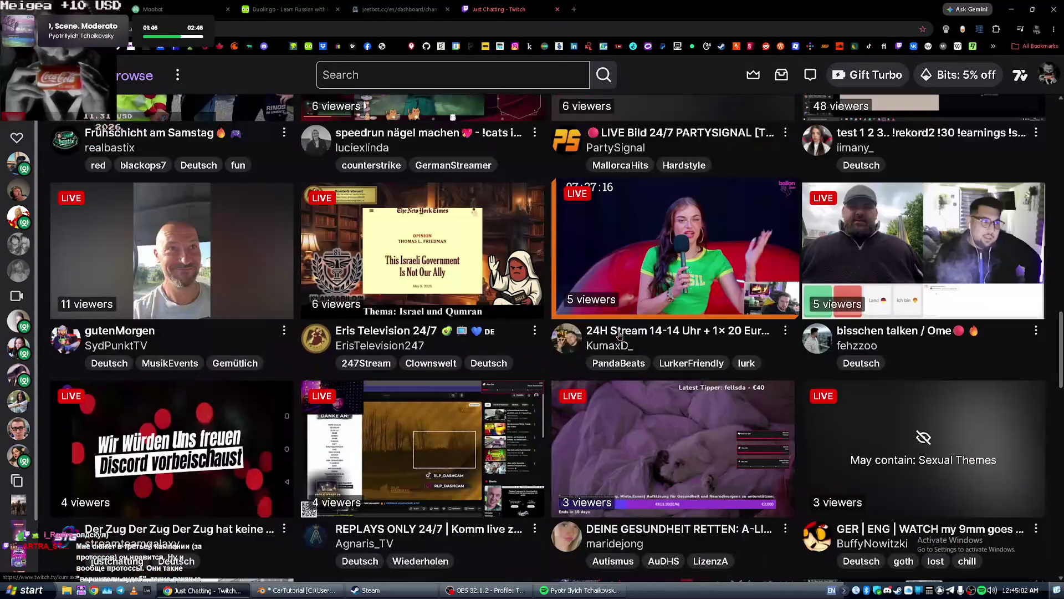
scroll(604, 355, "down", 8)
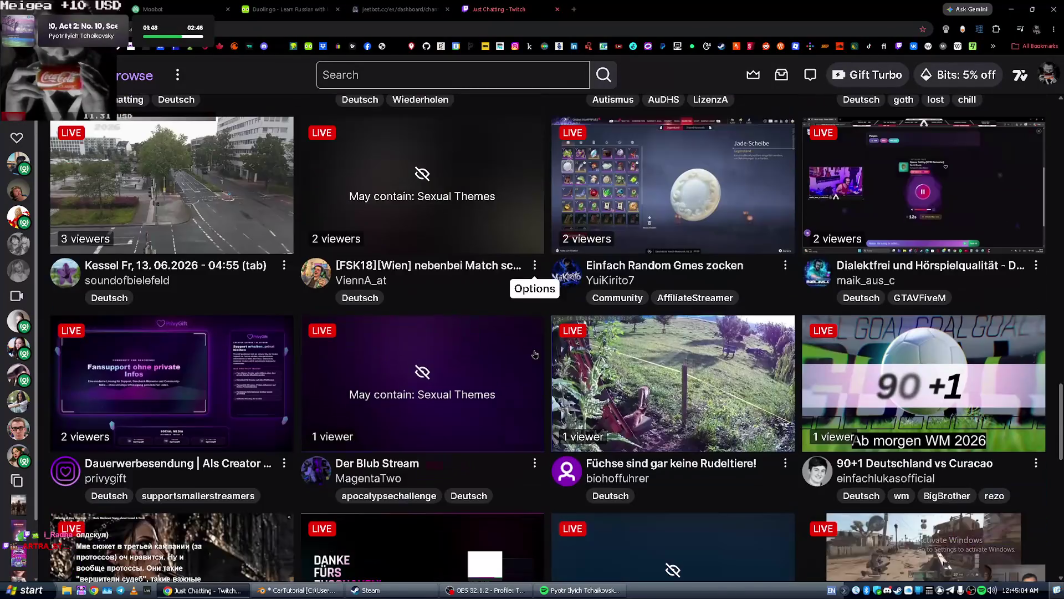
scroll(536, 354, "down", 10)
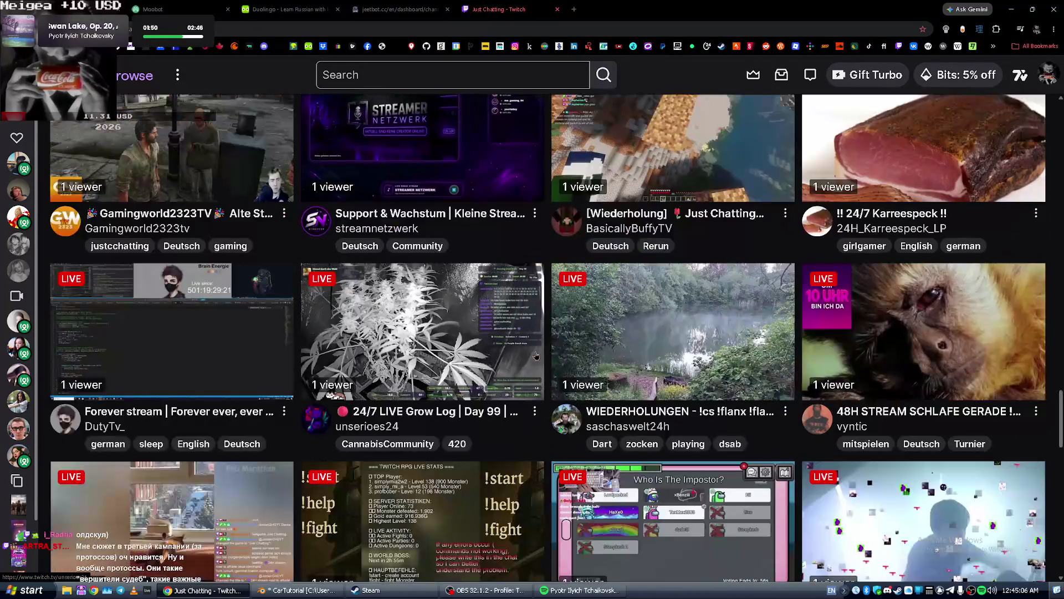
scroll(537, 355, "down", 5)
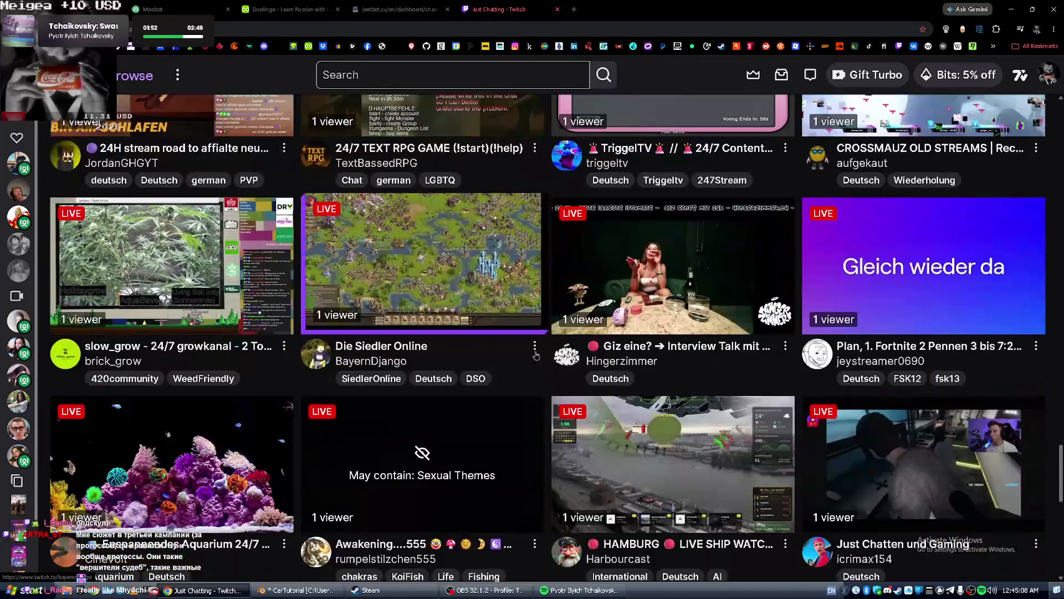
scroll(535, 355, "down", 5)
scroll(535, 352, "up", 12)
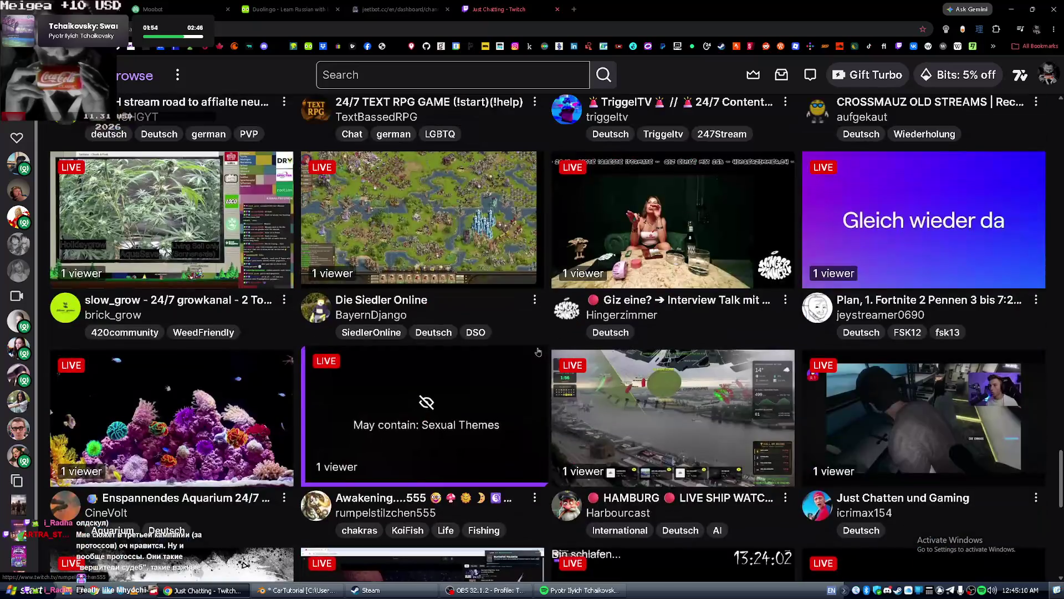
scroll(533, 350, "up", 20)
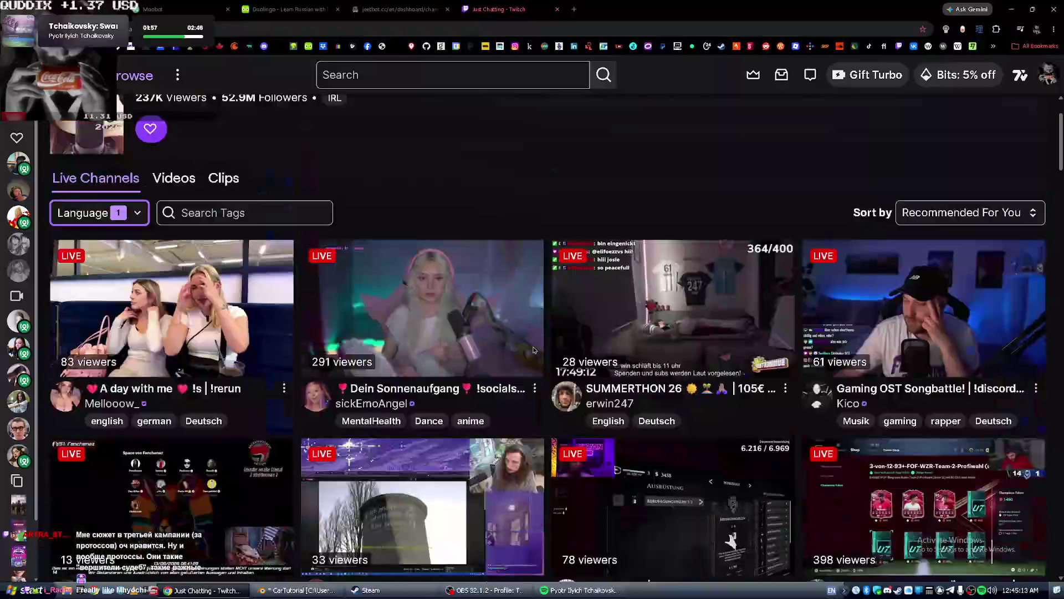
scroll(534, 351, "up", 2)
Add Japanese (日本語) to the language filter alongside Deutsch.
left_click(971, 305)
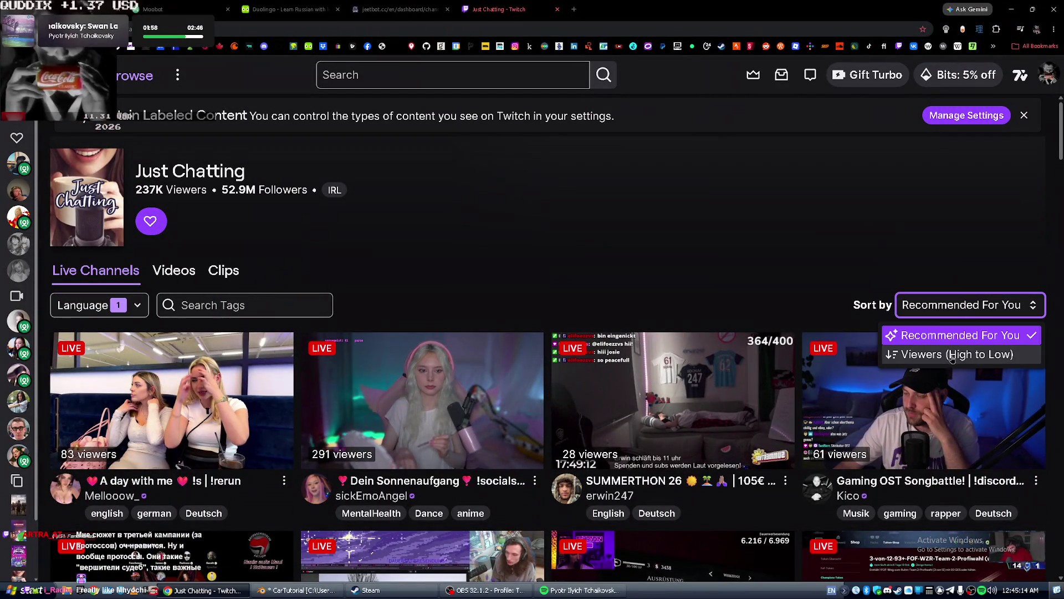
left_click(92, 305)
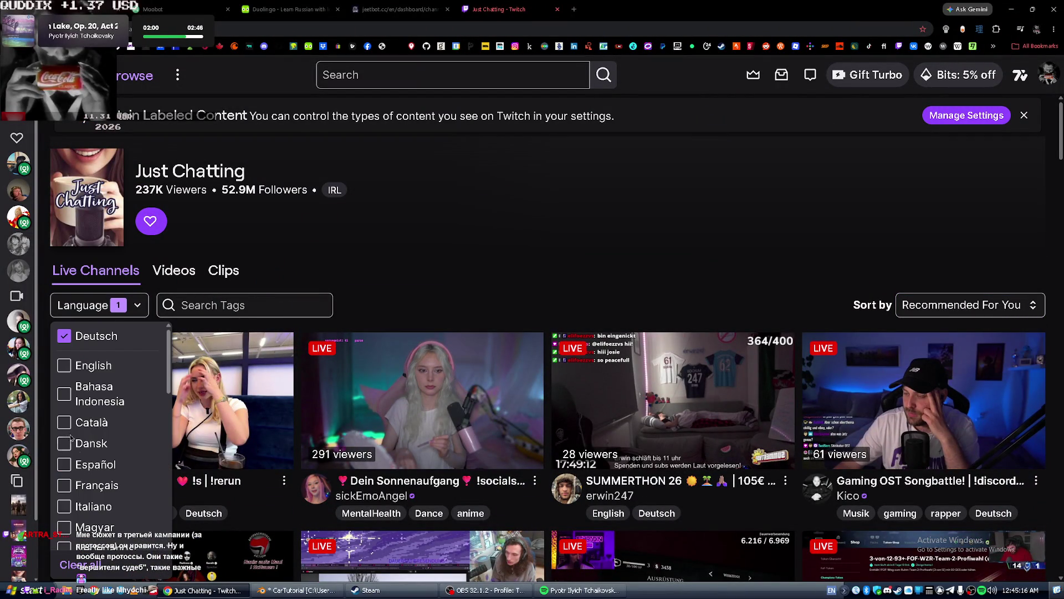
scroll(83, 482, "down", 2)
scroll(84, 482, "down", 6)
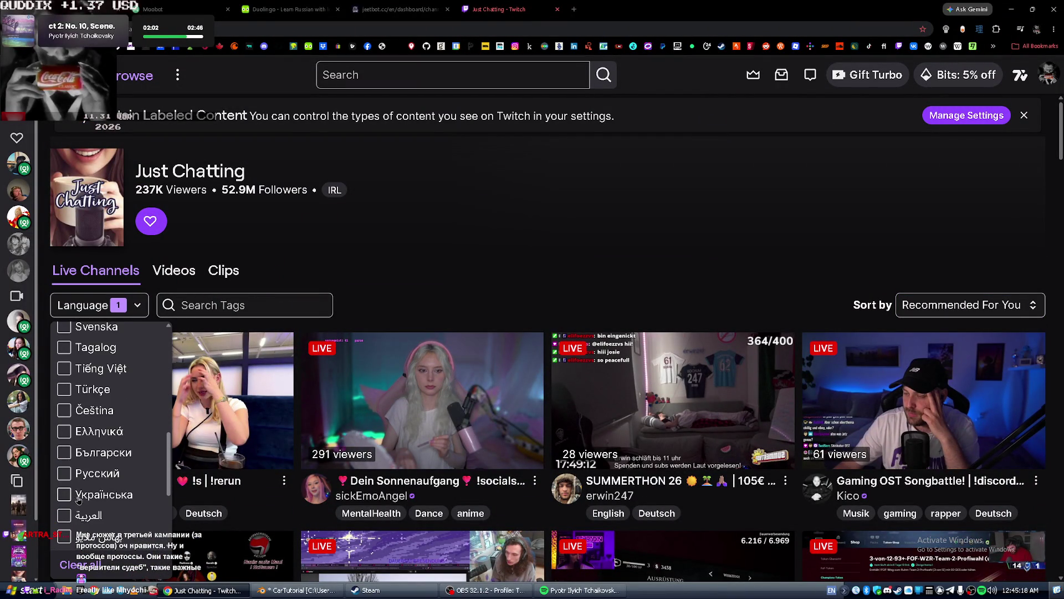
scroll(75, 501, "down", 1)
left_click(64, 457)
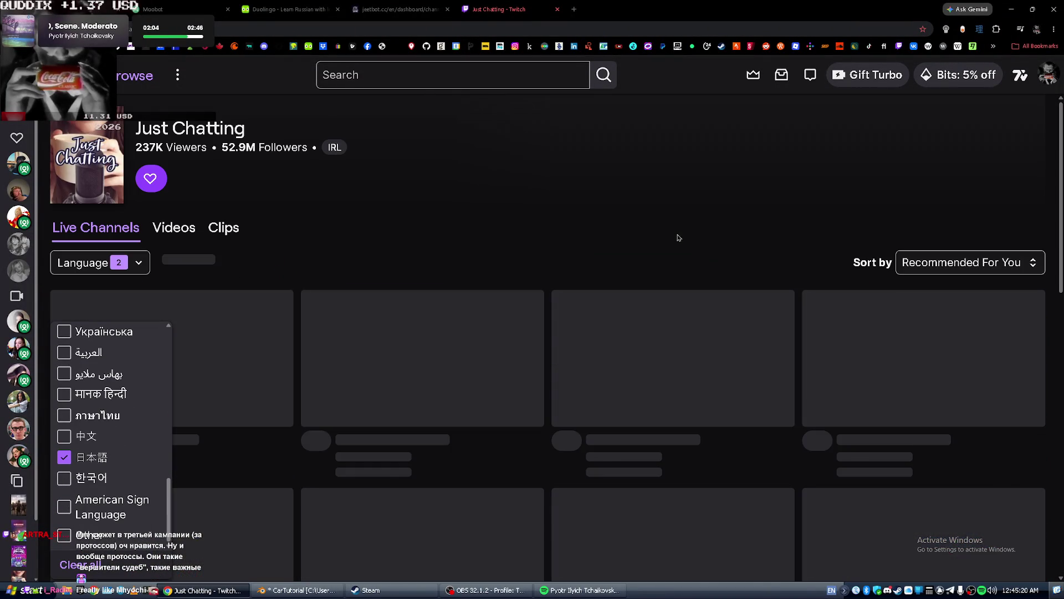
key("alt+Tab")
key("alt+Tab")
key("alt+Tab")
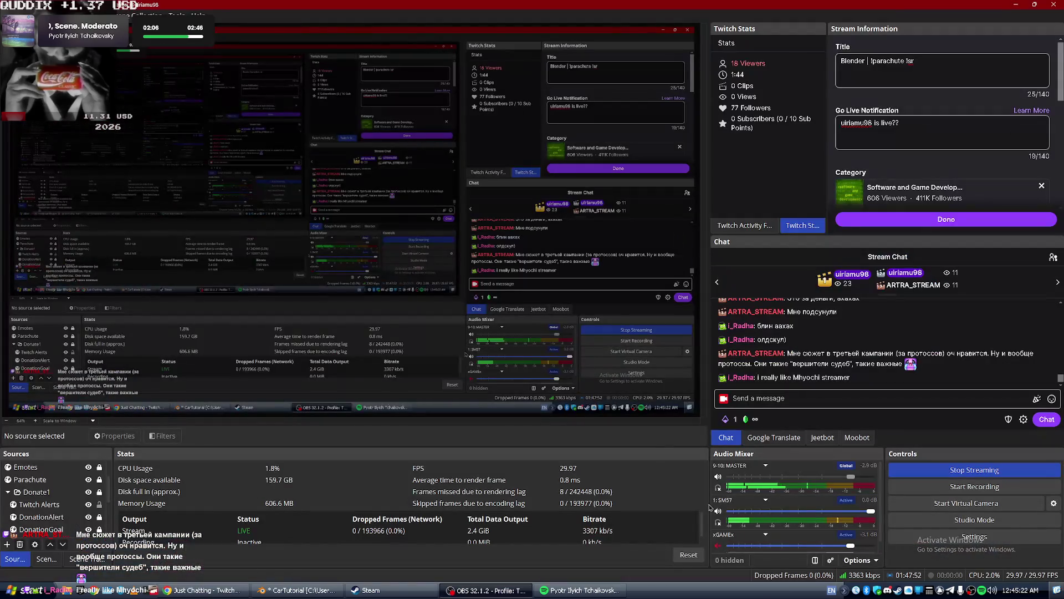
key("alt+Tab")
key("alt+Tab")
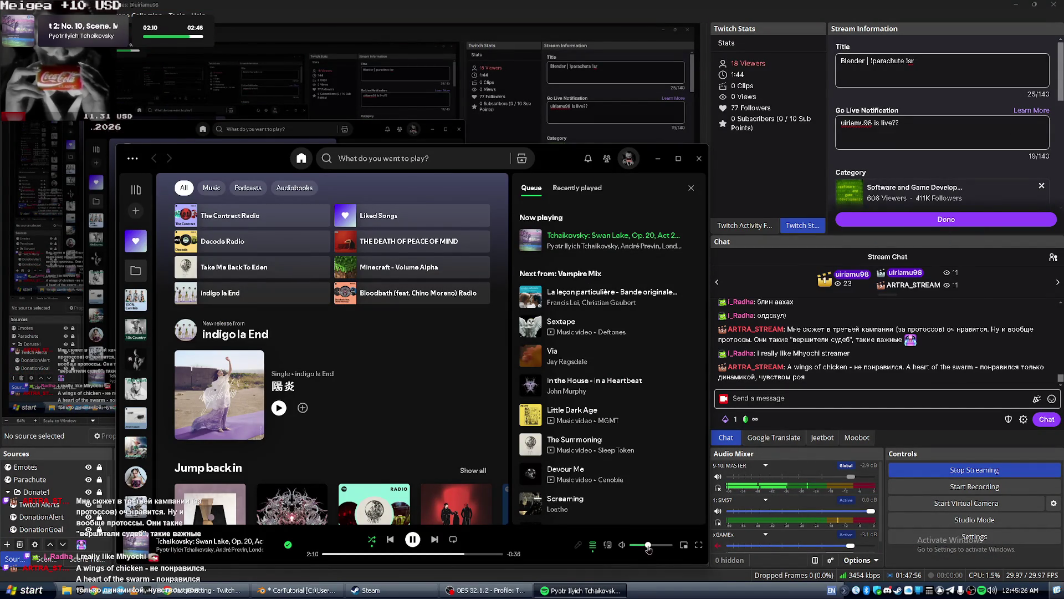
key("alt+Tab")
key("alt+Tab")
key("alt+Tab")
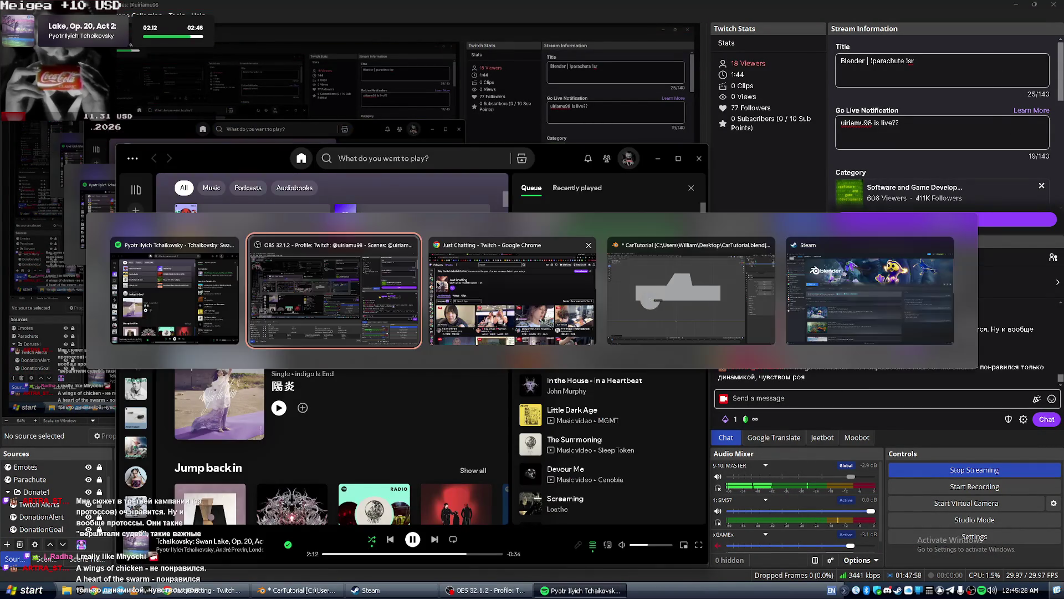
left_click(430, 220)
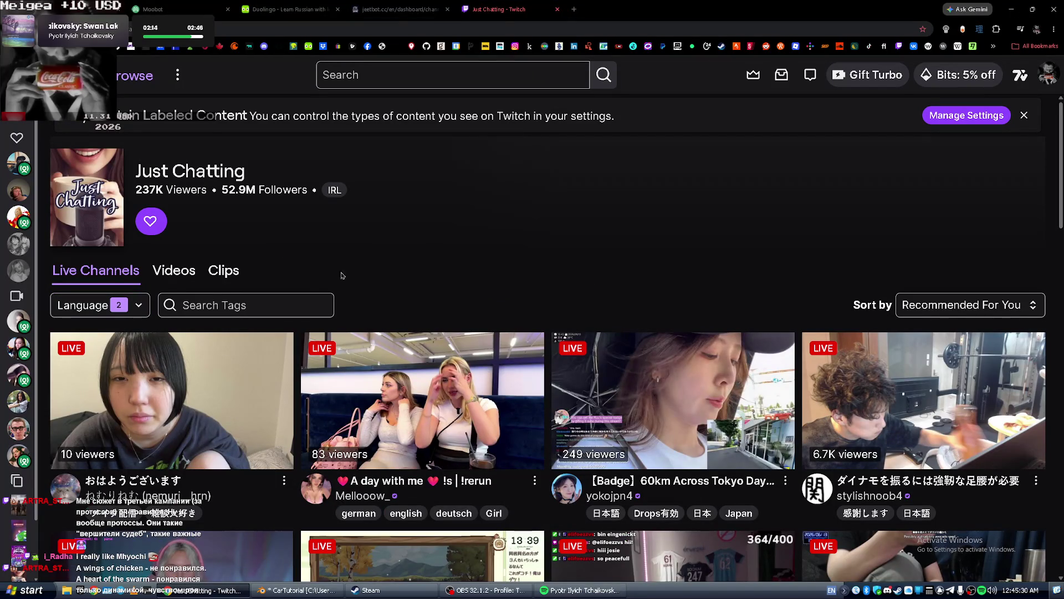
Remove Deutsch from the language filter, leaving only Japanese.
left_click(119, 309)
left_click(65, 335)
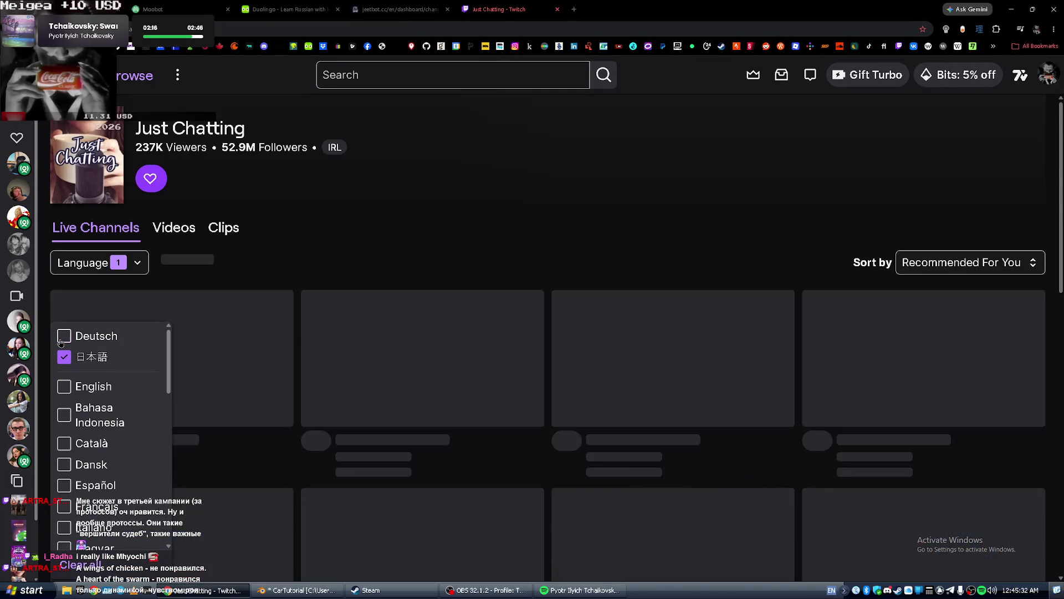
left_click(530, 192)
Browse further down the live channels, then close Twitch and return to the Blender tutorial.
scroll(628, 382, "down", 5)
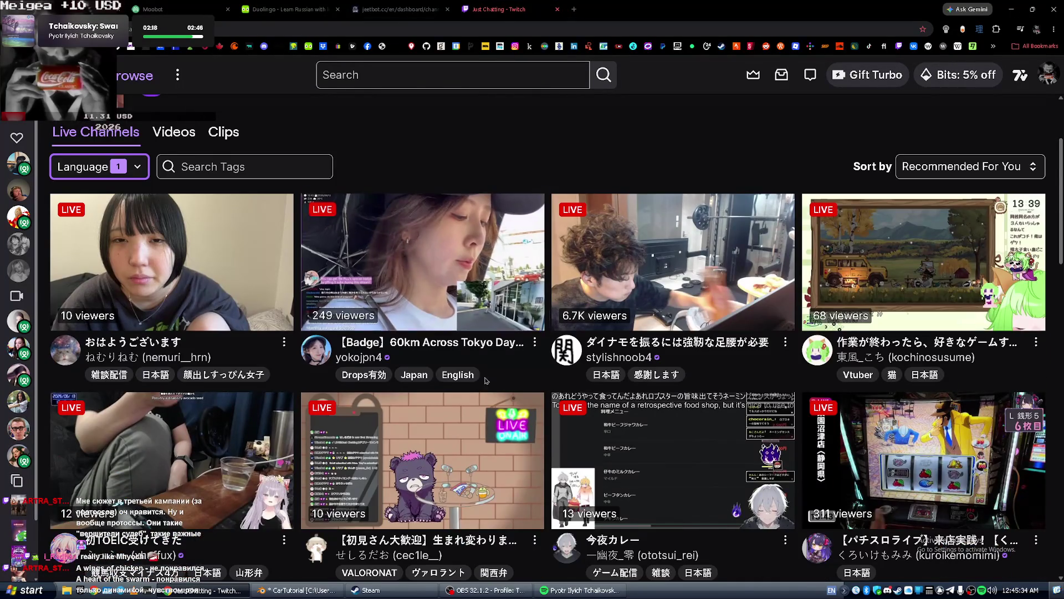
scroll(629, 382, "down", 7)
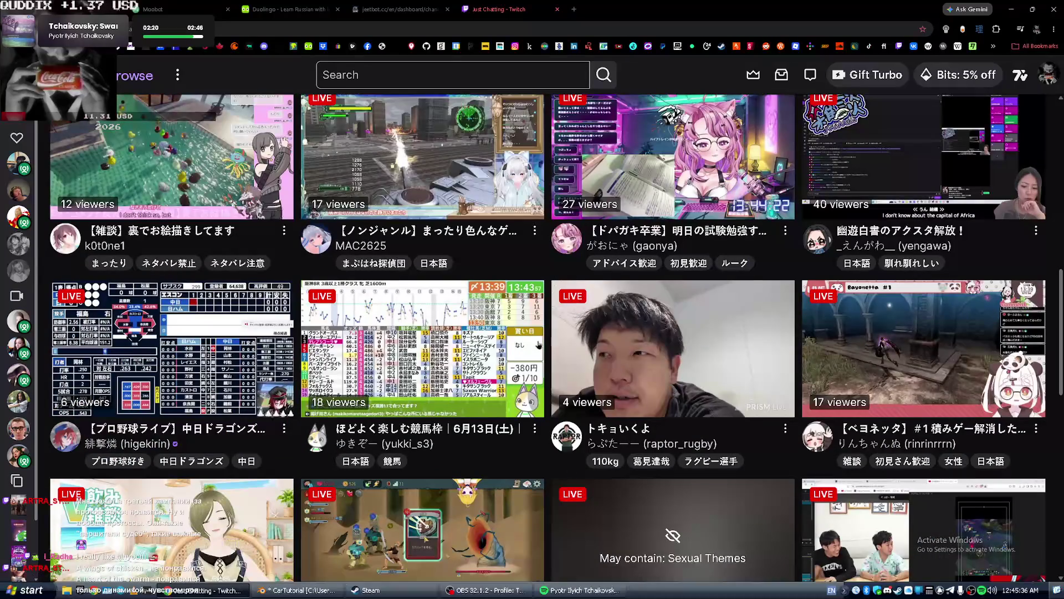
scroll(539, 345, "down", 5)
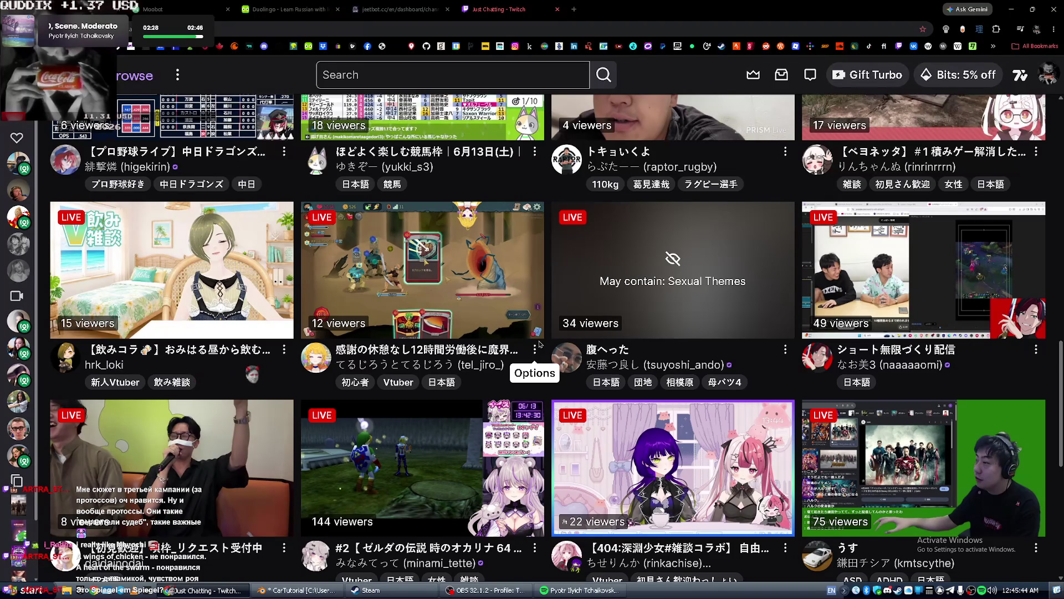
scroll(471, 408, "down", 7)
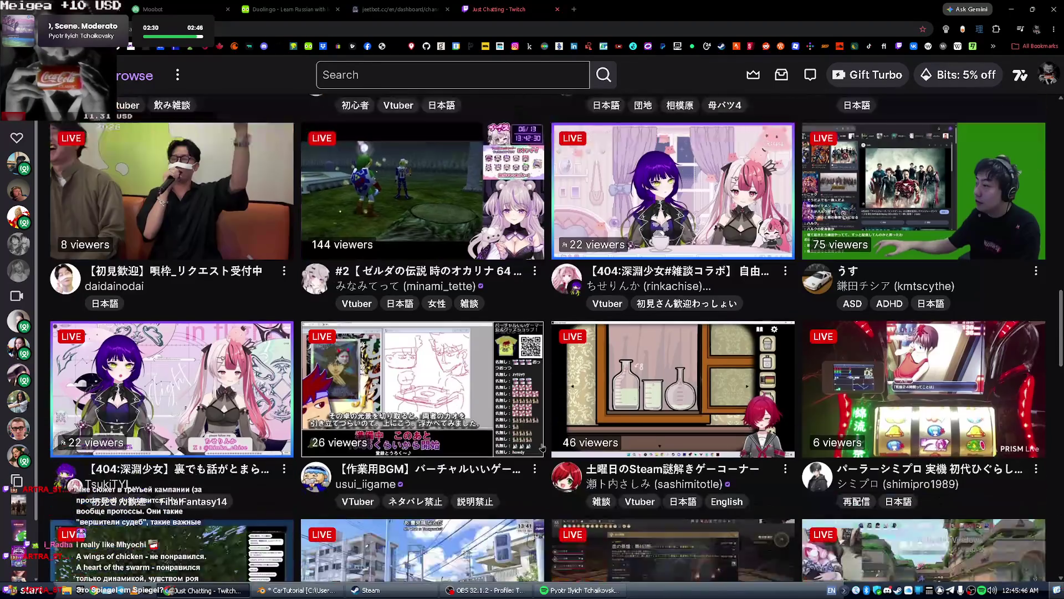
scroll(470, 409, "down", 10)
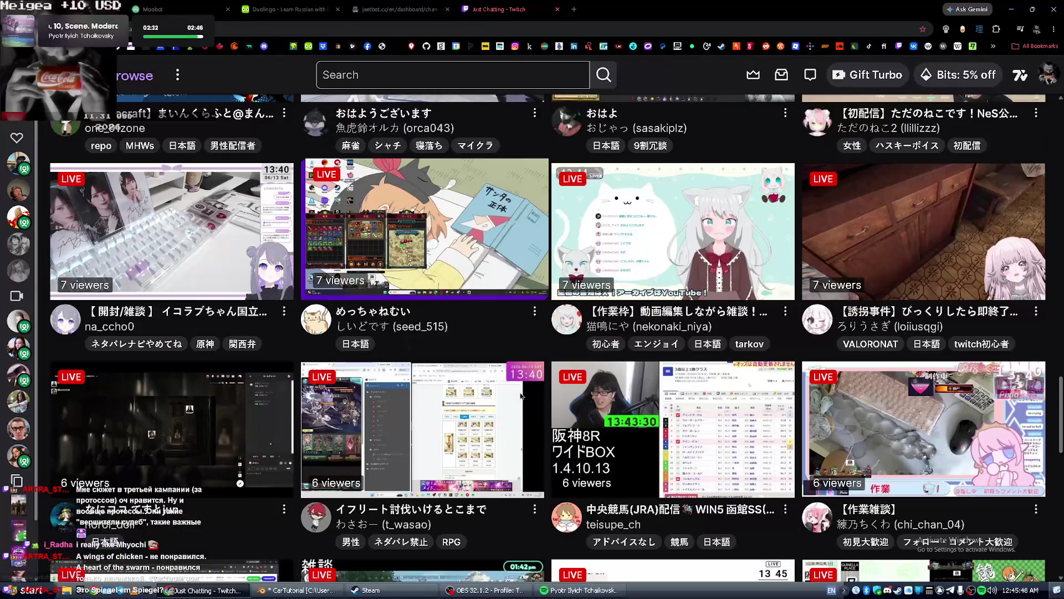
scroll(510, 395, "down", 11)
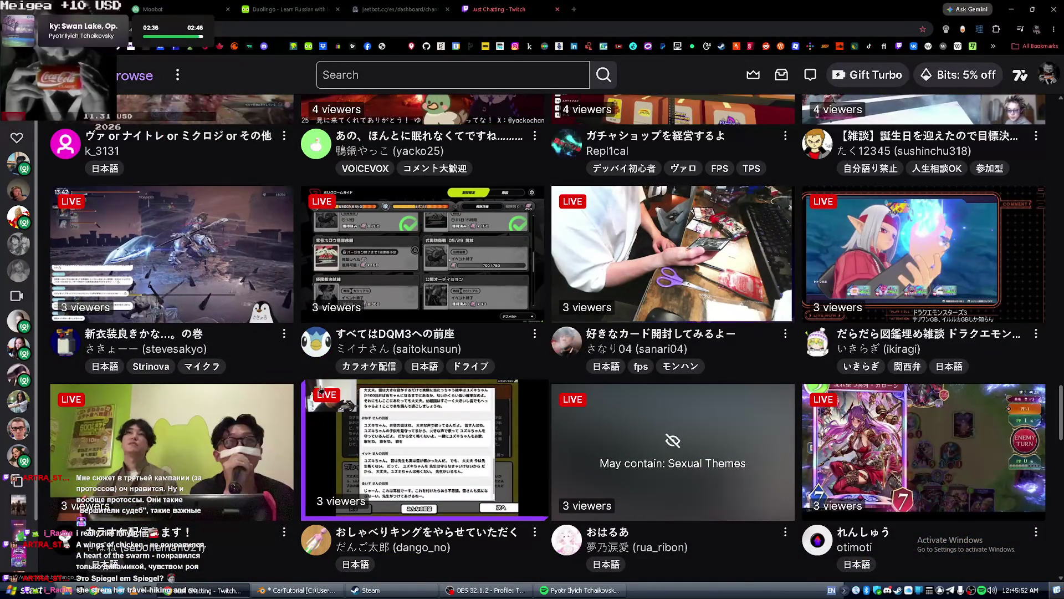
key("ctrl+w")
key("alt+Tab")
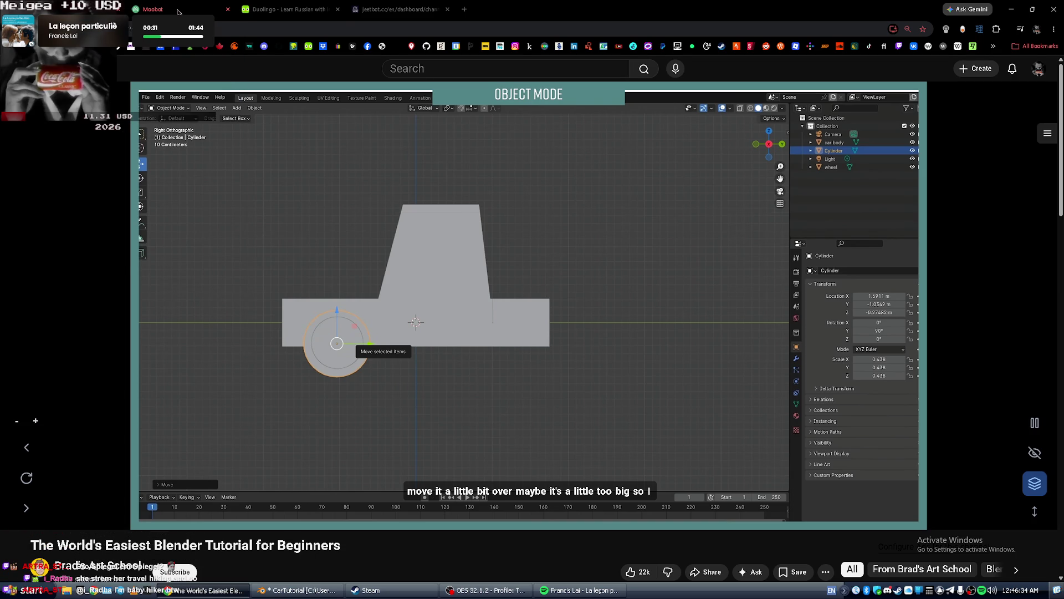
Switch from the YouTube tutorial to the Spotify player window.
key("alt+Tab")
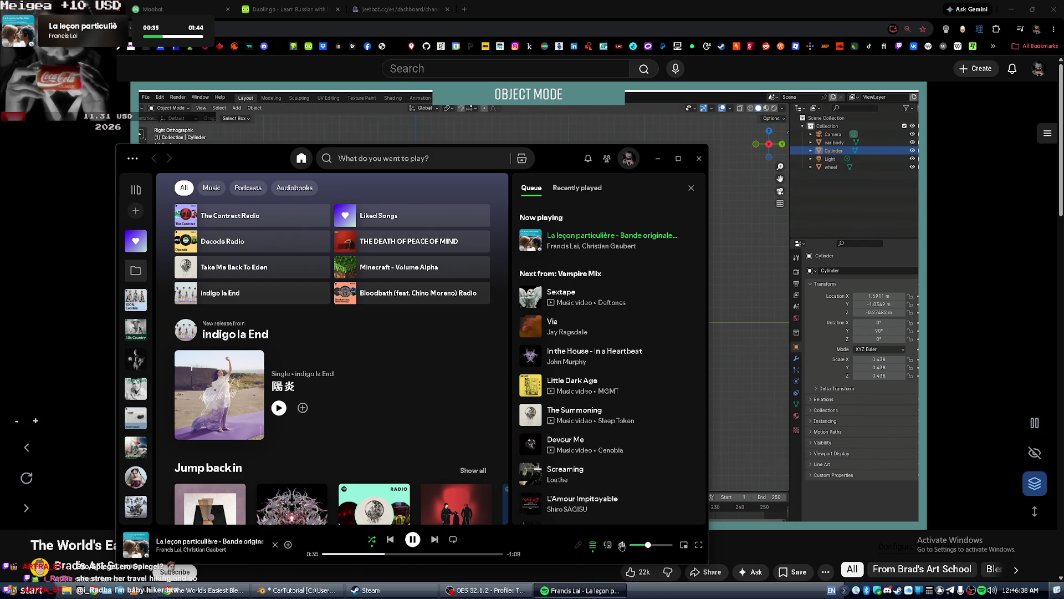
Open the Swan Lake album from the recently played tracks, then return home.
left_click(577, 187)
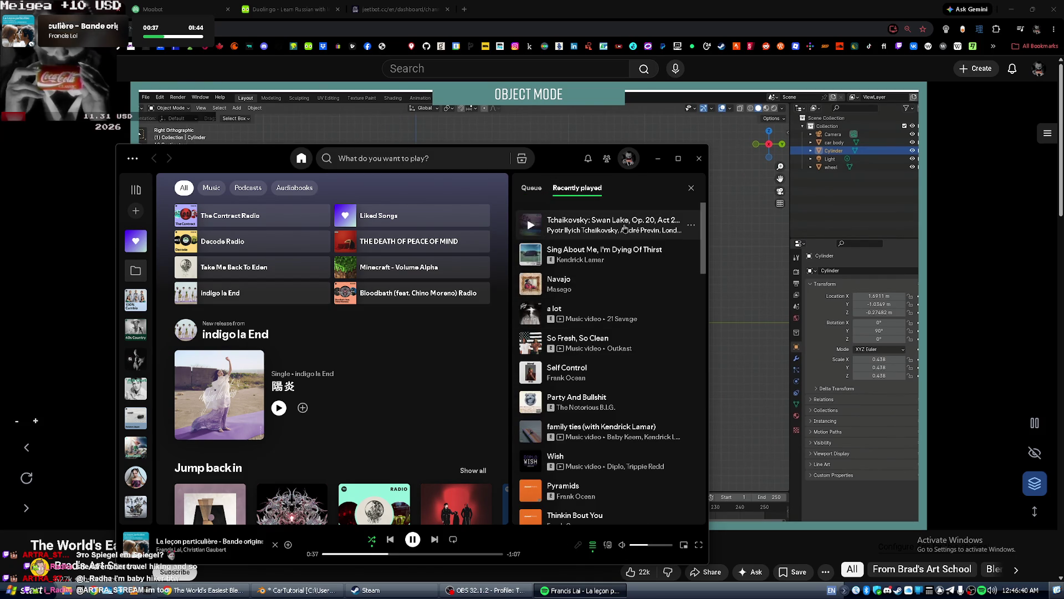
right_click(625, 228)
mouse_move(562, 356)
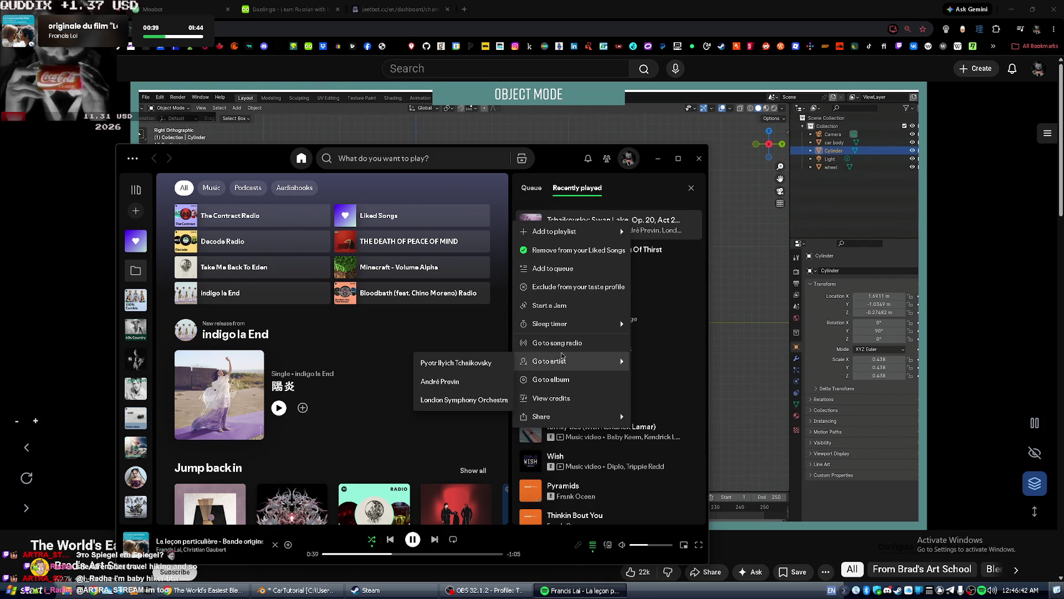
left_click(555, 383)
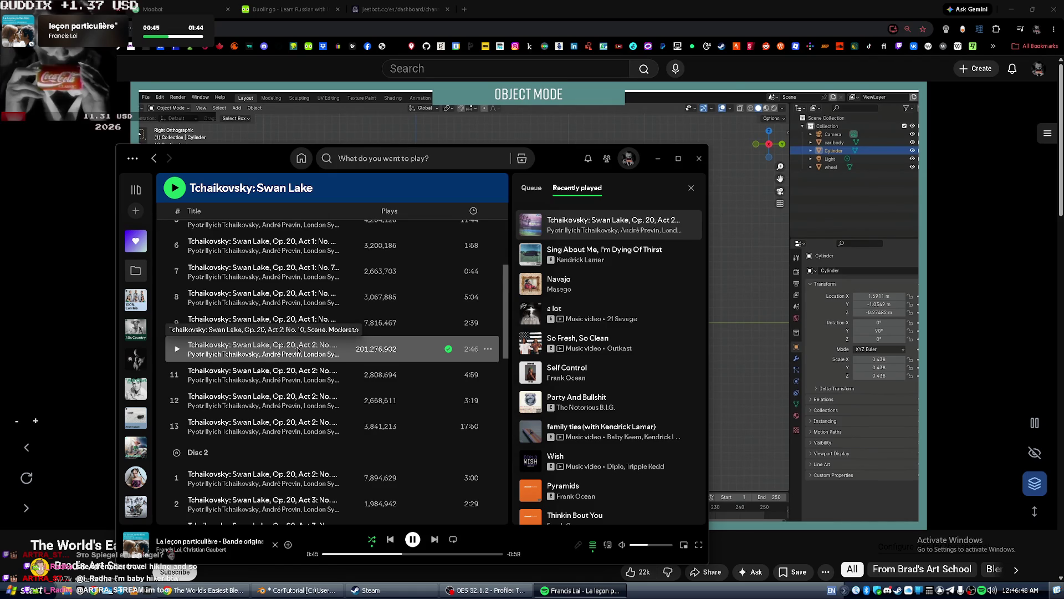
left_click(154, 158)
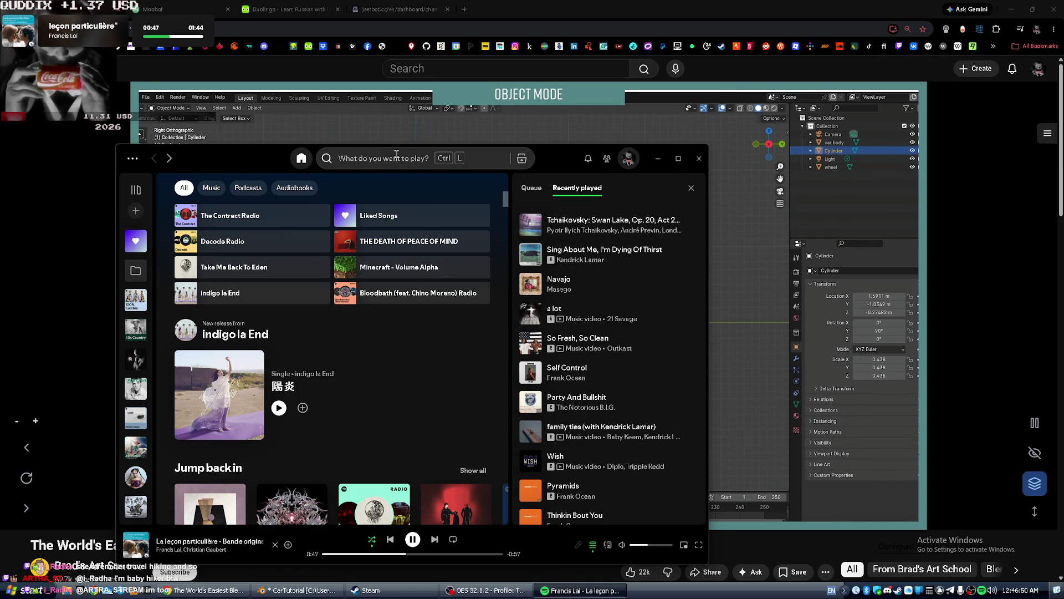
Search for and open the Spiegel im Spiegel single, then pause playback and bring OBS forward.
left_click(397, 157)
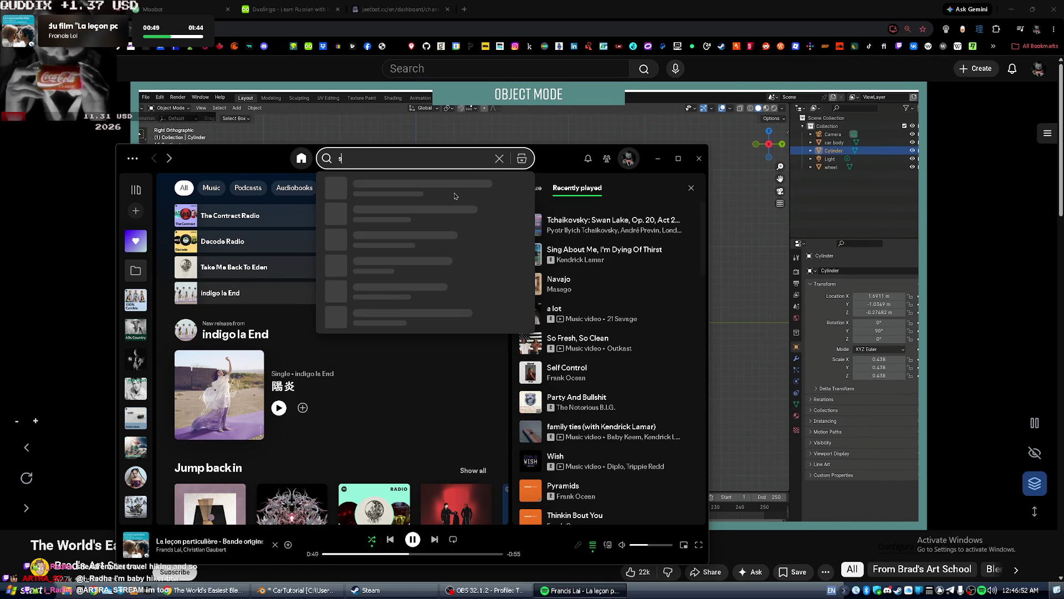
left_click(441, 49)
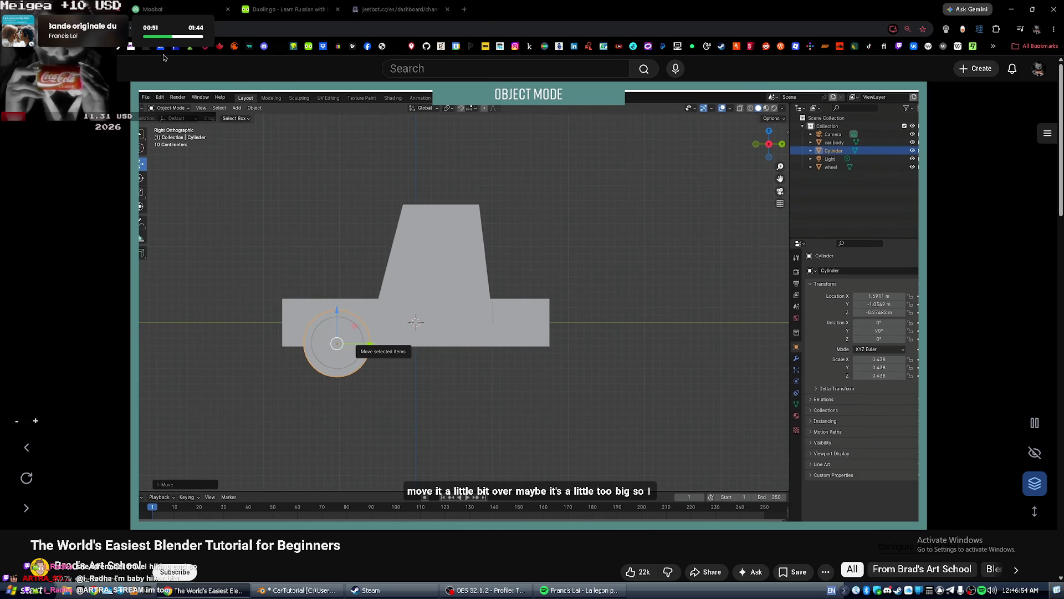
key("alt+Tab")
type("w")
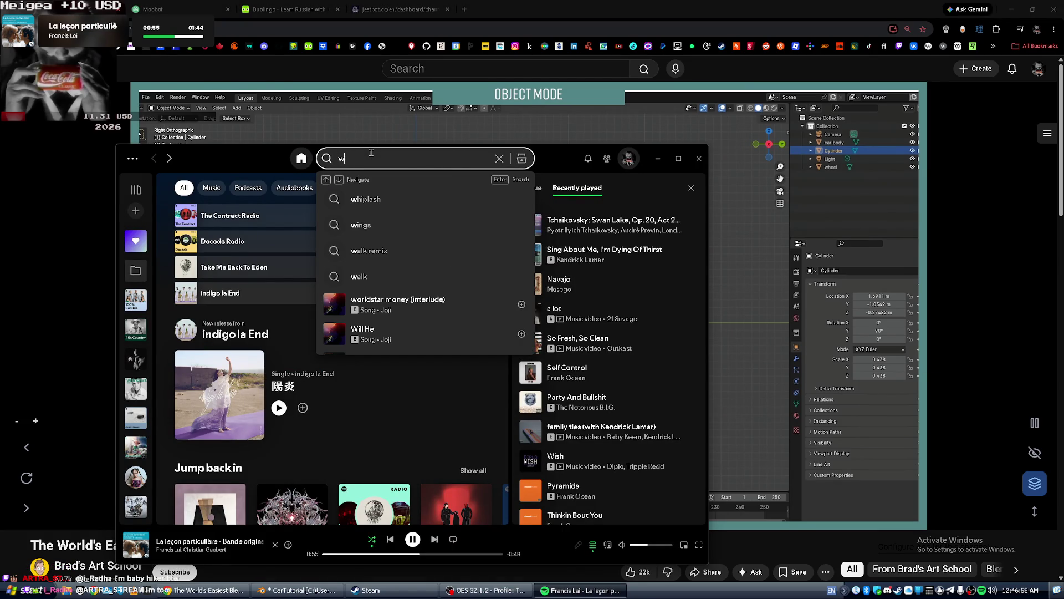
type("hur sp")
type("iegel im spiegel")
left_click(330, 337)
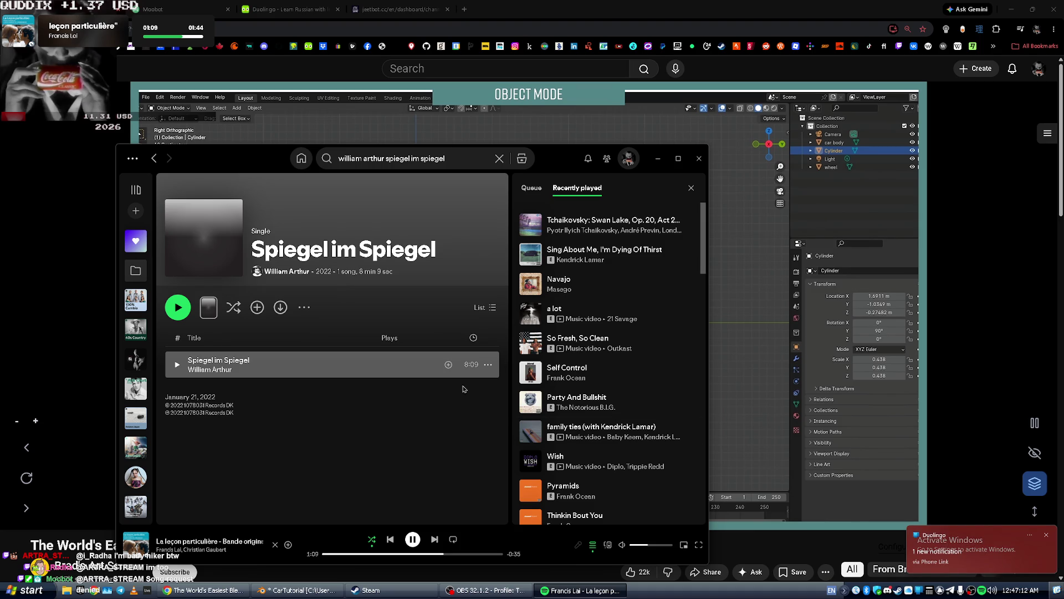
left_click(347, 414)
key("alt+Left")
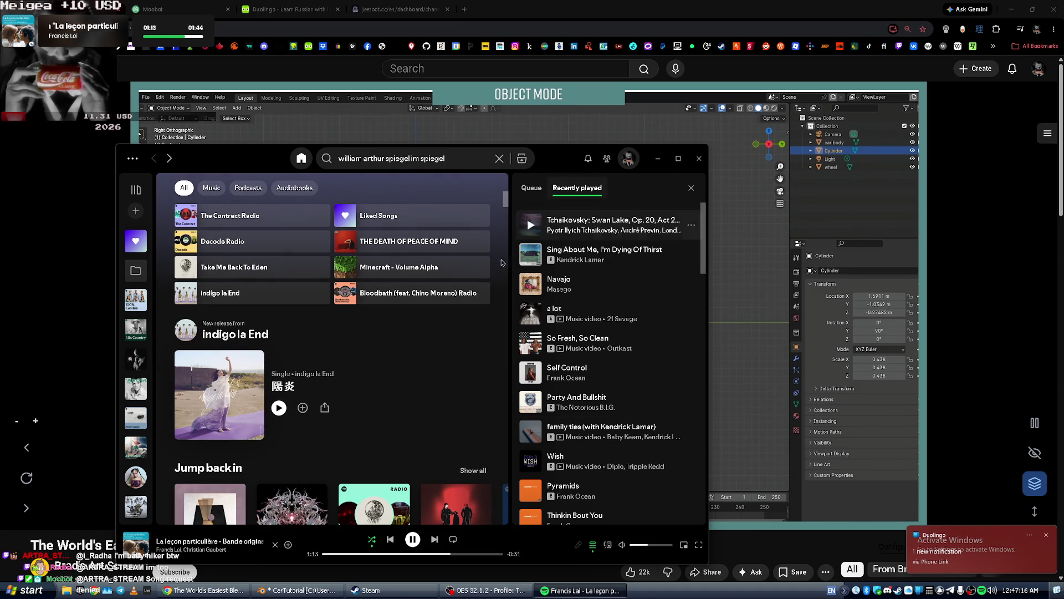
left_click(413, 538)
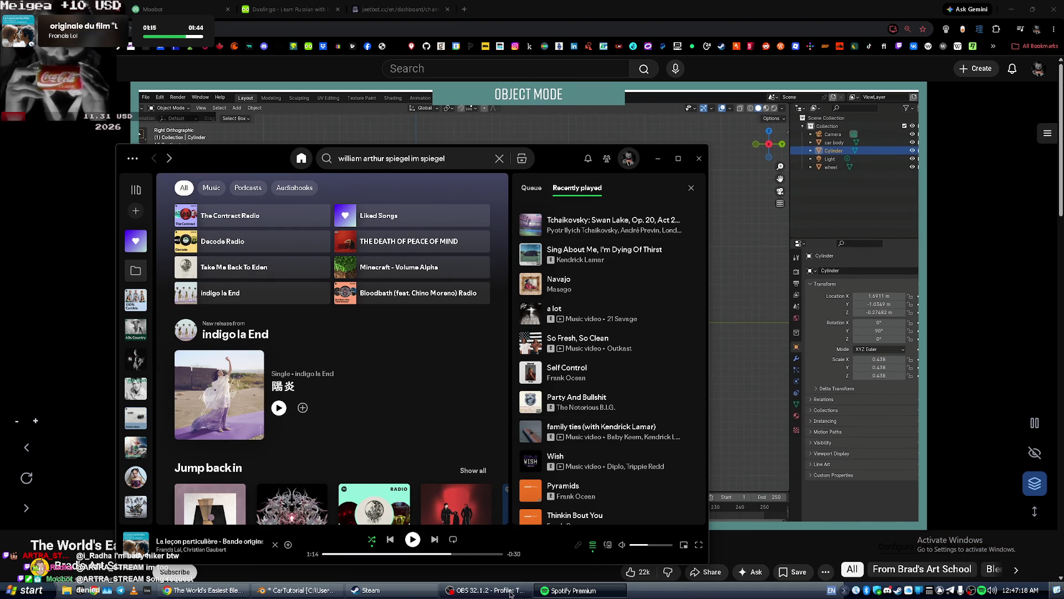
left_click(485, 589)
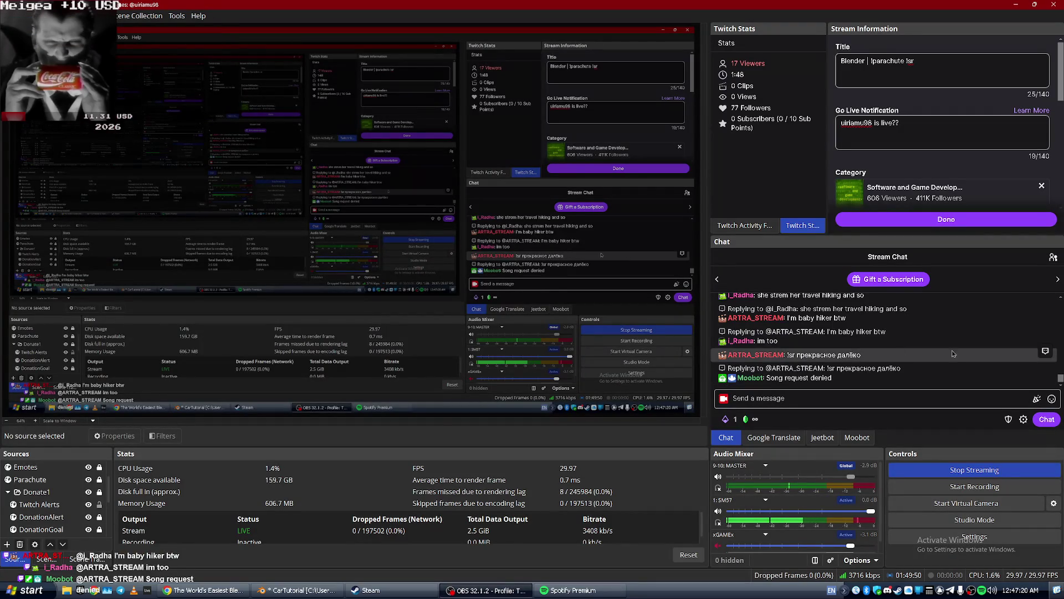
Copy the !sr request for Прекрасное далёко and send it in the stream chat.
mouse_move(881, 355)
left_mouse_down()
mouse_move(809, 355)
mouse_move(888, 341)
mouse_move(787, 343)
left_mouse_up()
right_click(786, 342)
left_click(809, 349)
left_click(780, 399)
key("ctrl+v")
key("Return")
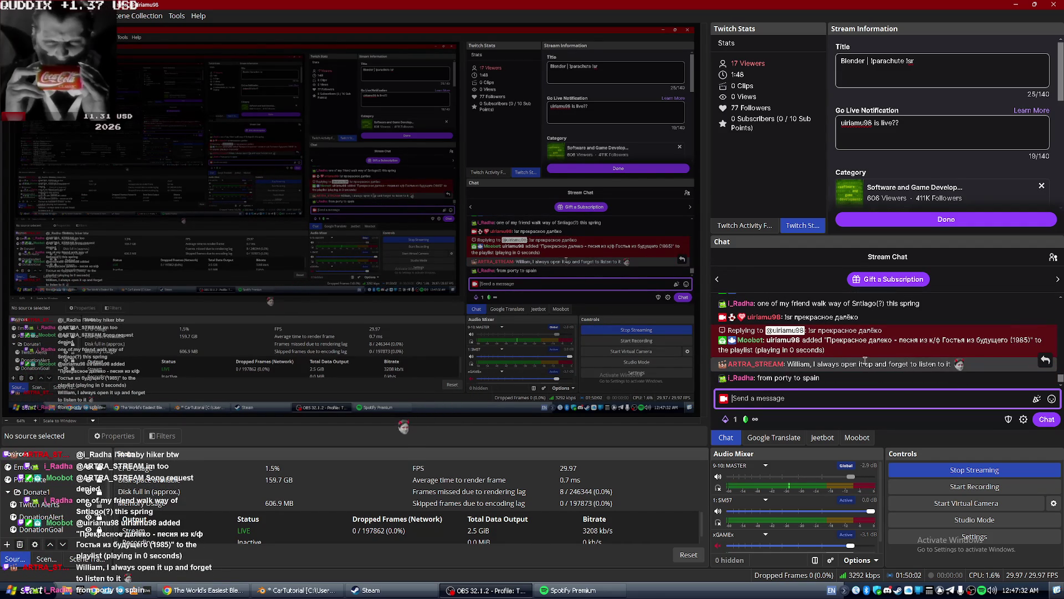
Check the chat, then switch windows to bring the Blender car project forward.
scroll(787, 354, "up", 5)
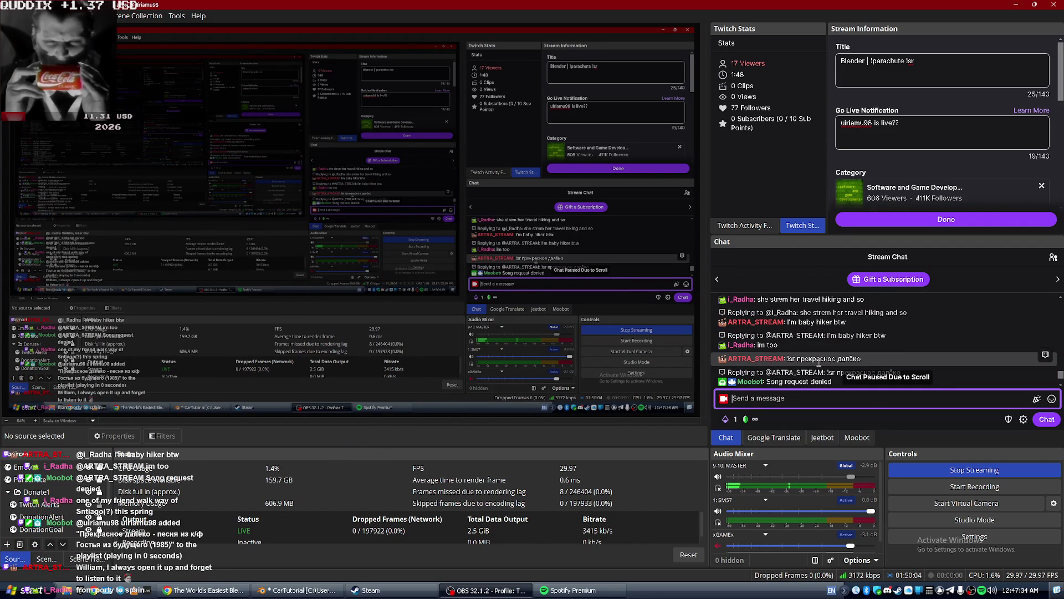
scroll(831, 338, "down", 5)
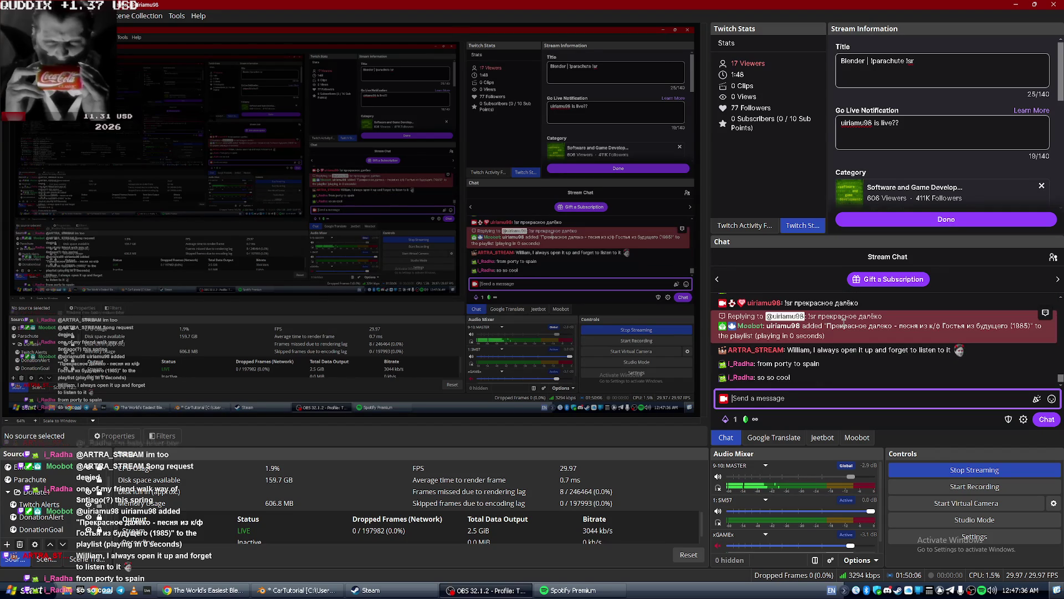
key("alt+Tab")
key("alt+Tab")
key("alt+Tab")
left_click(489, 341)
key("alt+Tab")
left_click(489, 341)
key("alt+Tab")
key("alt+Tab")
key("Tab")
key("Tab")
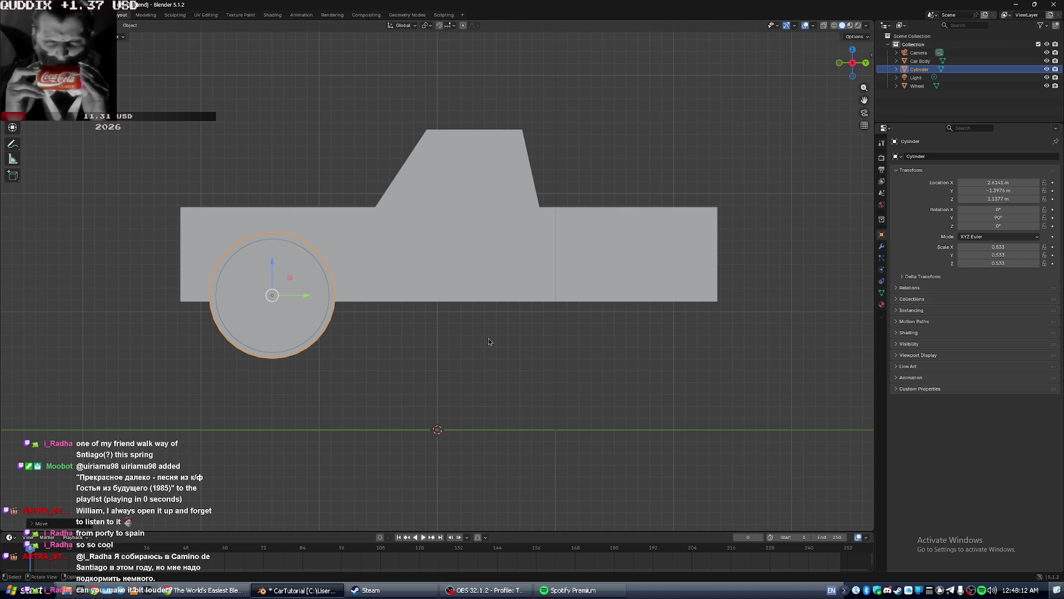
Show the Moobot player in OBS, skip ahead in the requested video, and return to YouTube.
key("alt+Tab")
key("alt+Tab")
key("Tab")
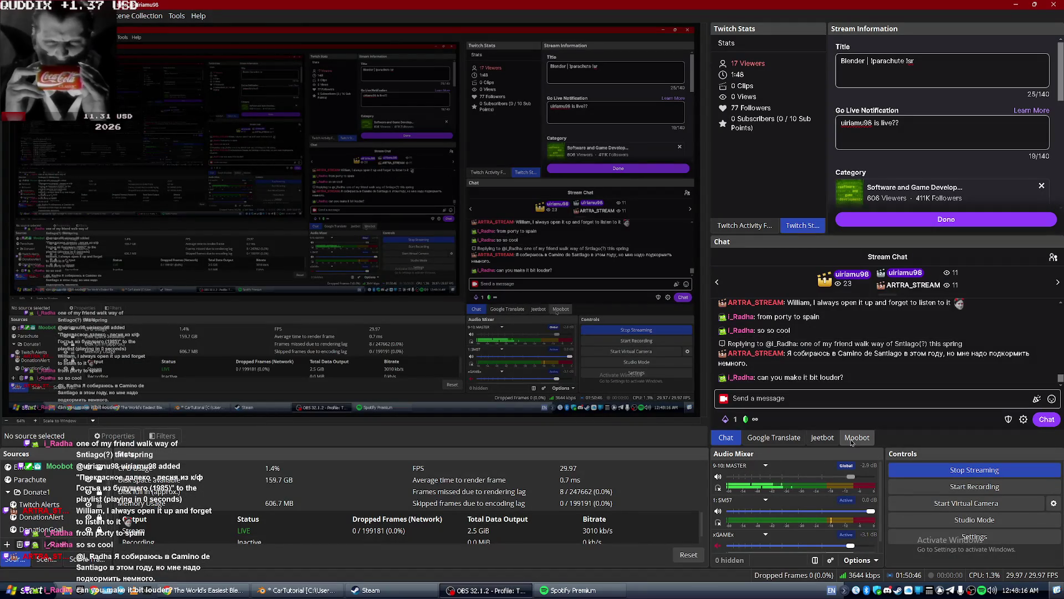
left_click(857, 437)
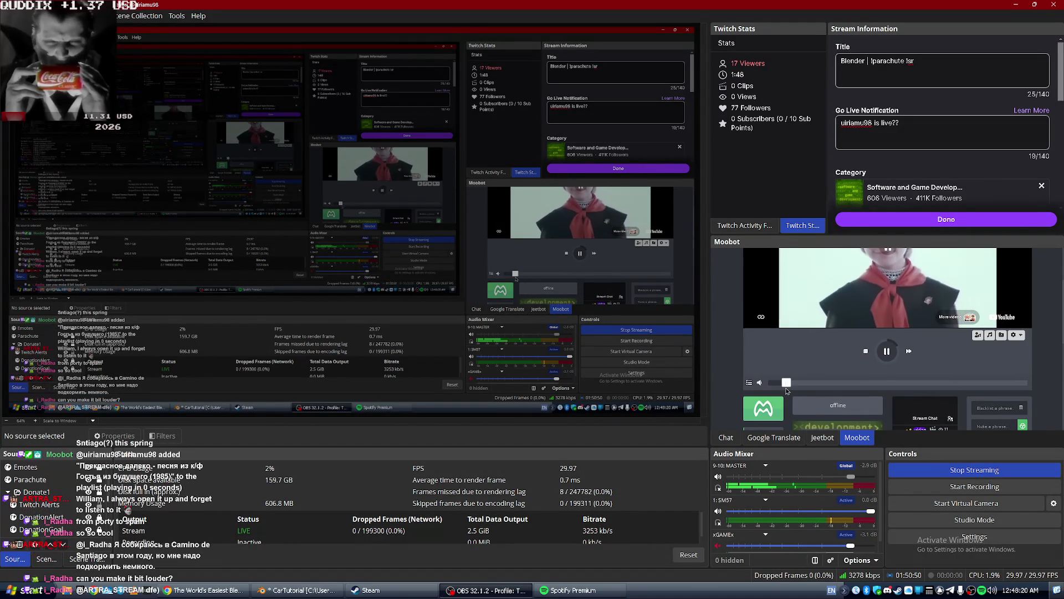
mouse_move(789, 382)
left_mouse_down()
mouse_move(999, 387)
mouse_move(802, 383)
mouse_move(817, 382)
left_mouse_up()
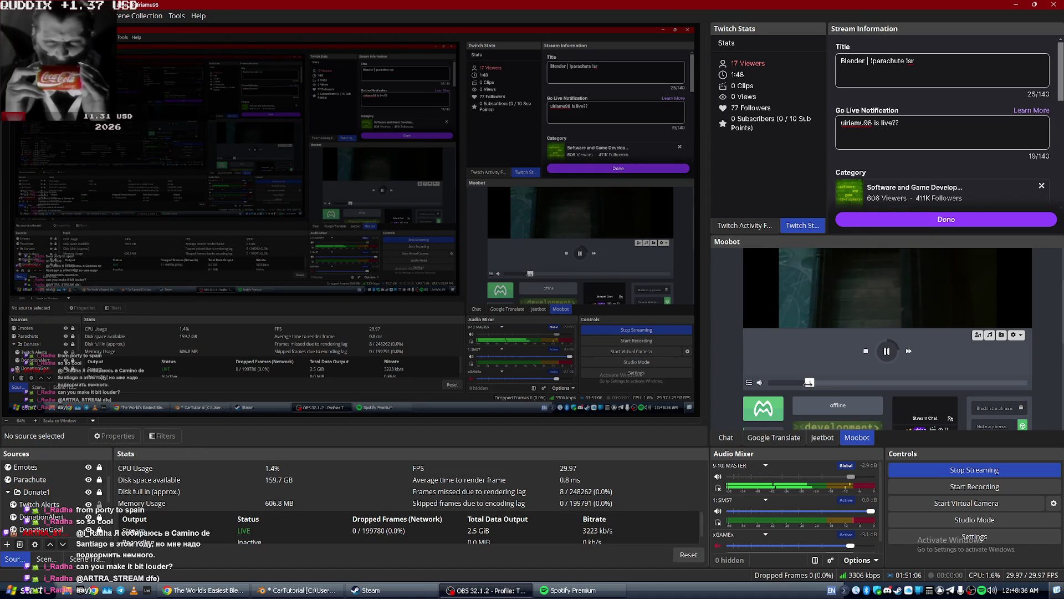
key("alt+Tab")
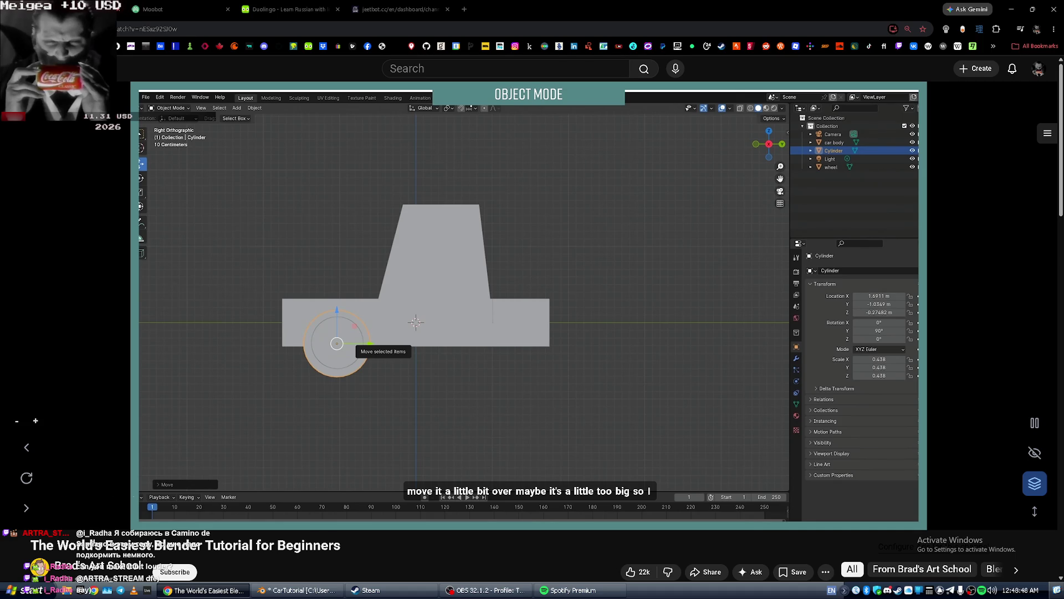
Play a few seconds of the car tutorial, pause it, and switch to Blender.
left_click(550, 384)
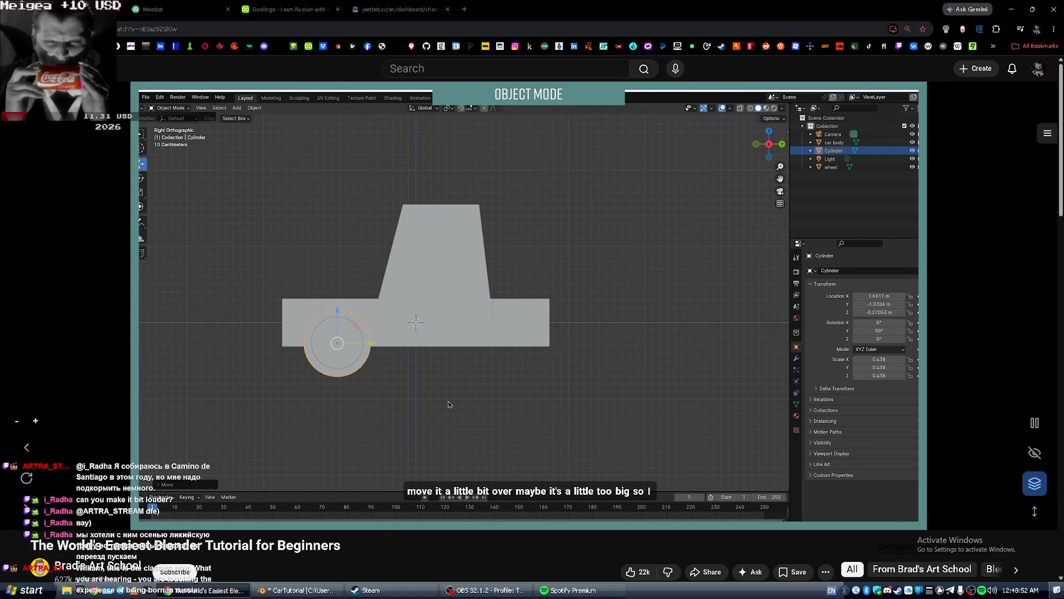
left_click(337, 410)
key("alt+Tab")
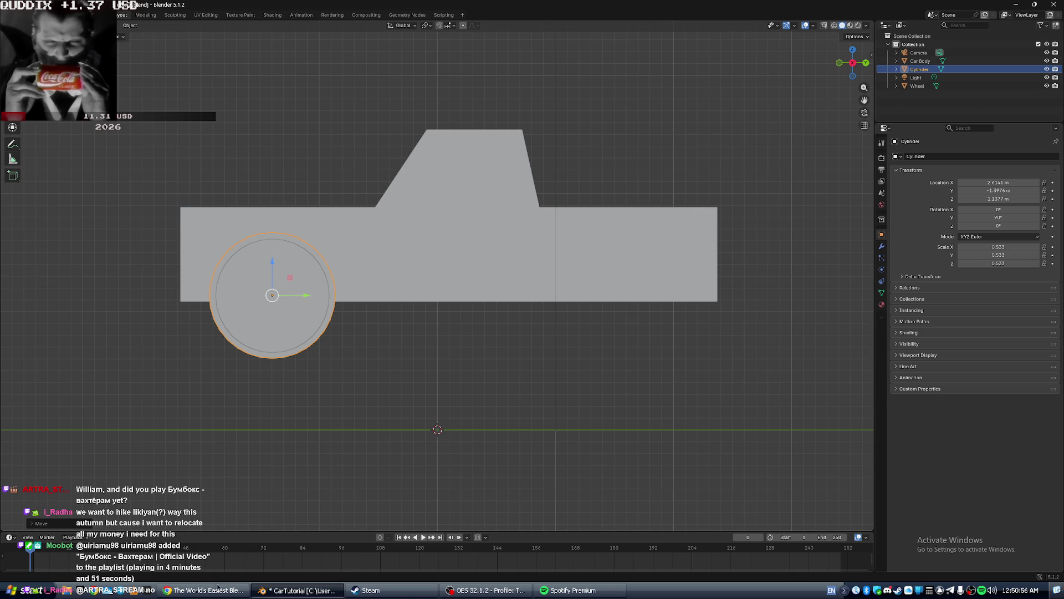
Resume the tutorial briefly, then orbit Blender to a three-quarter view of the car.
left_click(226, 588)
key("space")
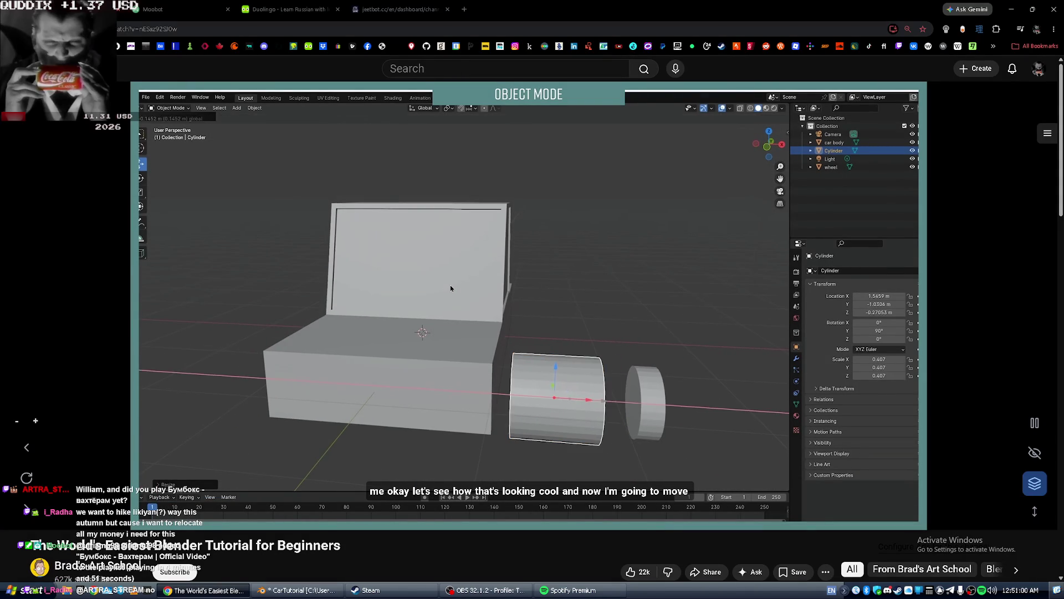
key("alt+Tab")
middle_click_drag(450, 288, 536, 296)
scroll(610, 322, "up", 1)
scroll(629, 323, "down", 2)
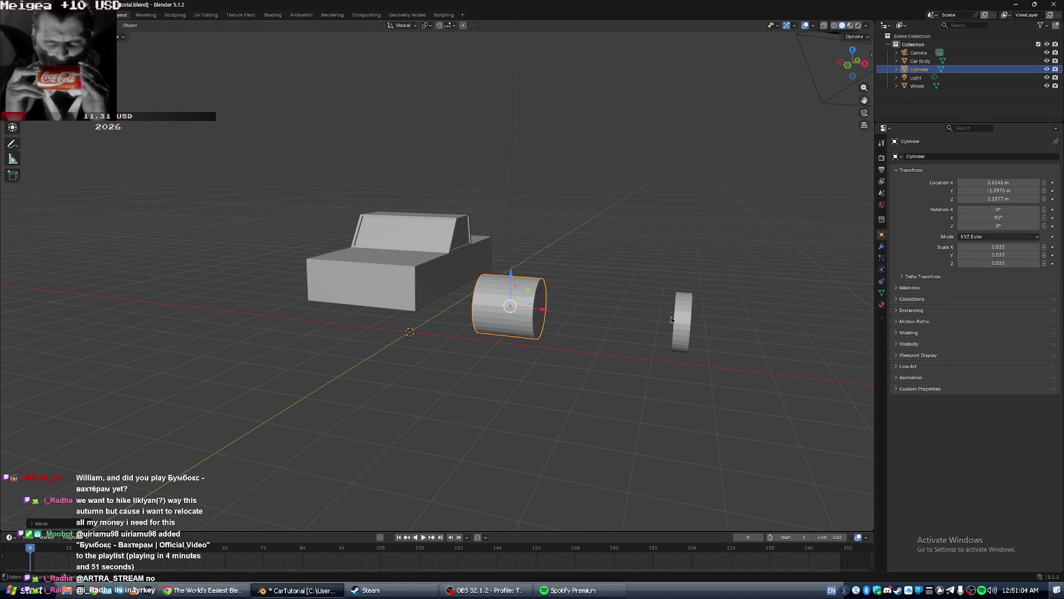
Move the Wheel along X beside the cylinder, then shift both closer to the car.
left_click(676, 321)
left_click_drag(720, 326, 589, 313)
left_click(486, 302, "shift")
key("g")
left_click(511, 298)
scroll(501, 309, "up", 5)
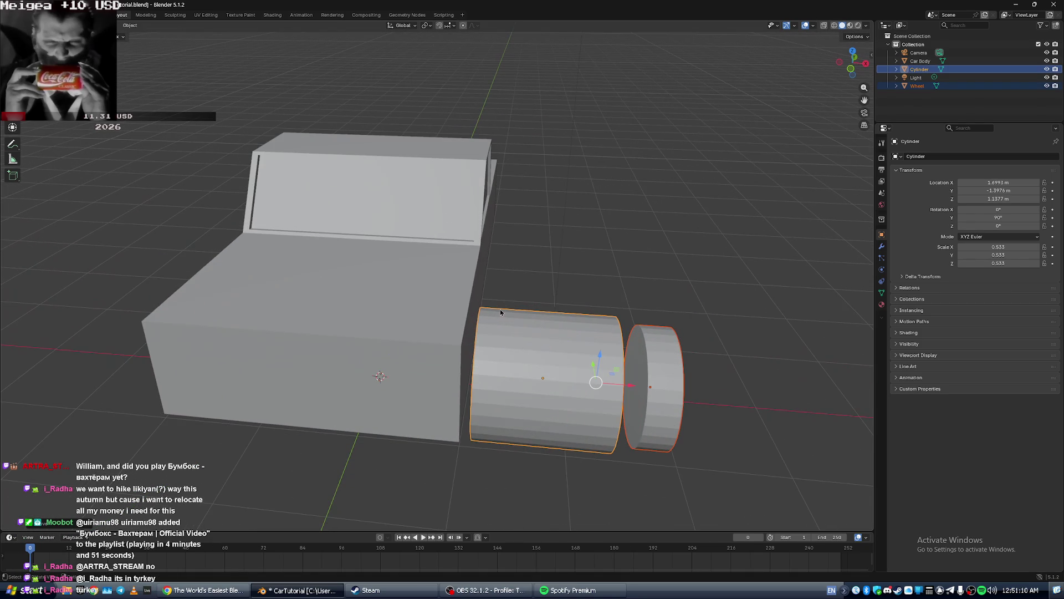
mouse_move(706, 337)
middle_mouse_down()
mouse_move(699, 307)
mouse_move(714, 314)
middle_mouse_up()
left_click(699, 307)
scroll(714, 314, "up", 5)
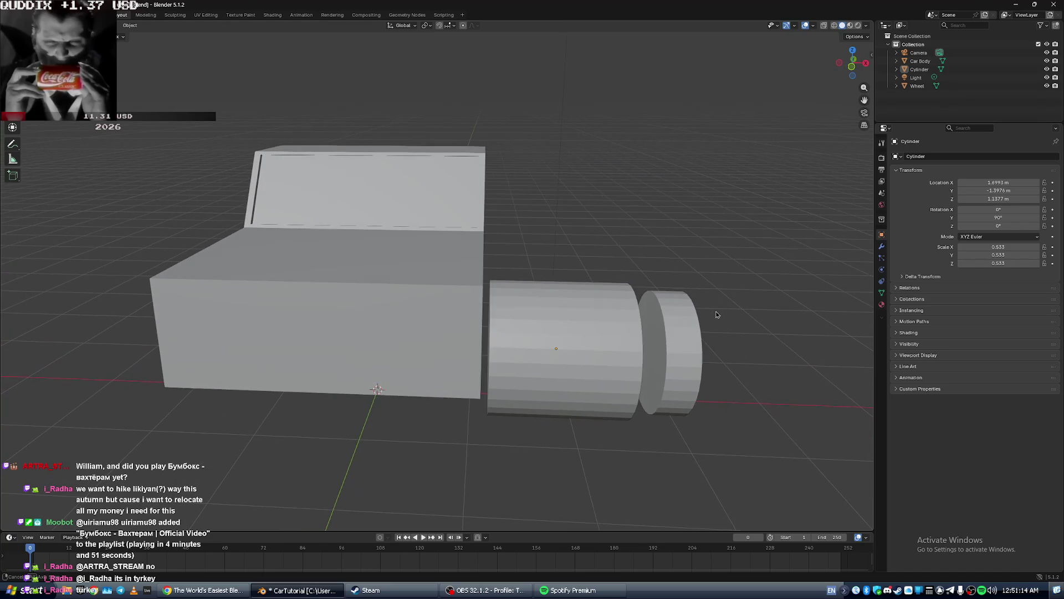
After more tutorial, slide the cylinder along X into the body and the wheel toward it.
key("alt+Tab")
left_click(673, 313)
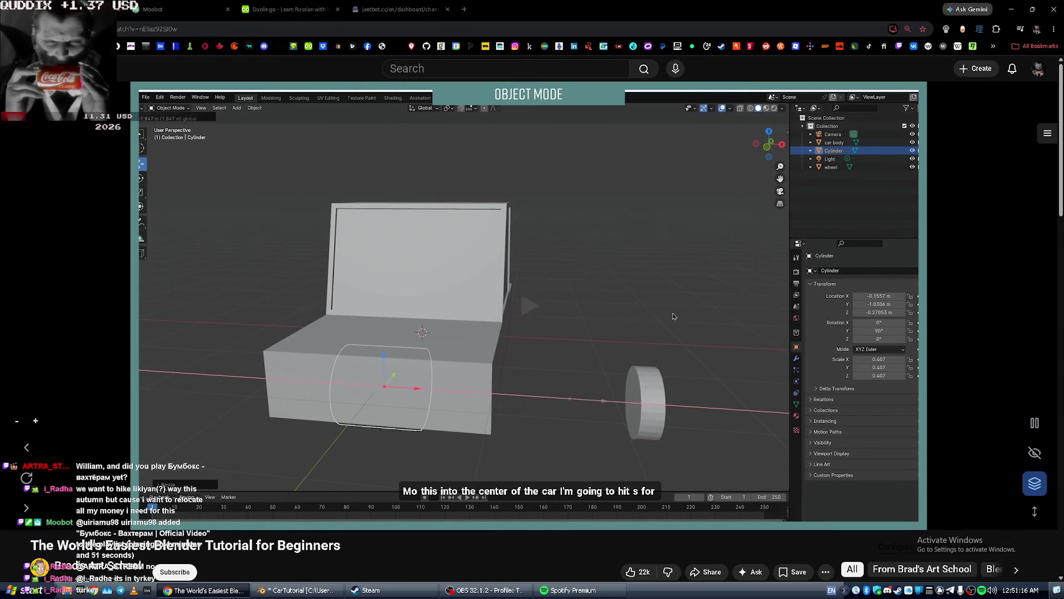
key("alt+Tab")
left_click(624, 369)
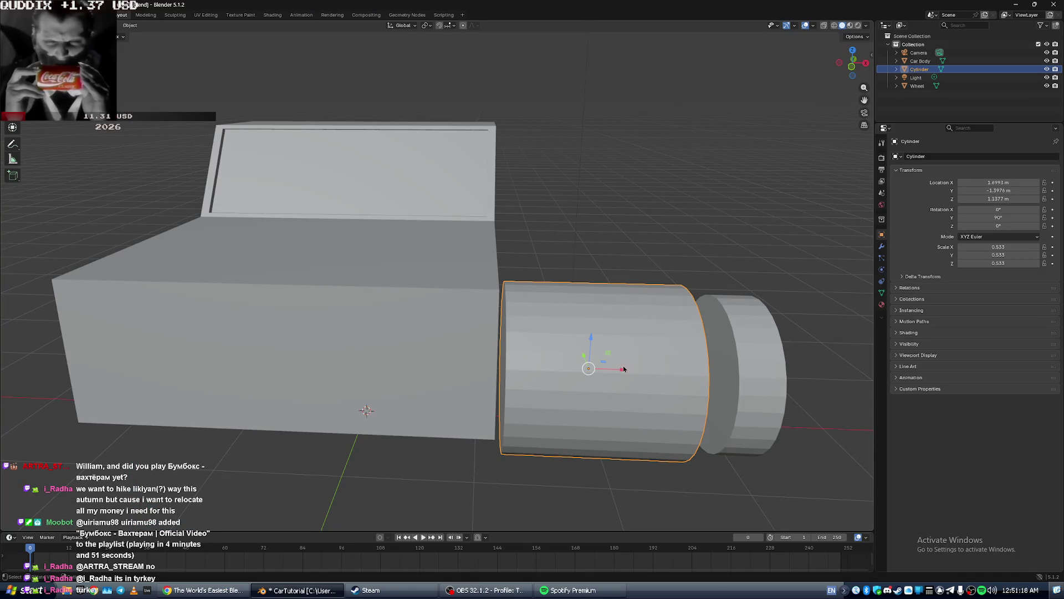
left_click_drag(628, 374, 355, 372)
mouse_move(355, 371)
middle_mouse_down()
mouse_move(365, 359)
mouse_move(340, 321)
mouse_move(291, 315)
mouse_move(350, 266)
mouse_move(359, 304)
mouse_move(413, 149)
mouse_move(441, 233)
mouse_move(377, 304)
middle_mouse_up()
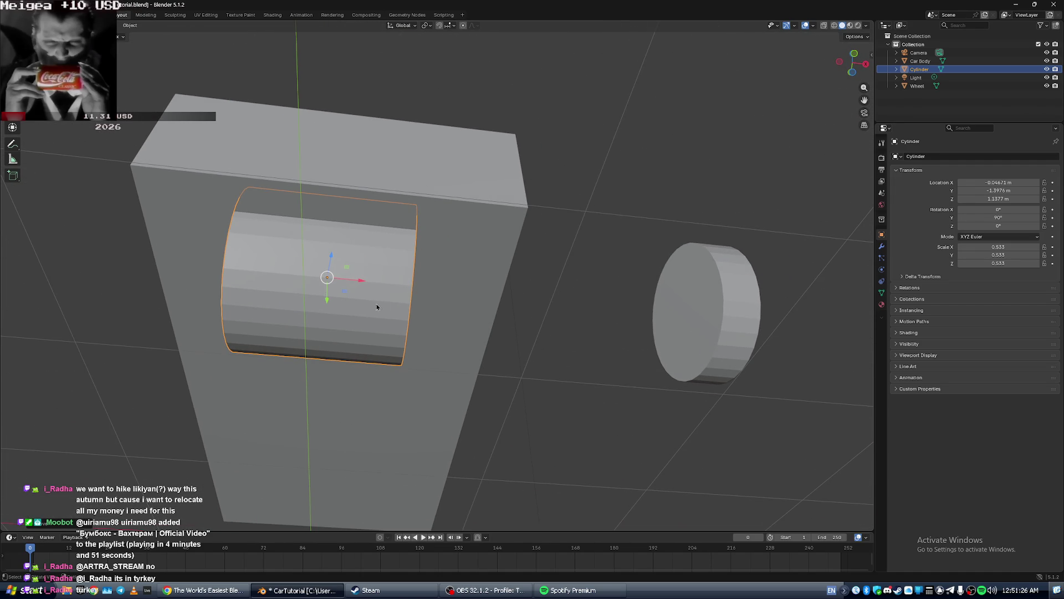
left_click_drag(358, 281, 371, 280)
mouse_move(372, 280)
middle_mouse_down()
mouse_move(401, 301)
mouse_move(402, 321)
middle_mouse_up()
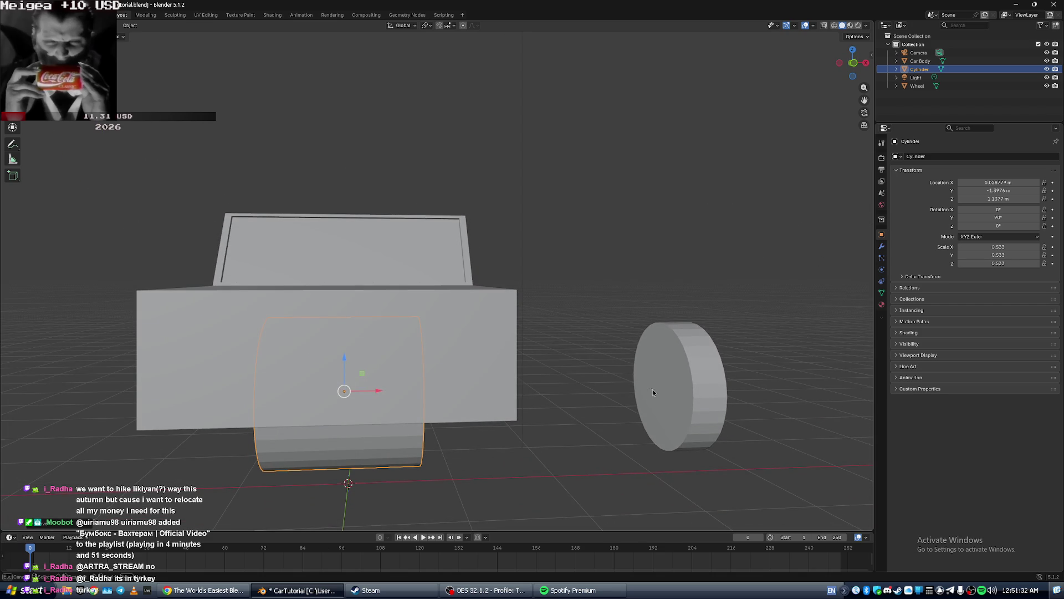
left_click(712, 391)
left_click_drag(713, 391, 534, 421)
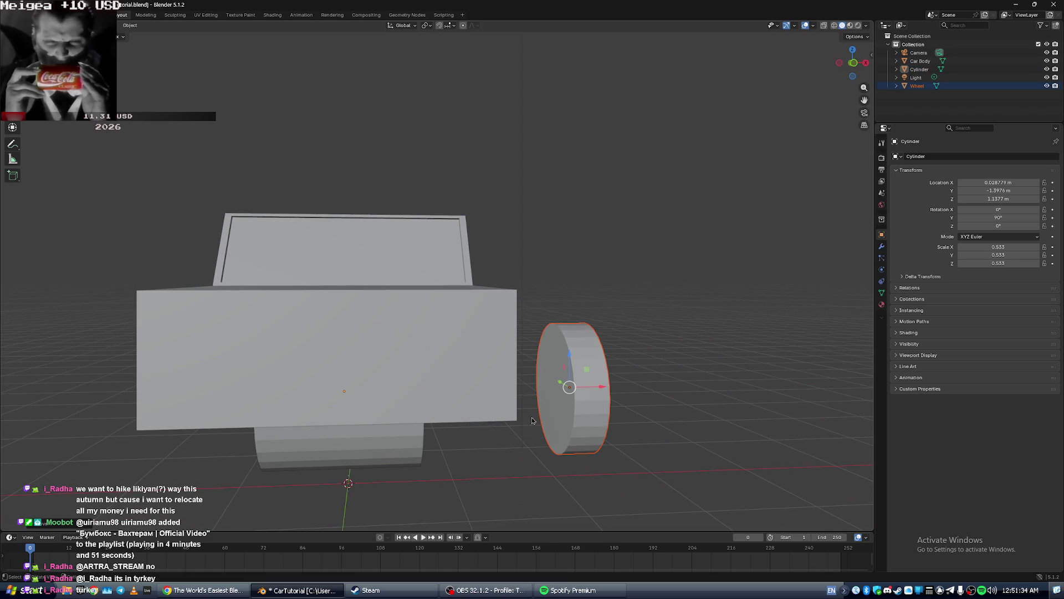
Stretch the front cylinder along X across the car body, then nudge it along X.
key("alt+Tab")
left_click(518, 402)
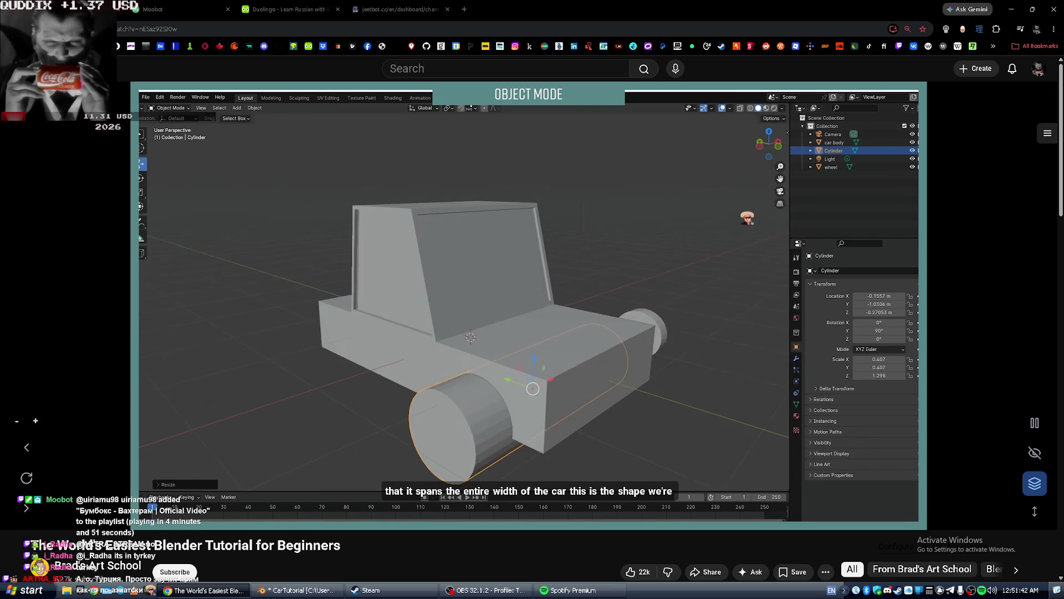
key("alt+Tab")
left_click(309, 497)
key("s")
key("x")
left_click(503, 443)
mouse_move(504, 441)
middle_mouse_down()
mouse_move(527, 431)
mouse_move(492, 451)
mouse_move(431, 441)
middle_mouse_up()
key("g")
key("x")
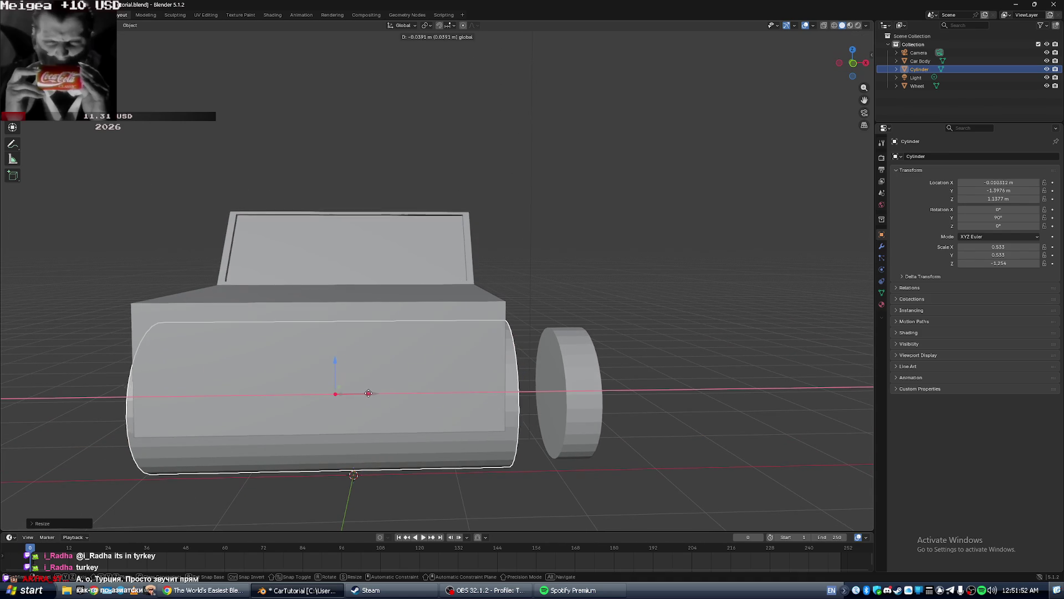
key("alt+Tab")
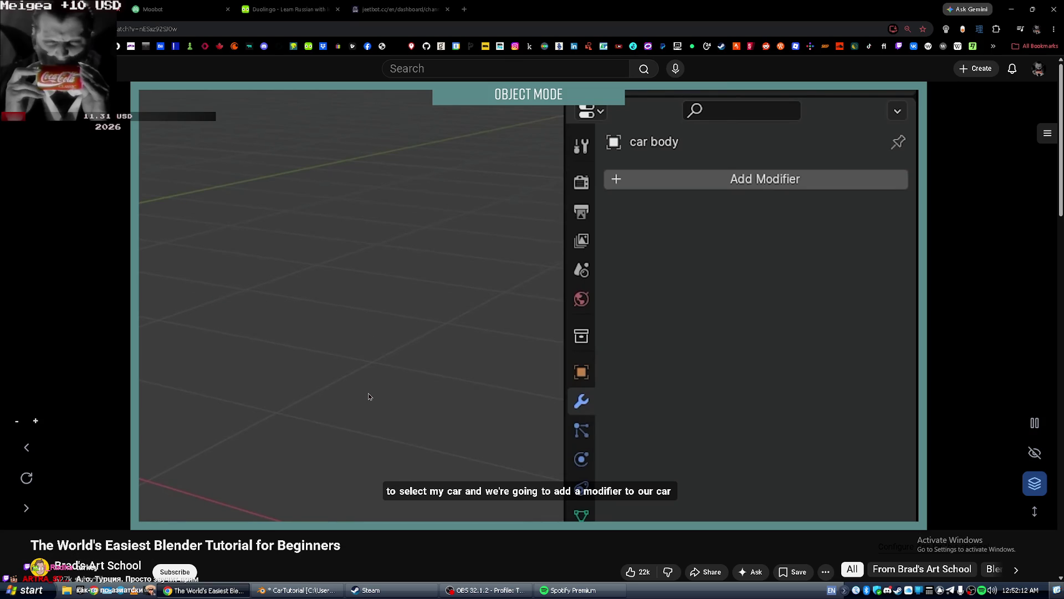
Select the Car Body and open its Modifier Properties (wrench) tab.
key("alt+Tab")
left_click(361, 298)
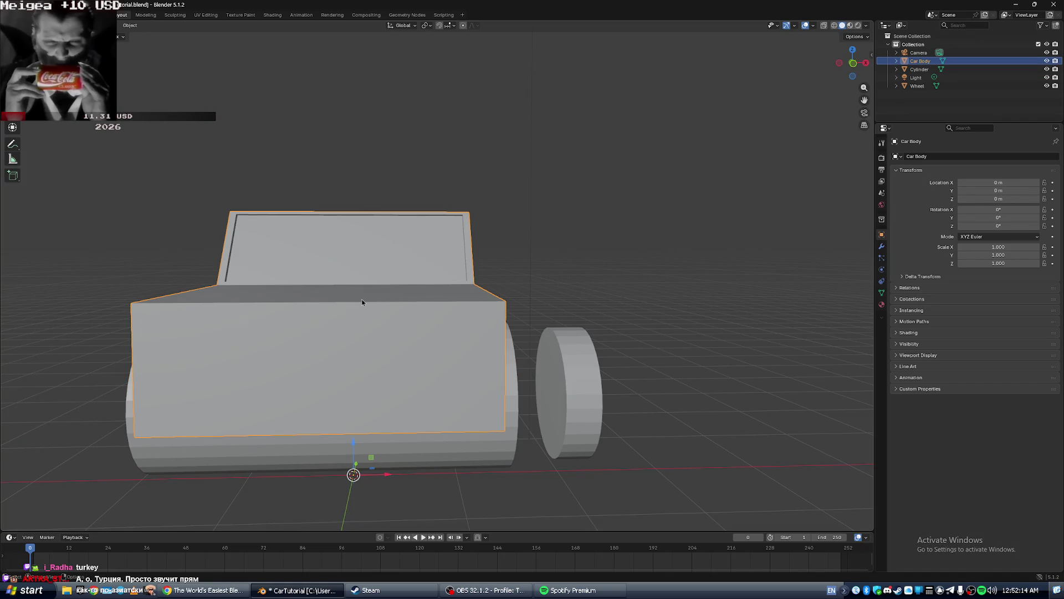
left_click(881, 246)
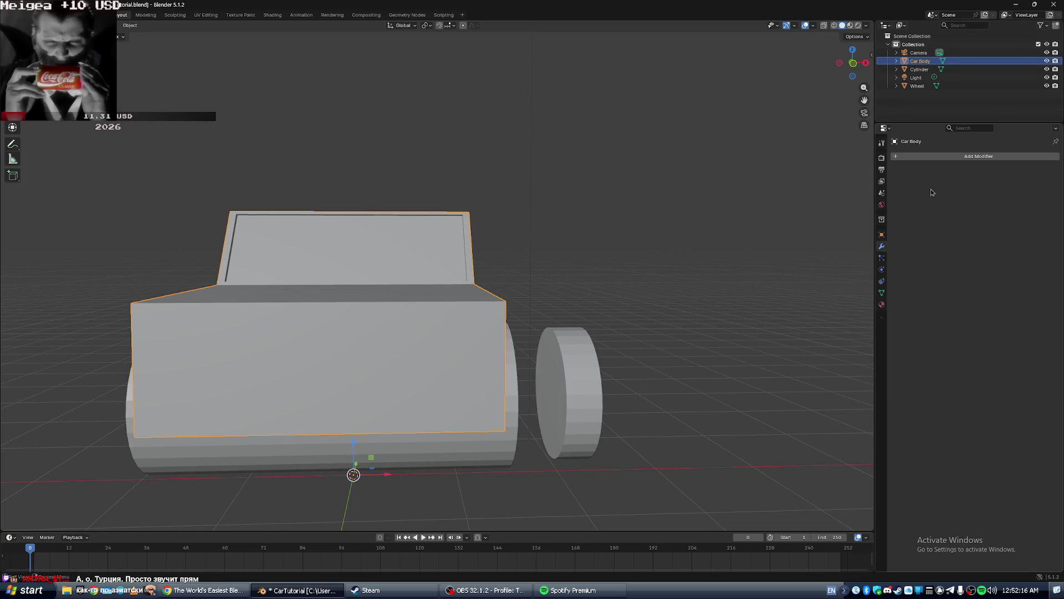
Play the tutorial up to its Generate modifier list, pause, and switch to OBS Studio.
key("alt+Tab")
key("space")
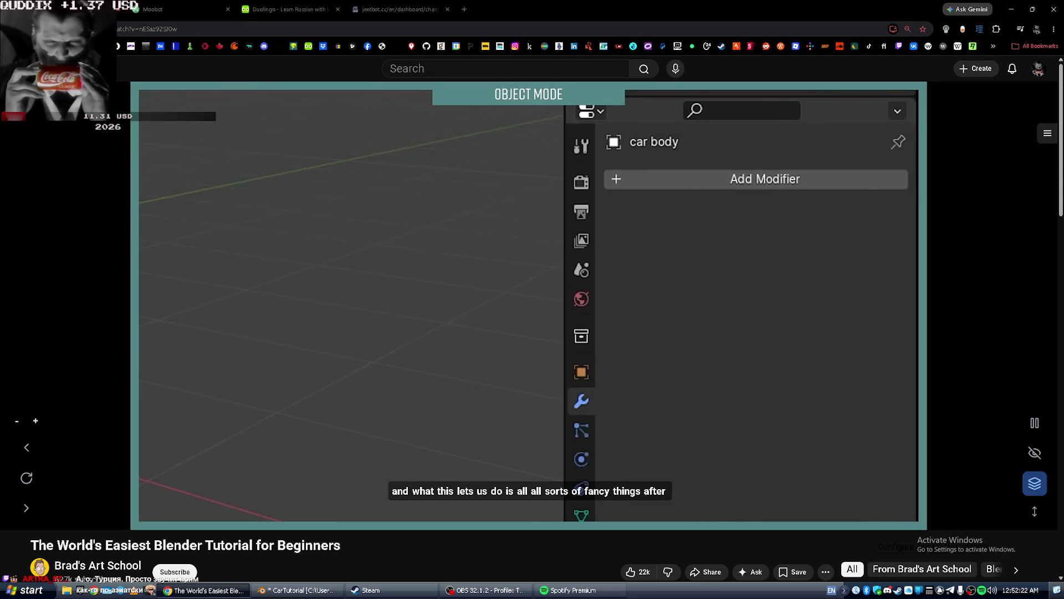
key("space")
key("alt+Tab")
key("alt+Tab")
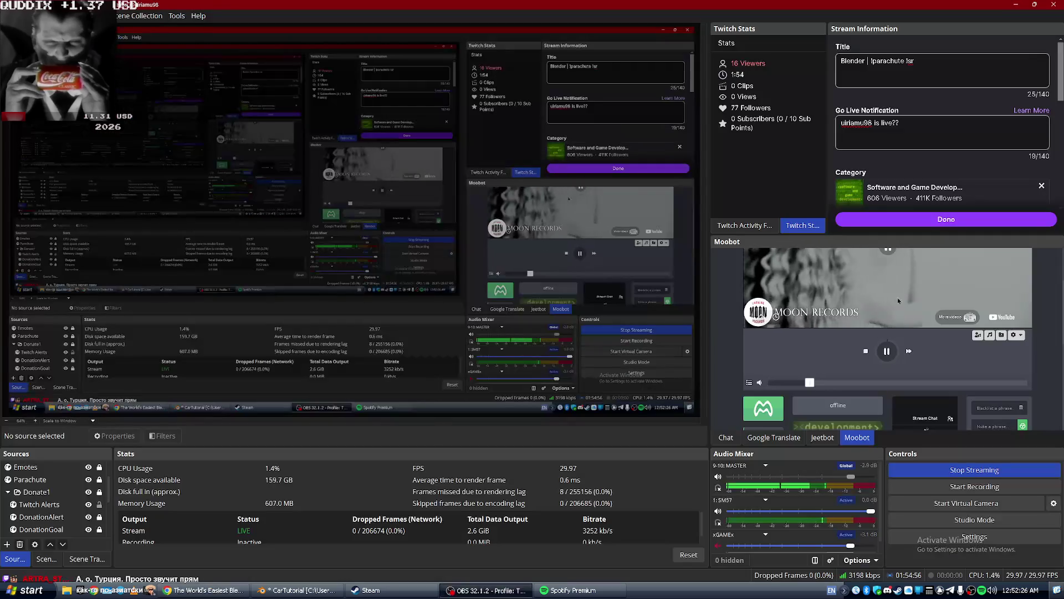
Lower the Moobot dock's music volume slightly in OBS, then return to the Blender tutorial in Chrome.
left_click(807, 383)
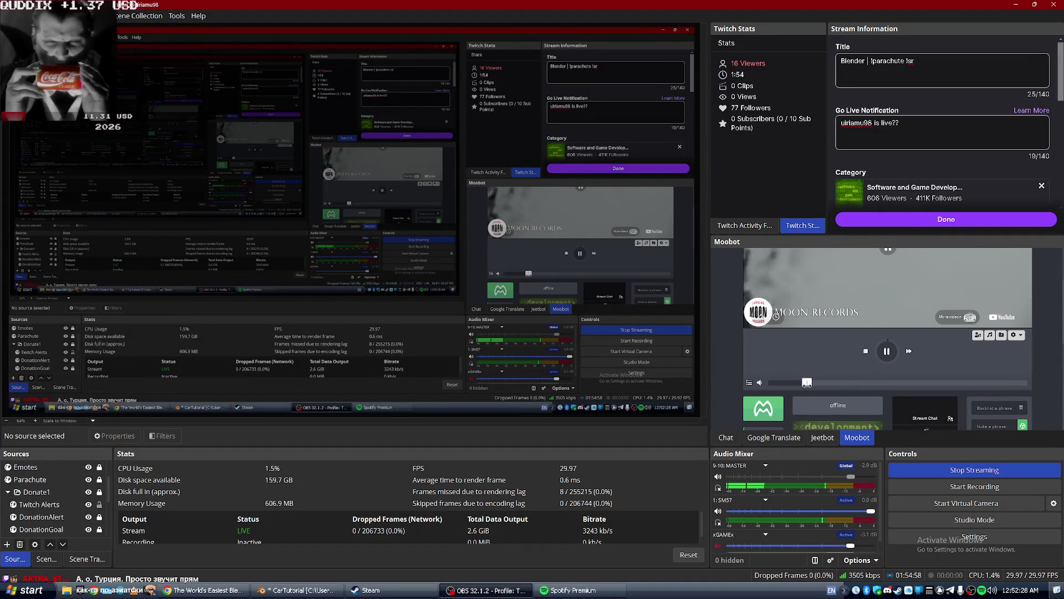
scroll(833, 317, "up", 2)
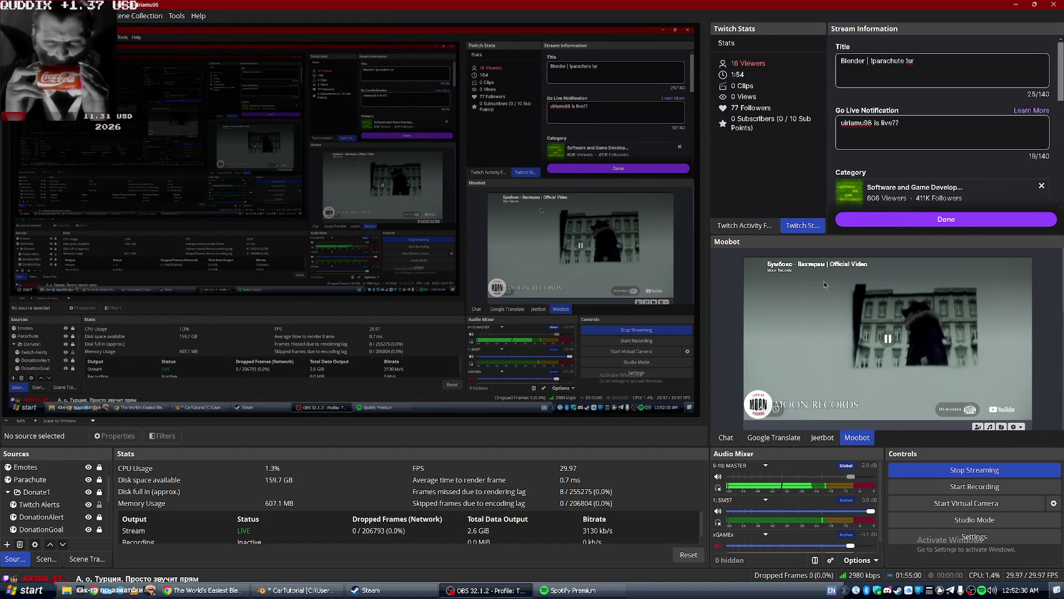
scroll(824, 281, "down", 3)
left_click_drag(794, 336, 784, 336)
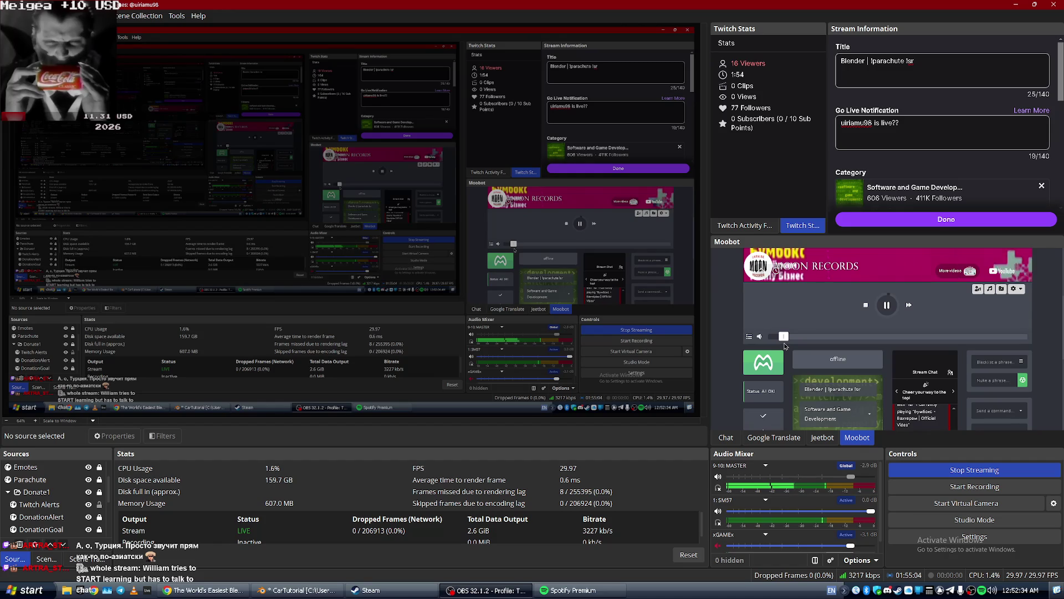
left_click_drag(784, 343, 781, 343)
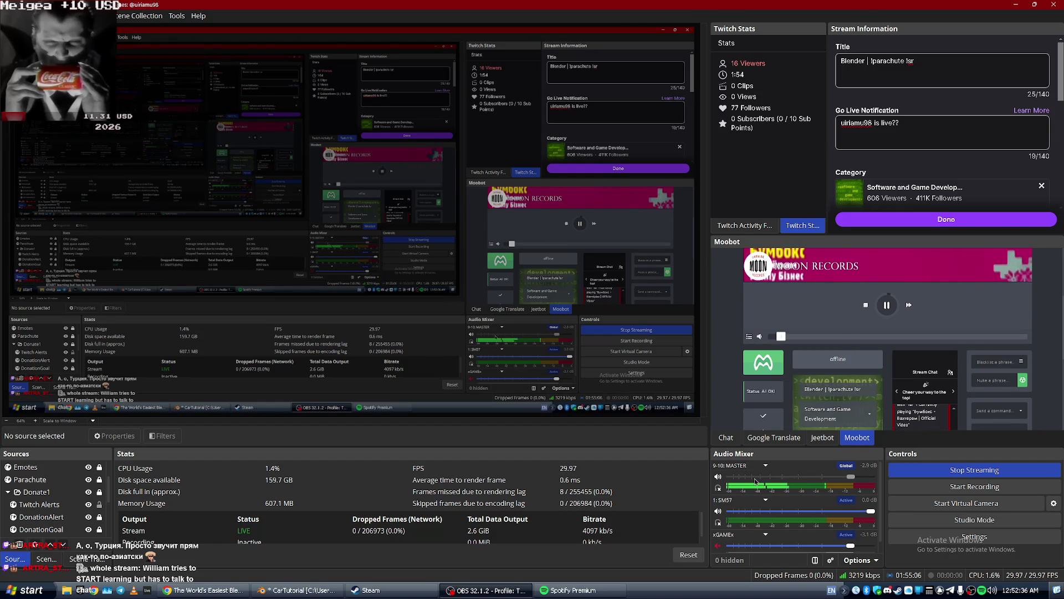
scroll(755, 343, "up", 3)
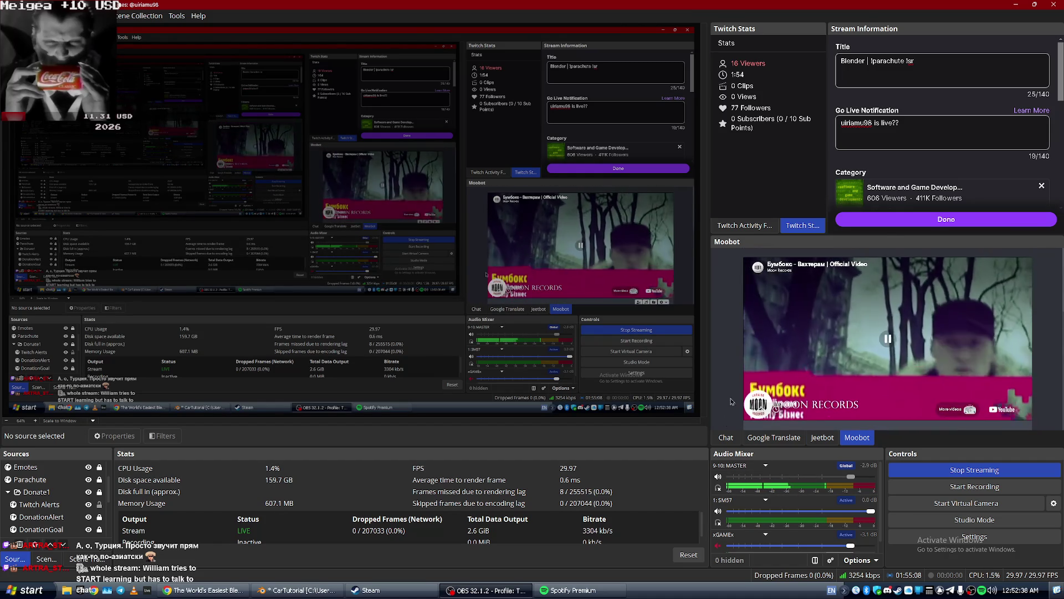
key("alt+Tab")
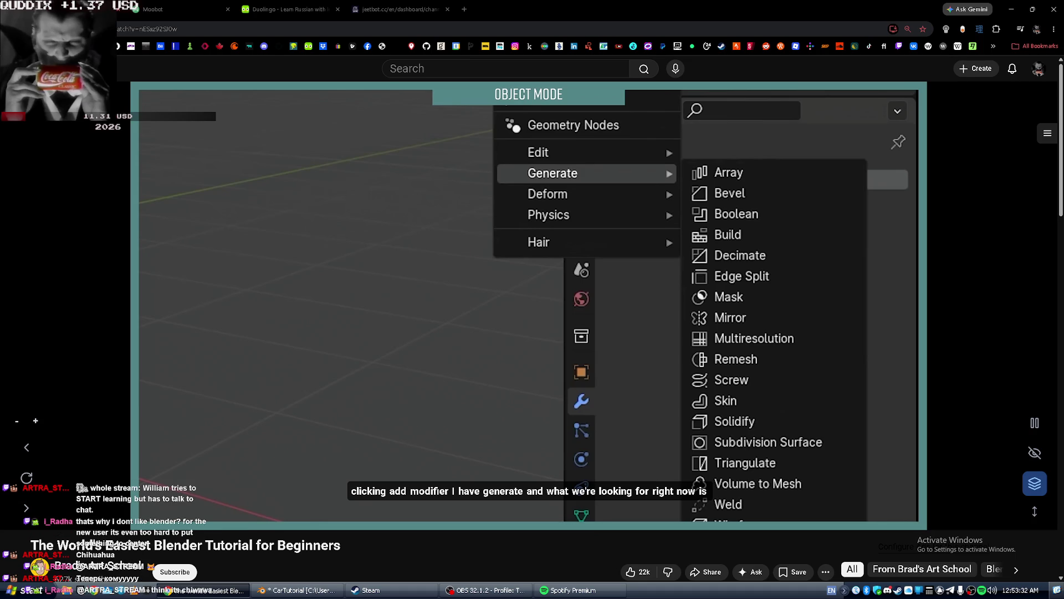
Pause the tutorial on the Boolean modifier entry and open a new blank Chrome tab.
left_click(681, 372)
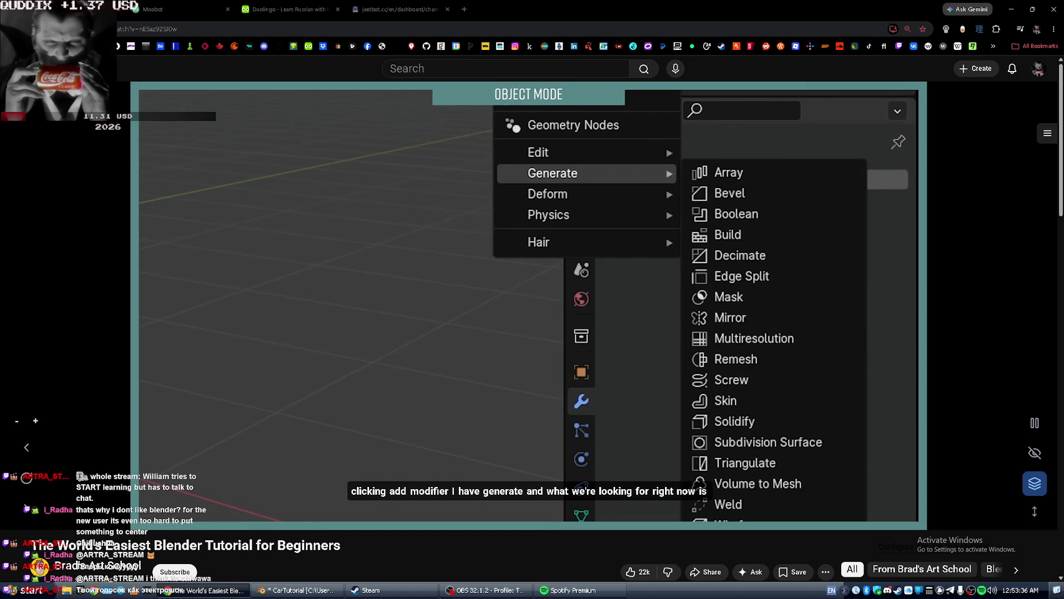
left_click(681, 371)
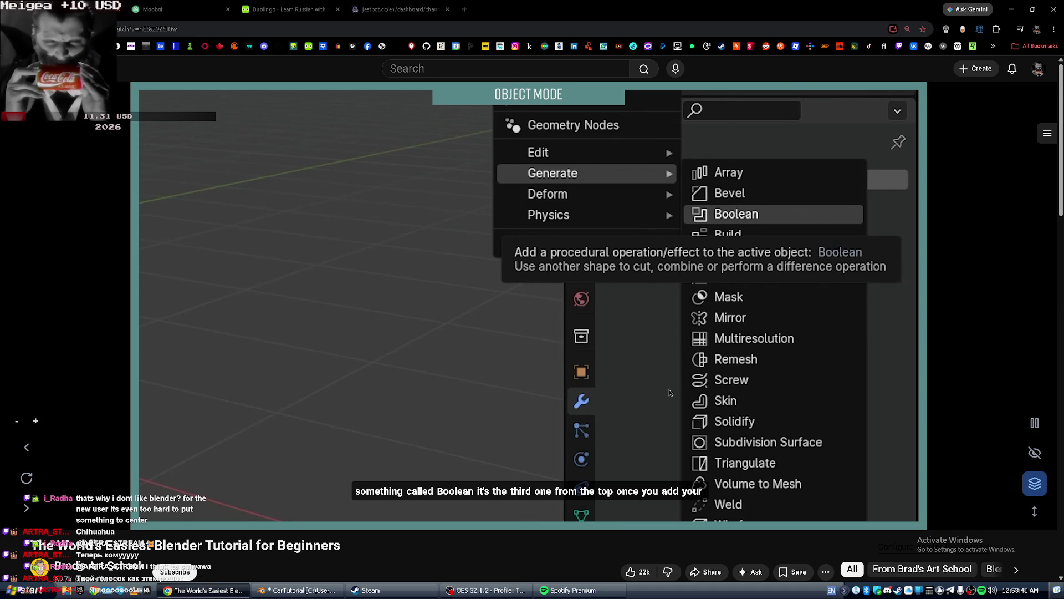
left_click(464, 9)
Search Google for chihuahua and switch the results to Maps.
type("hi")
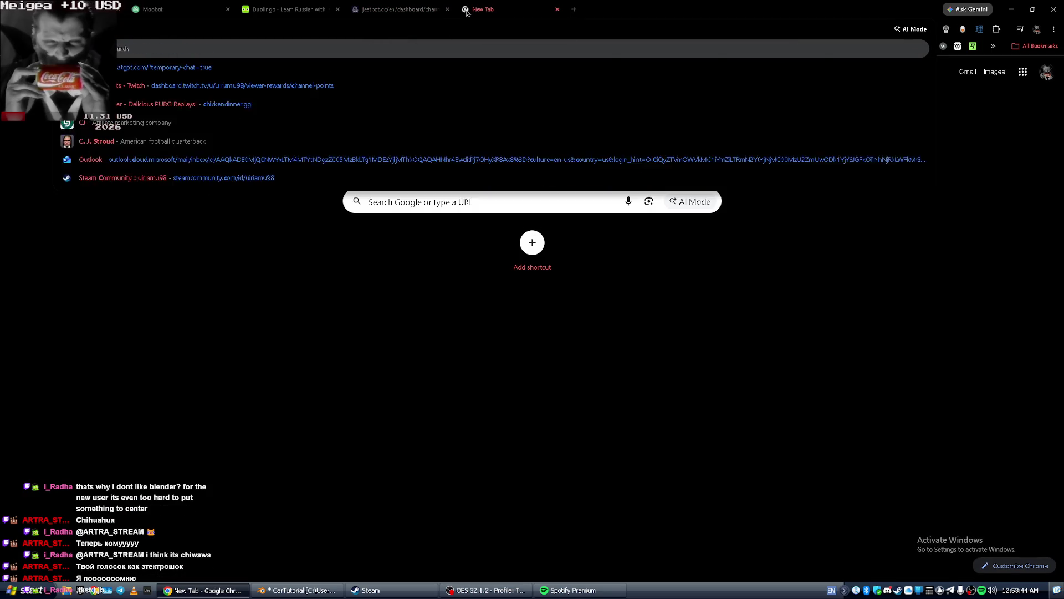
type("huahua")
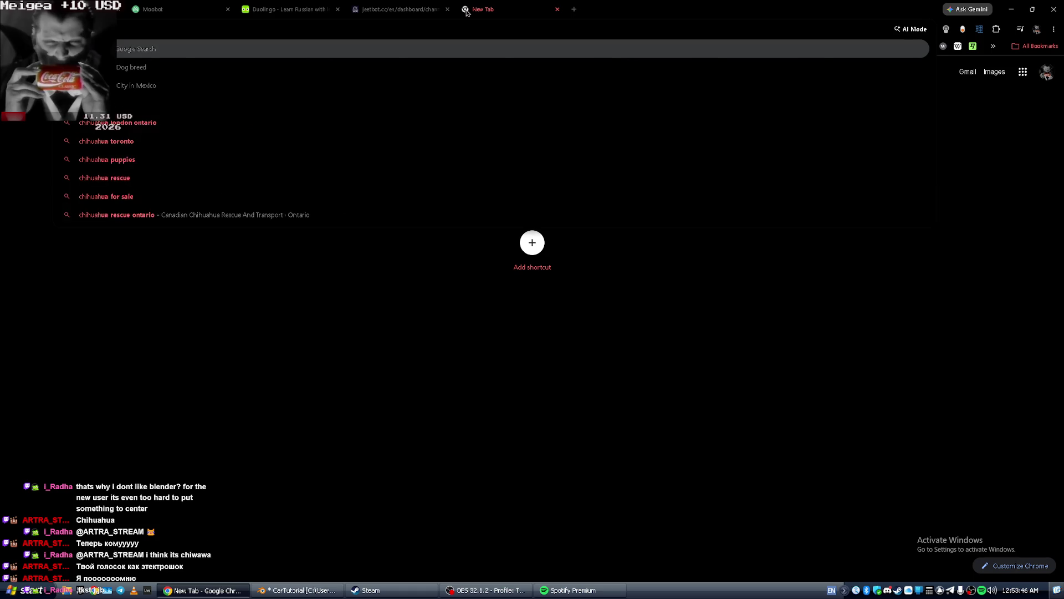
key("Return")
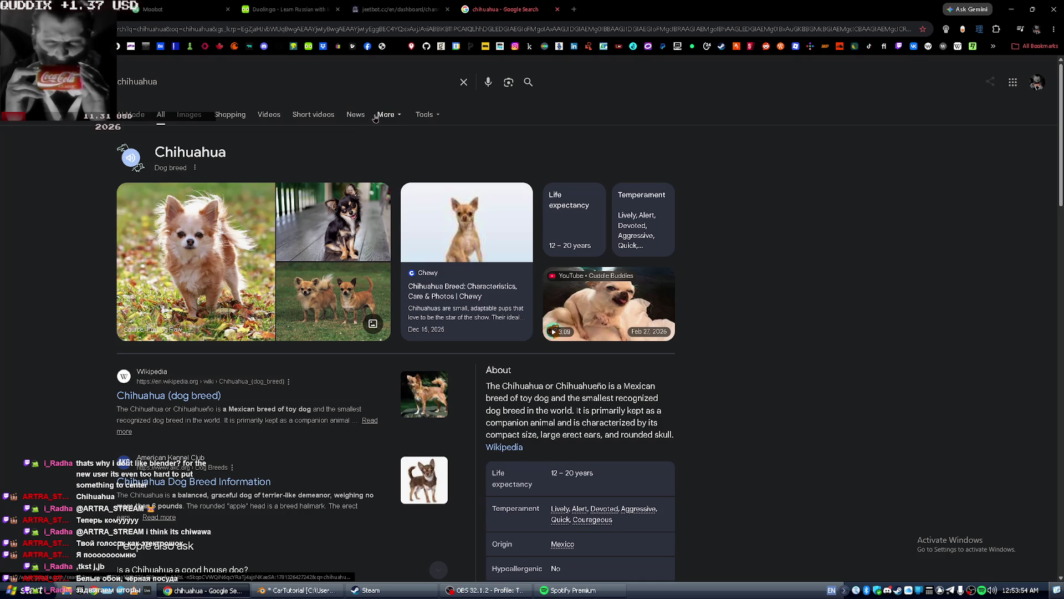
left_click(386, 114)
left_click(386, 166)
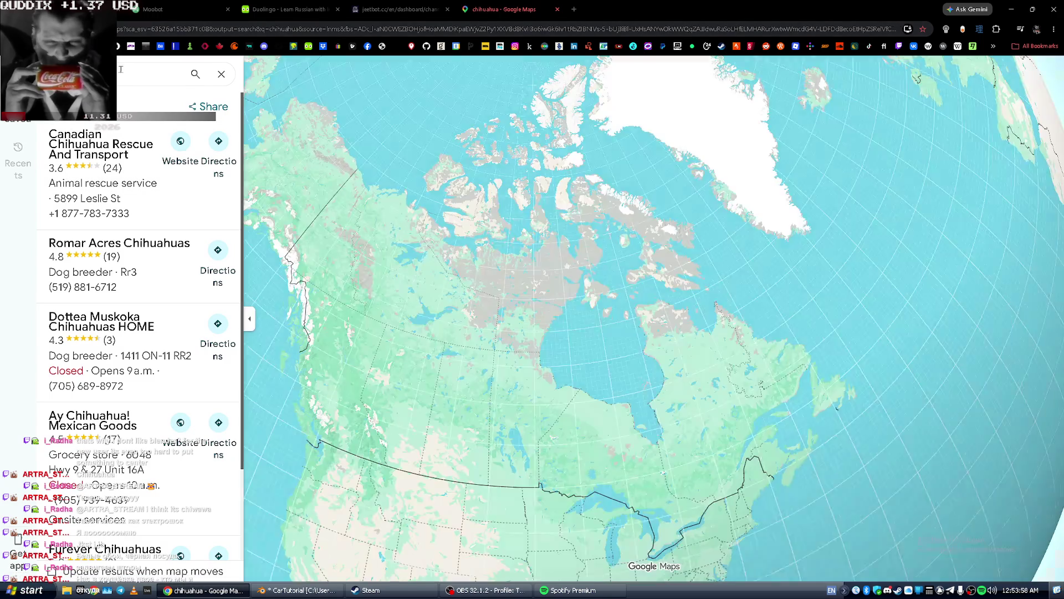
Open the Chihuahua, Mexico place page and start directions to it.
left_click(121, 70)
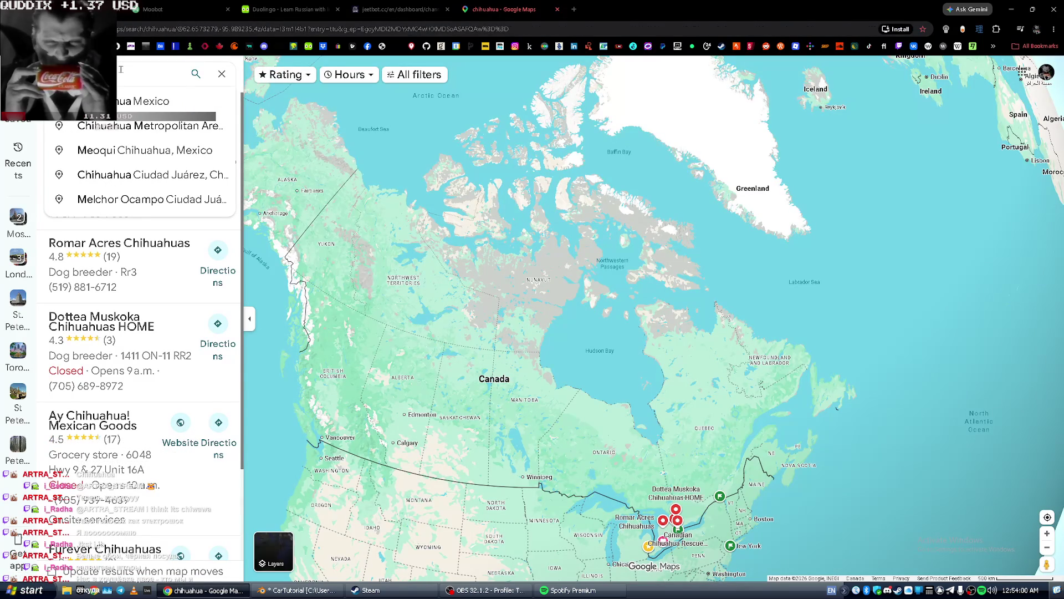
left_click(144, 101)
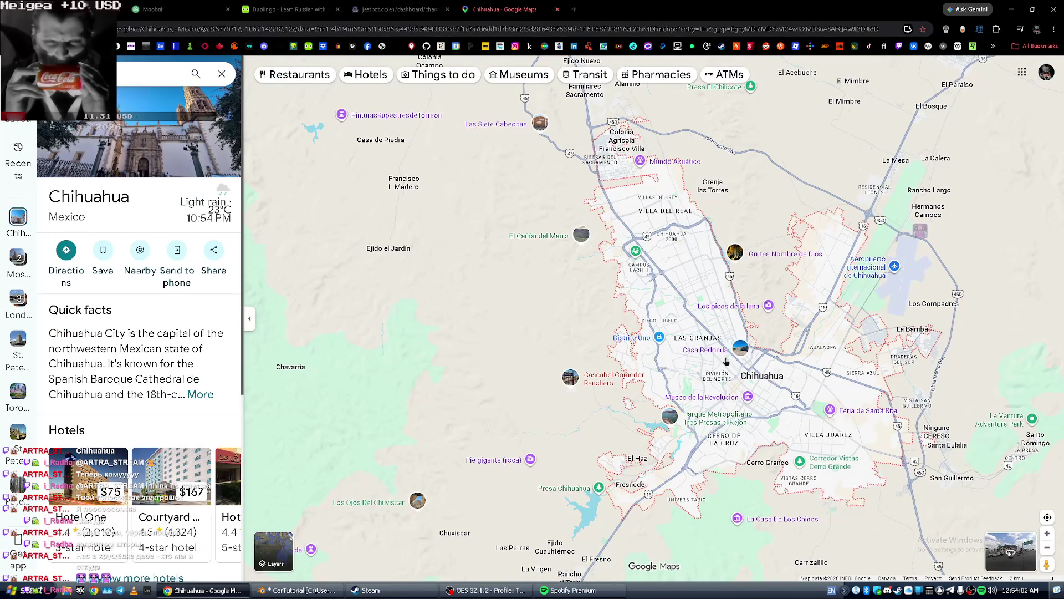
scroll(807, 372, "up", 3)
scroll(740, 384, "down", 5)
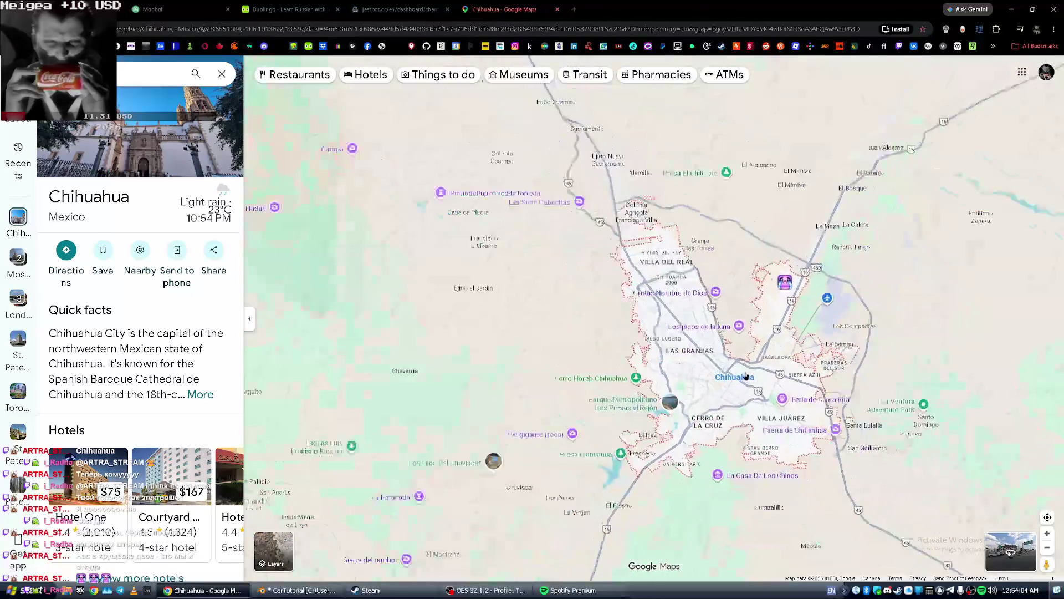
scroll(753, 393, "down", 4)
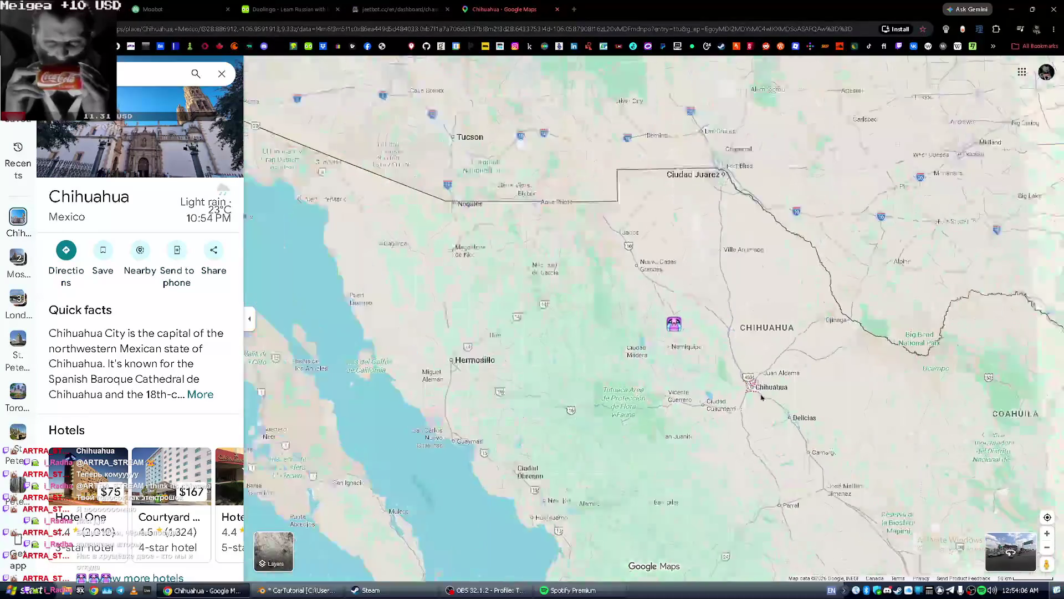
mouse_move(761, 391)
scroll(761, 391, "down", 2)
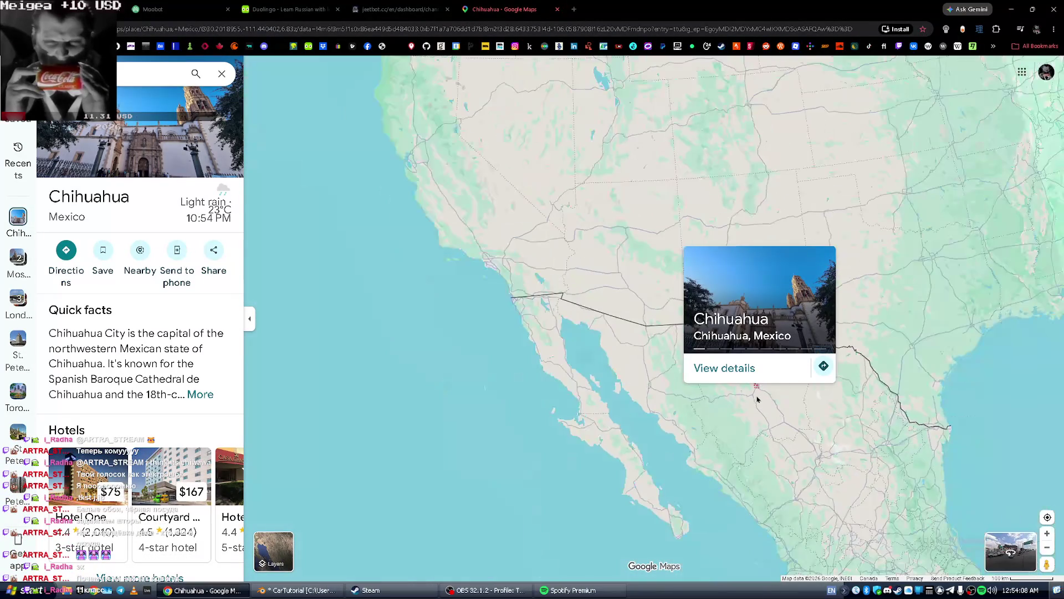
left_click(66, 251)
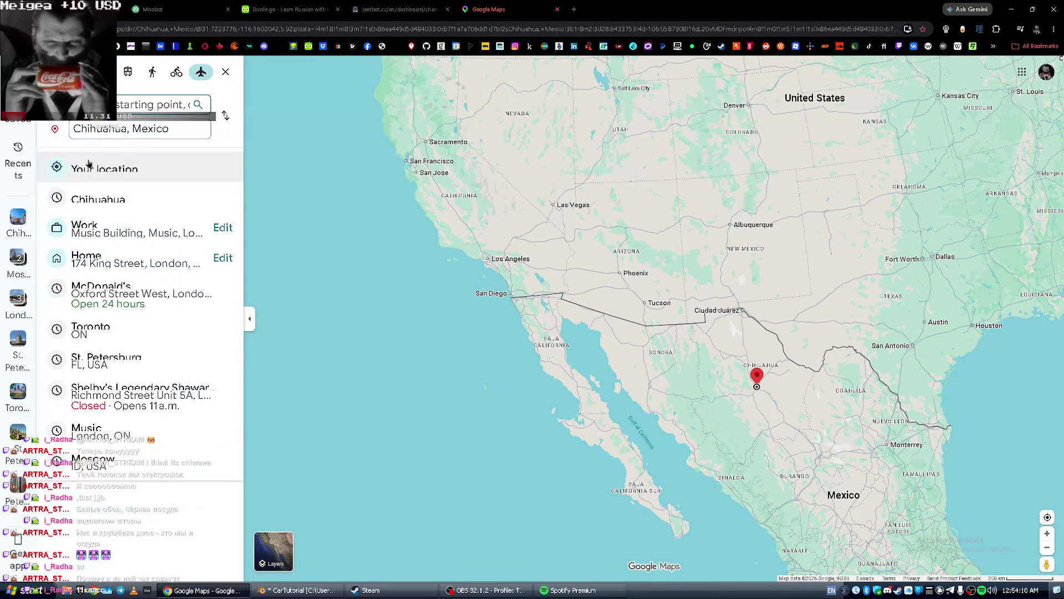
Get walking directions from Toronto, ON to Chihuahua and show the route details (743 hr, 3,342 km).
type("Toroto")
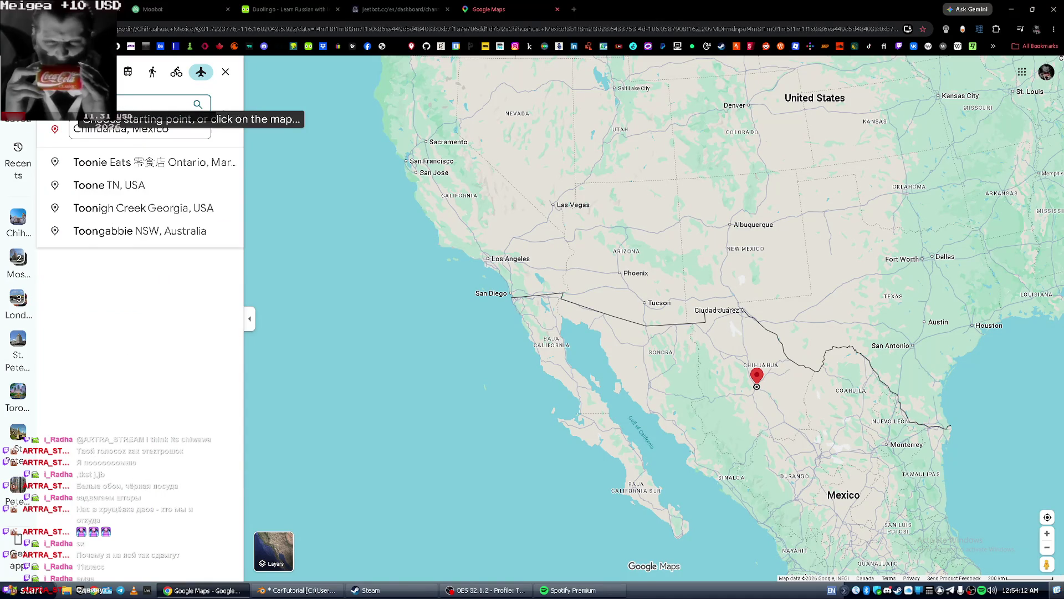
type("n")
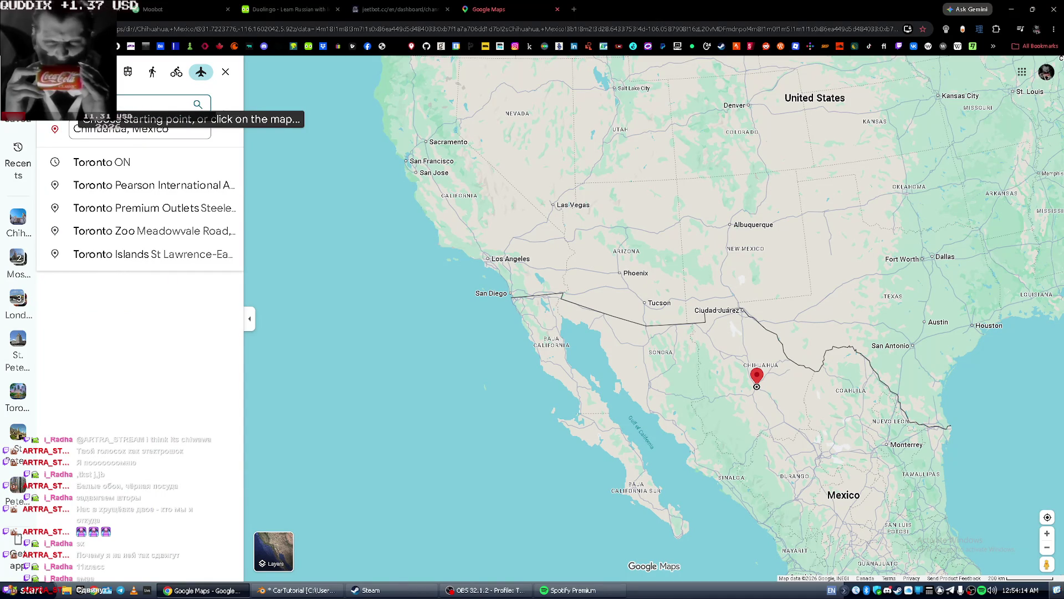
left_click(117, 162)
left_click(151, 73)
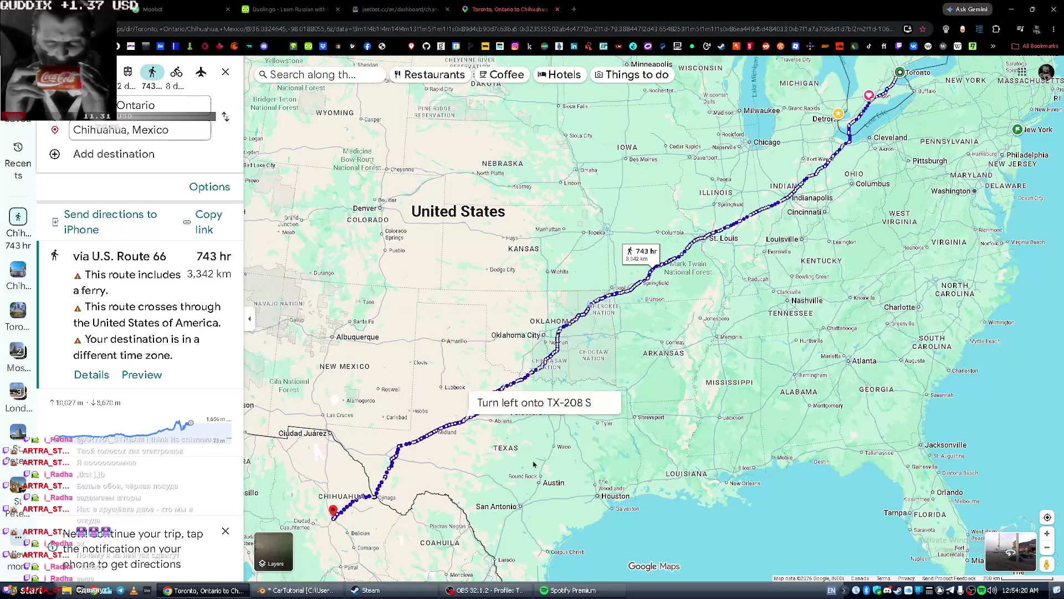
left_click_drag(195, 261, 236, 260)
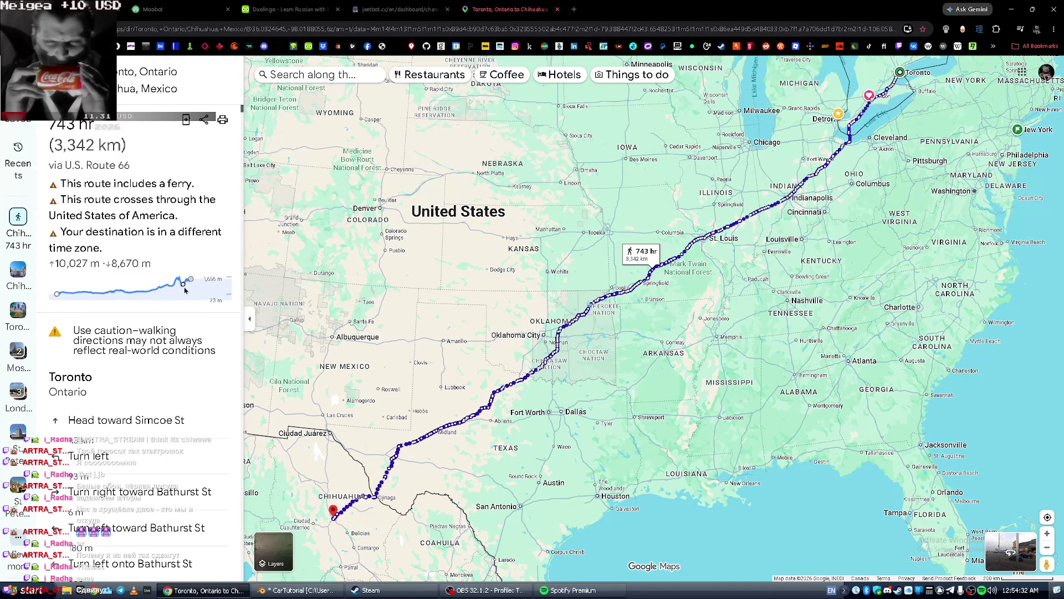
Select and delete the Chihuahua destination text.
scroll(139, 277, "up", 10)
left_click(121, 129)
key("BackSpace")
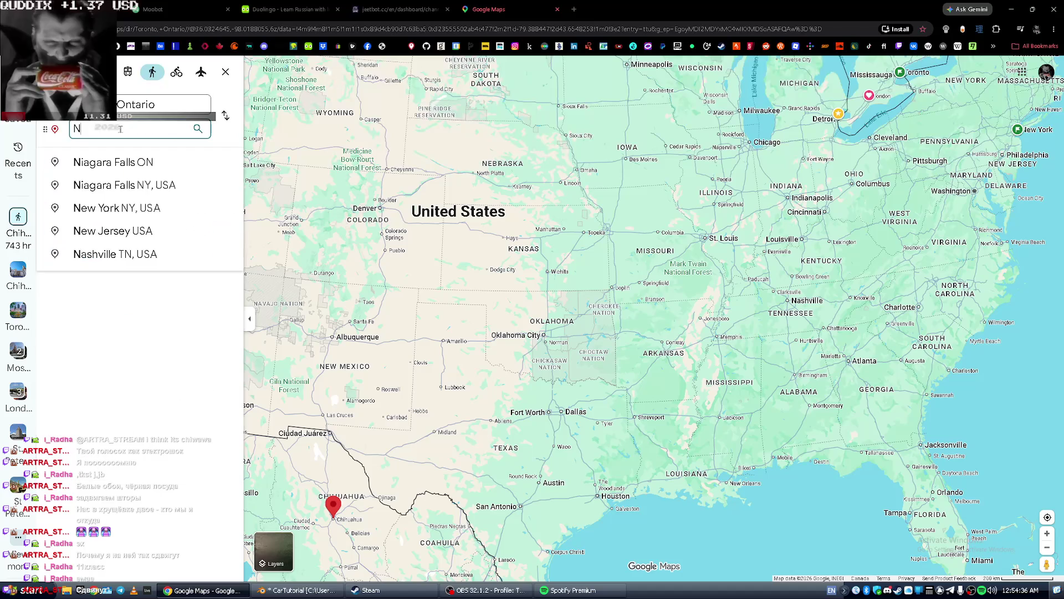
Set Moscow, Russia as the route destination.
type("Moscow")
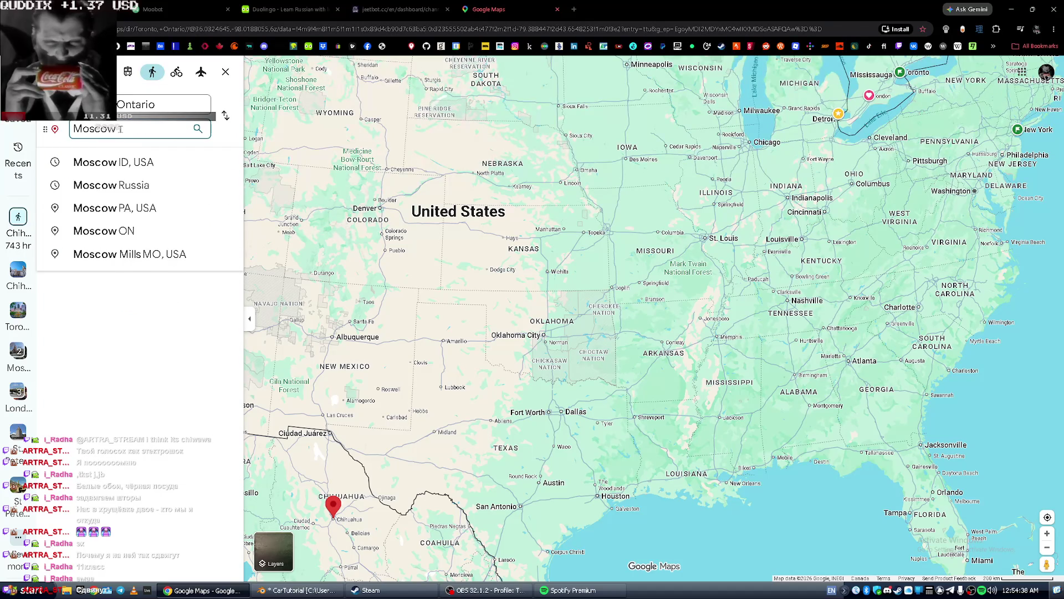
key("Down")
key("Down")
key("Return")
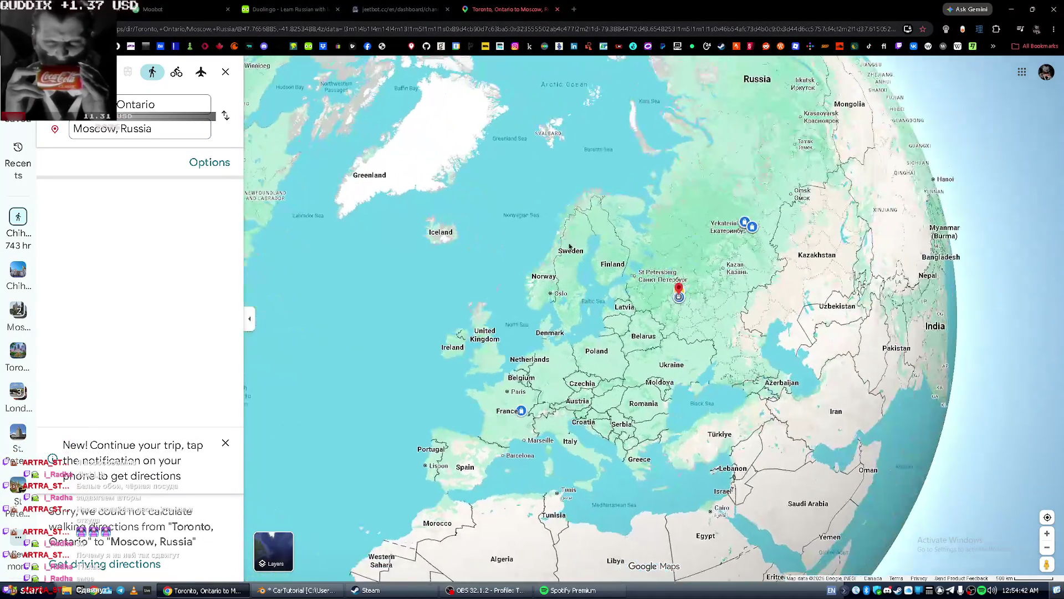
Zoom and pan the map to central Moscow, then close the route tab.
scroll(683, 302, "up", 2)
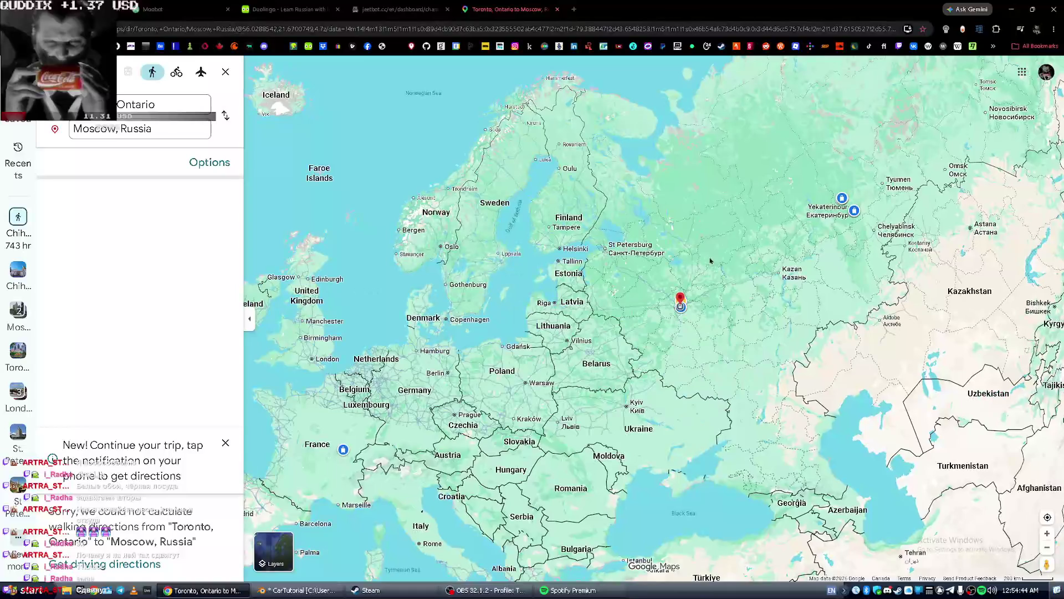
scroll(701, 330, "up", 1)
scroll(701, 329, "up", 5)
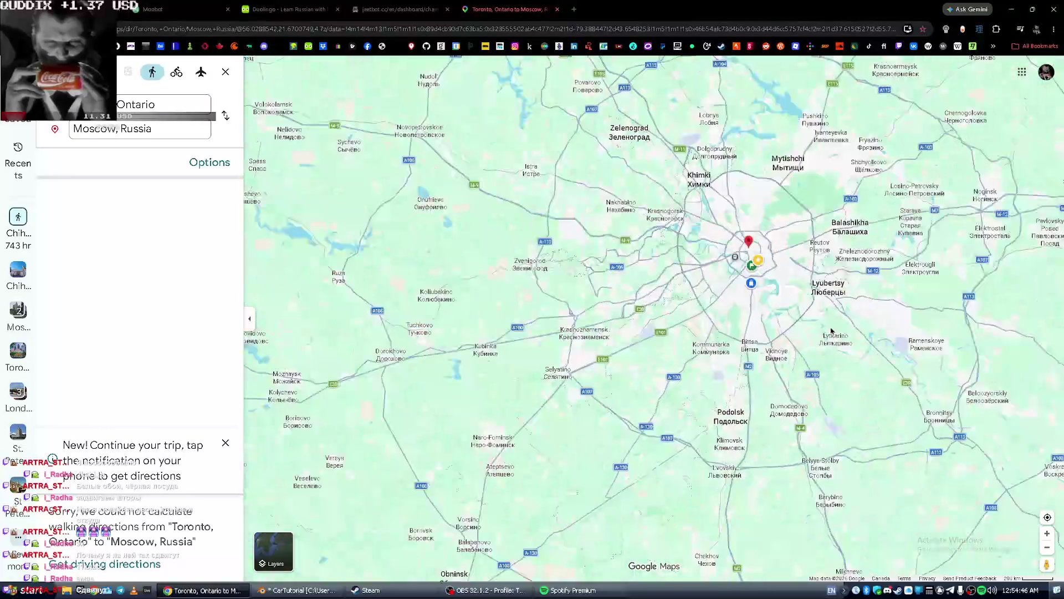
scroll(668, 264, "up", 6)
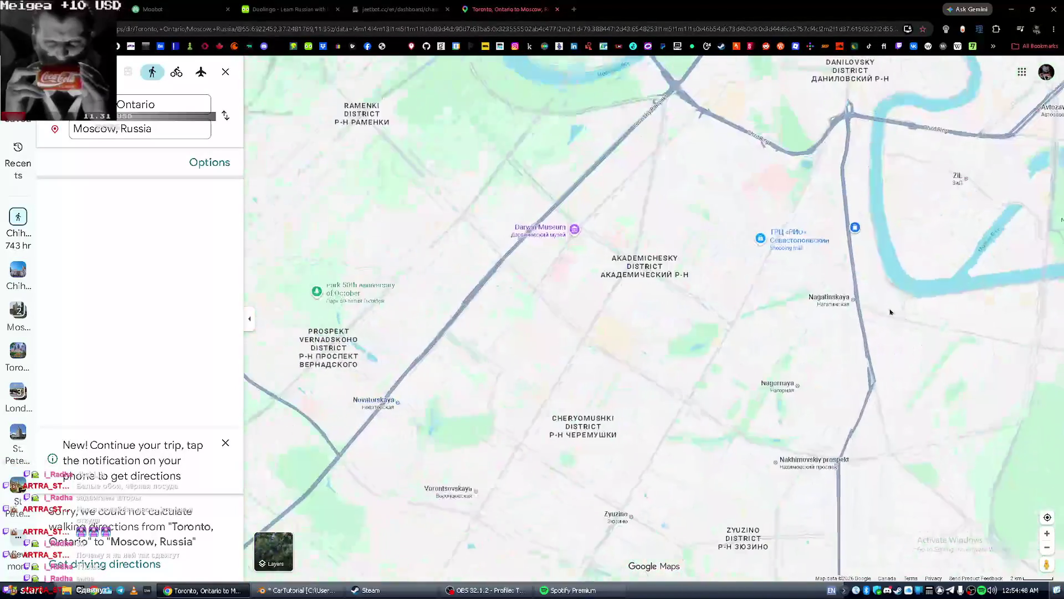
left_click_drag(861, 252, 697, 477)
scroll(697, 478, "down", 1)
left_click_drag(595, 194, 596, 416)
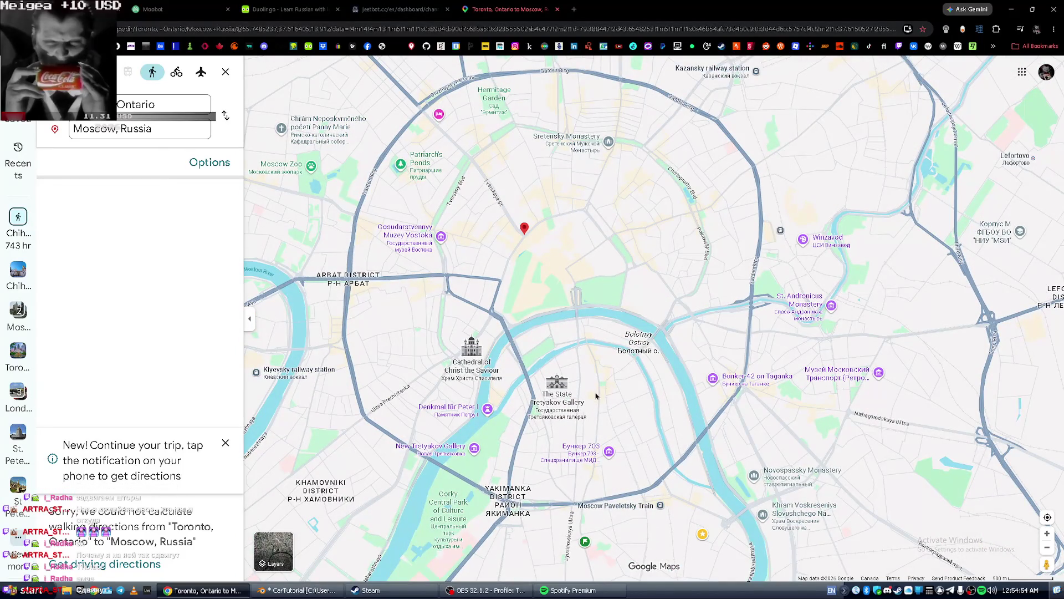
key("ctrl+w")
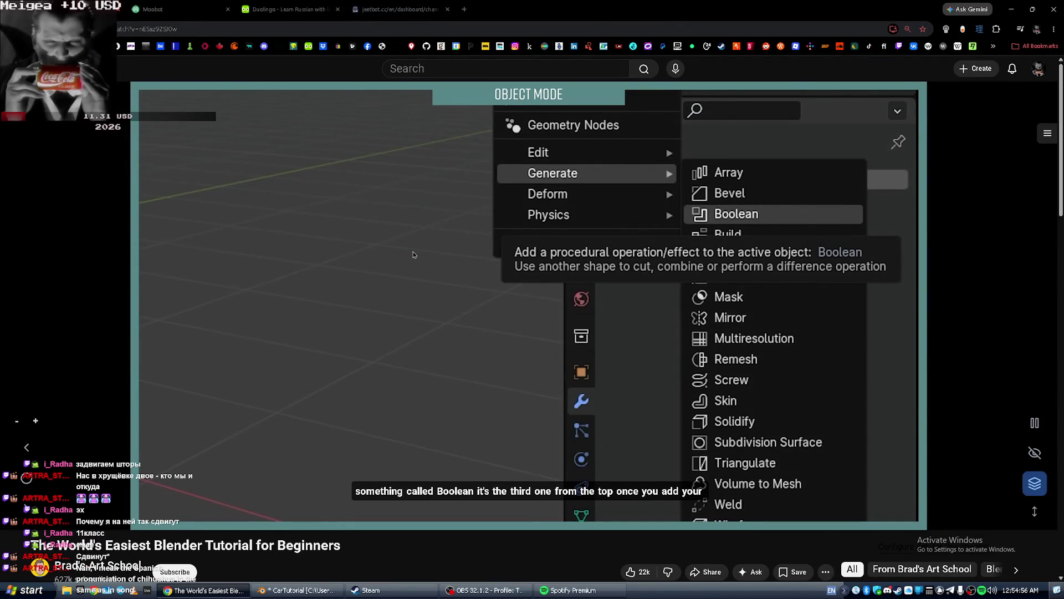
Rewind the tutorial a few seconds and pause it at the Boolean modifier setup (Difference, Exact).
key("Left")
key("space")
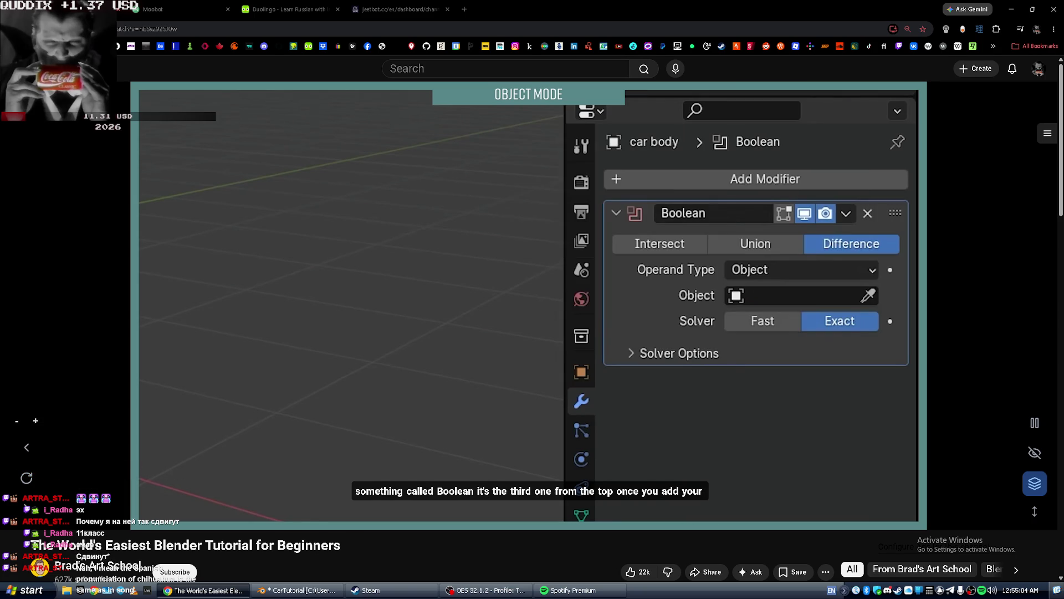
key("space")
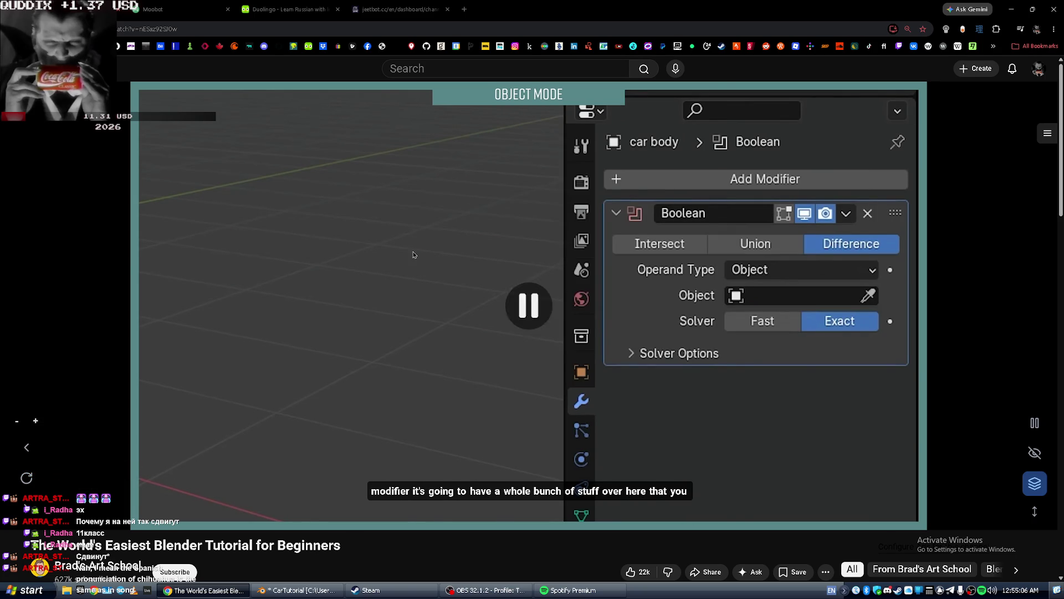
key("alt+Tab")
key("alt+Tab")
key("alt+Tab")
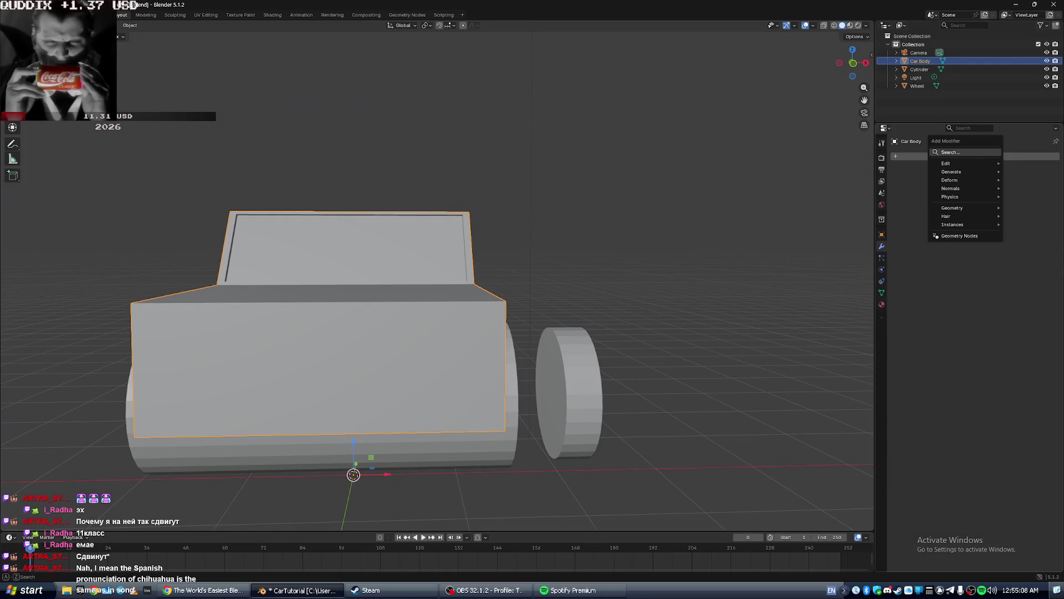
Add a Boolean modifier (Difference, Exact solver) to Car Body in Blender, then resume the tutorial.
left_click(968, 156)
mouse_move(976, 176)
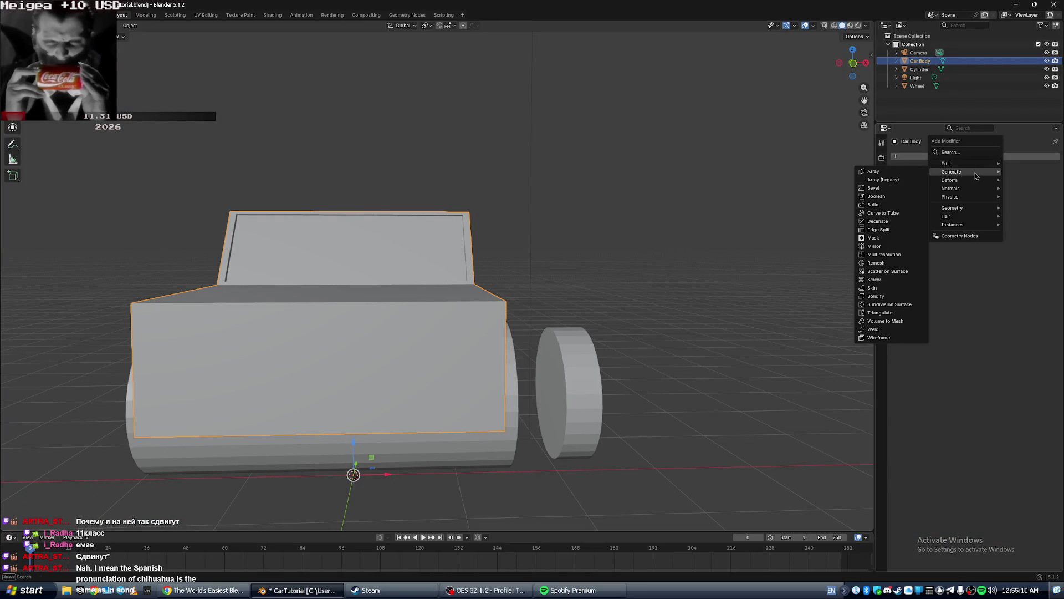
left_click(897, 196)
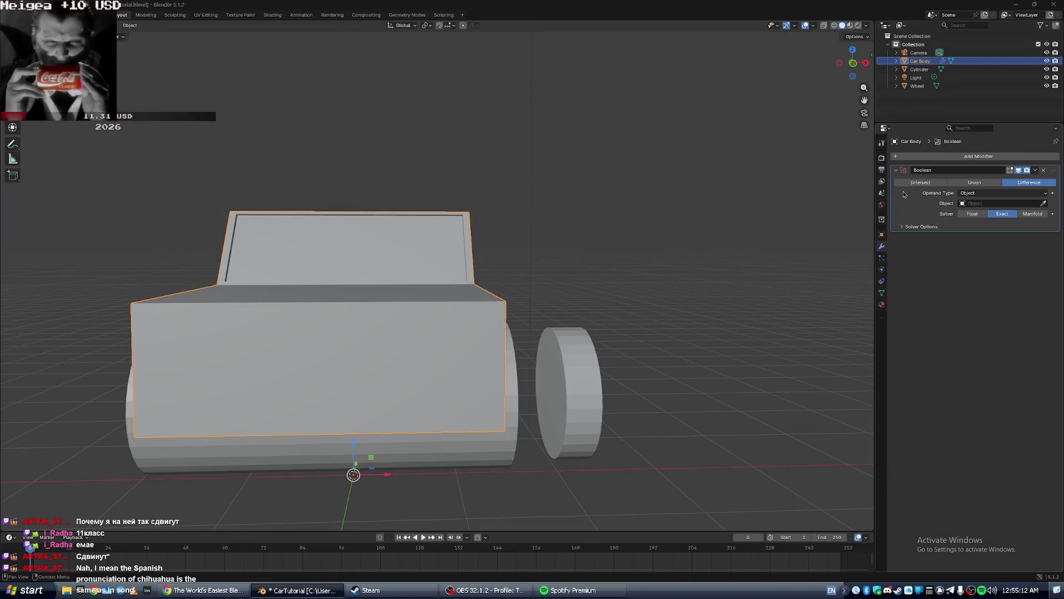
key("alt+Tab")
key("space")
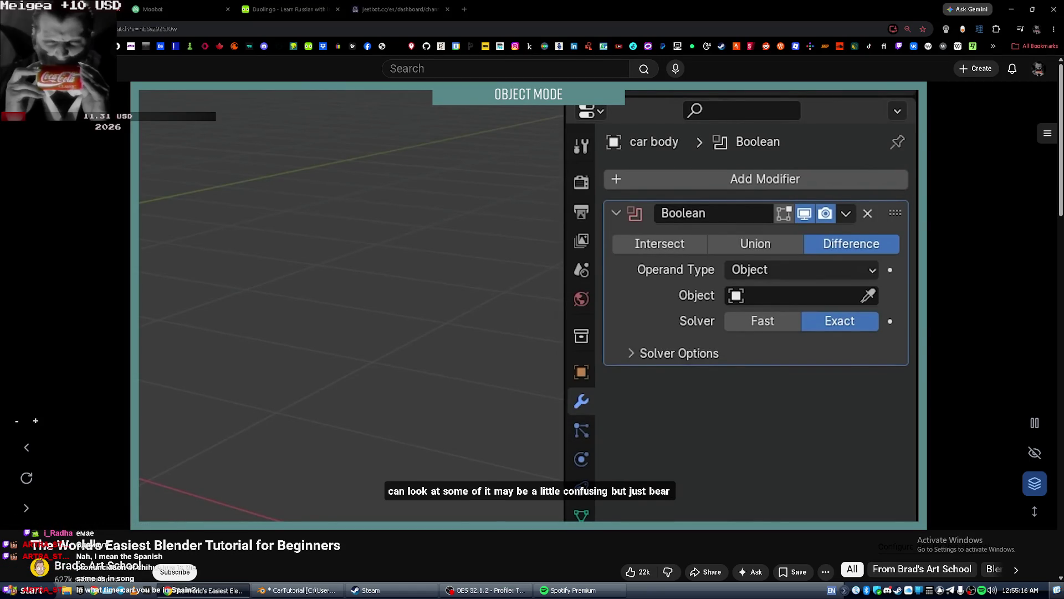
Pause the tutorial, briefly switch to Spotify, then open a new blank Chrome tab.
key("space")
key("alt+Tab")
key("Tab")
key("Tab")
key("Tab")
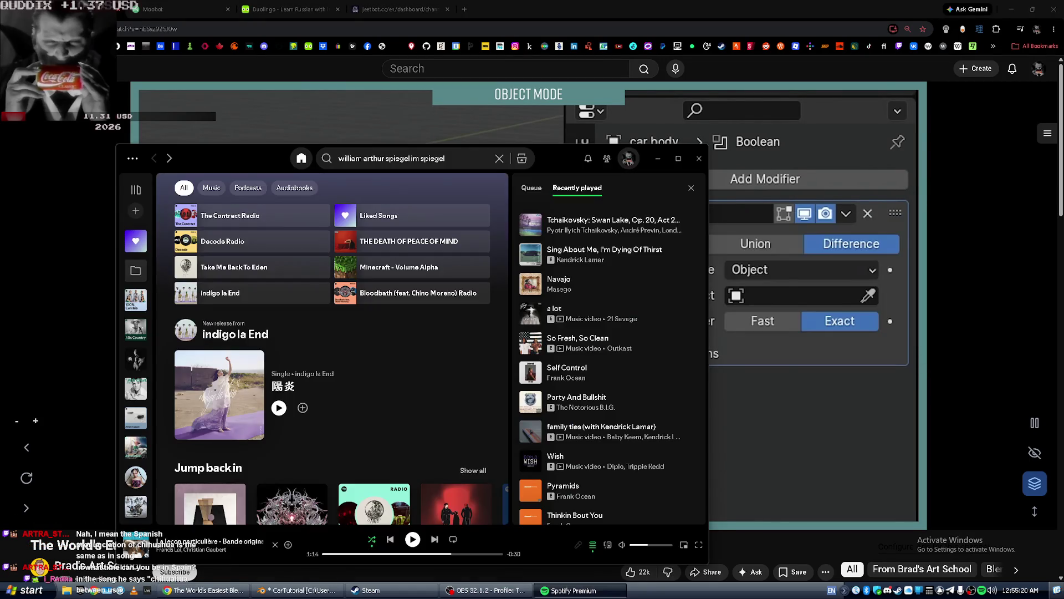
key("alt+Tab")
left_click(465, 8)
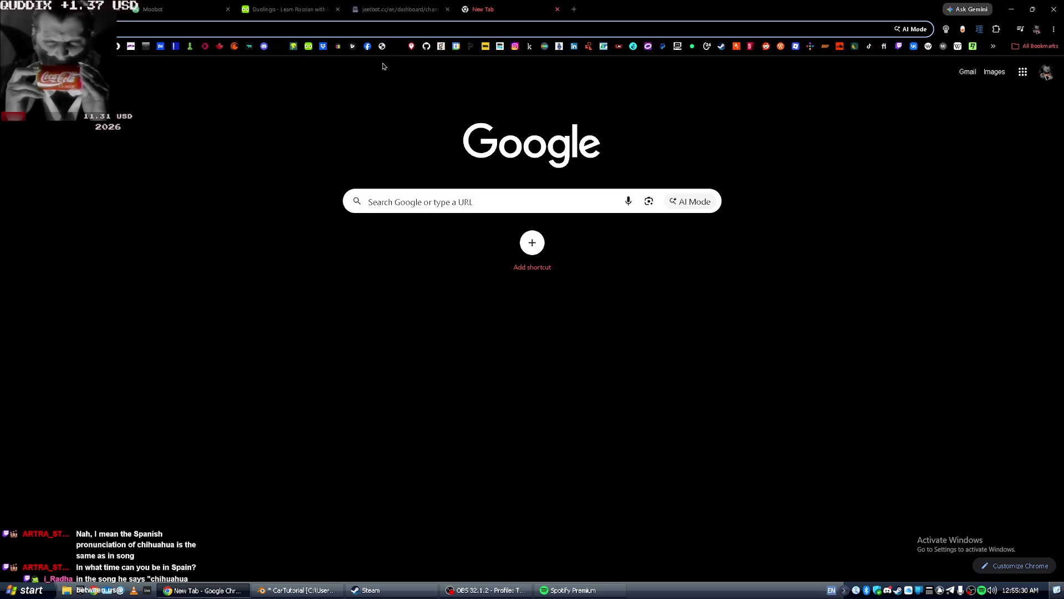
Browse the GitHub PONG-Unity2D repo to Screenshots/PONG_Unity.png, then bring OBS Studio forward.
left_click(427, 48)
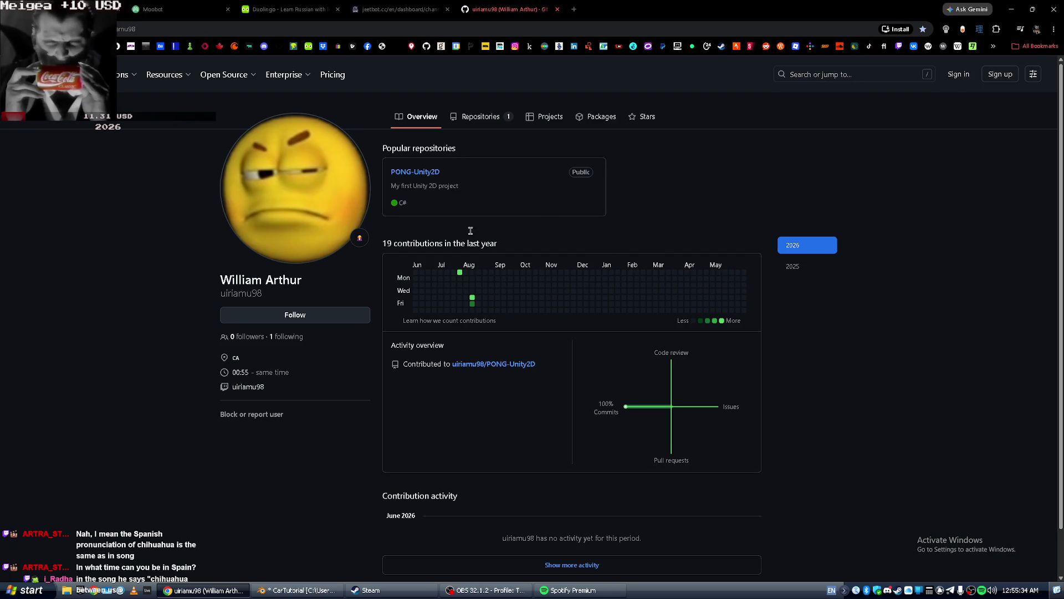
left_click(416, 172)
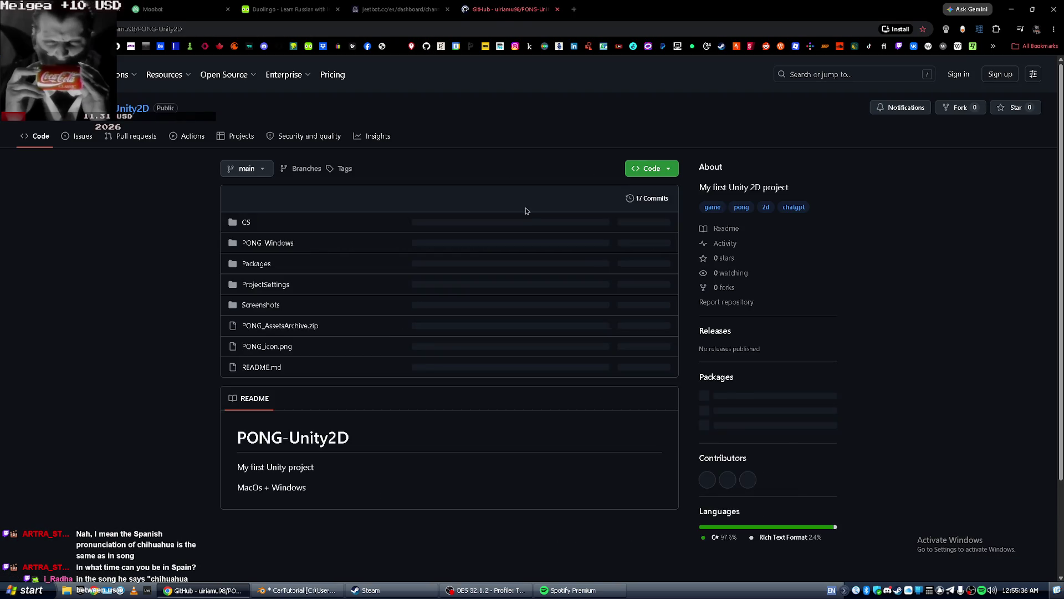
left_click(259, 245)
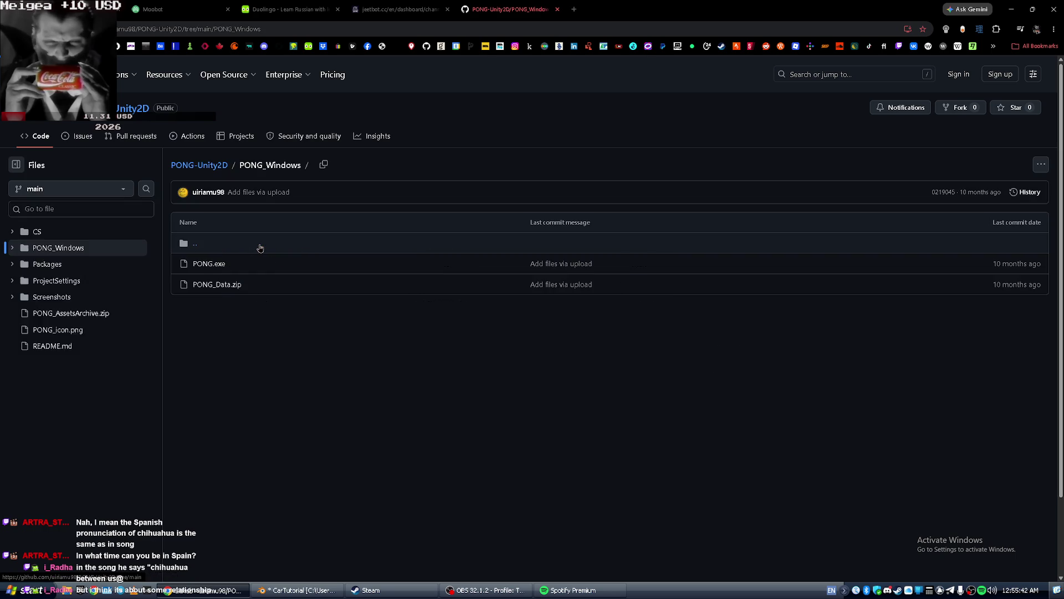
left_click(251, 244)
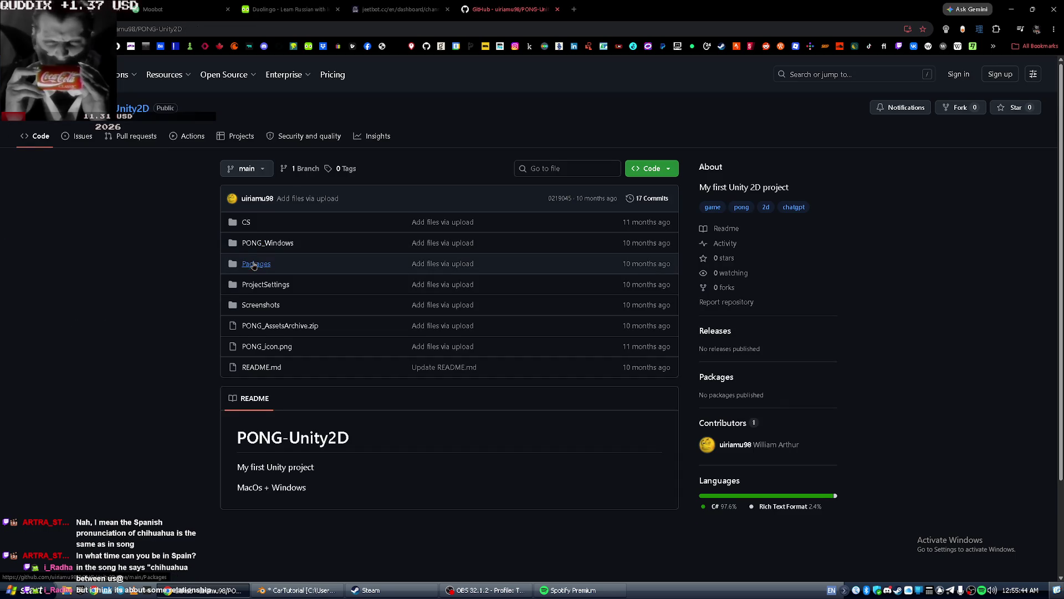
left_click(268, 309)
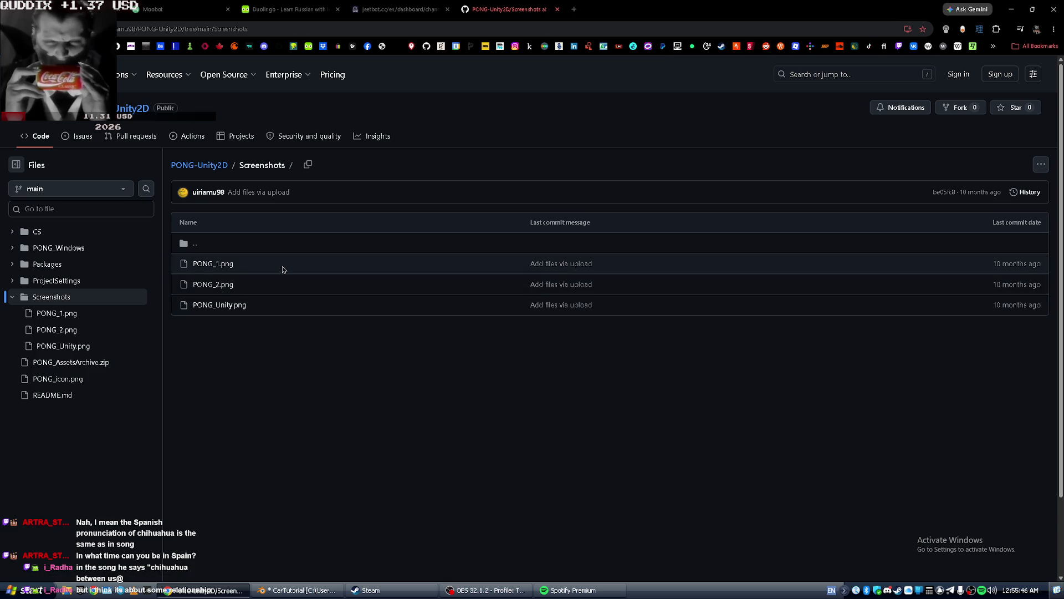
left_click(221, 305)
scroll(291, 289, "down", 3)
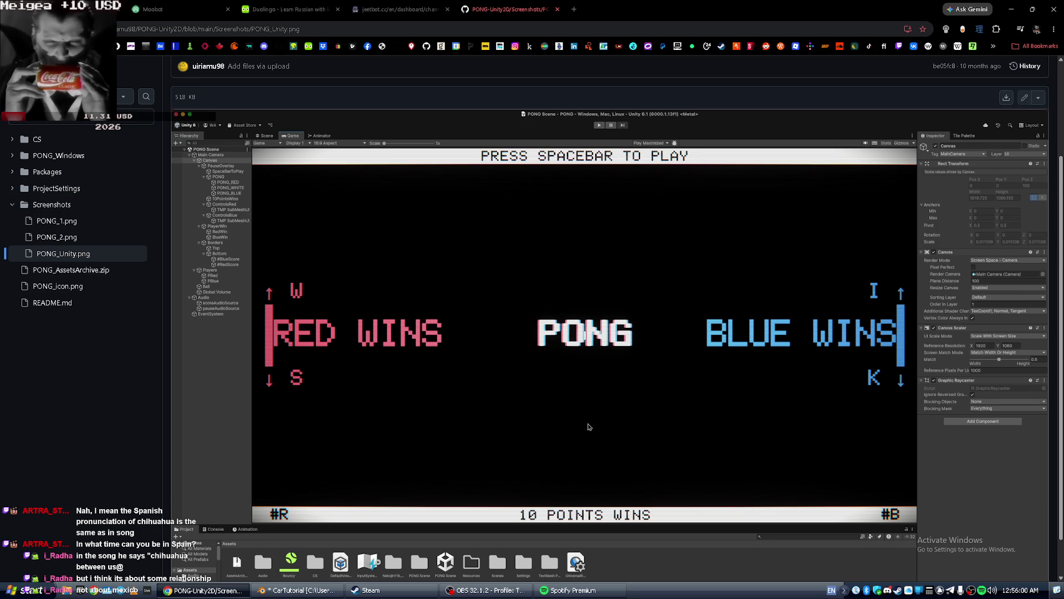
scroll(595, 430, "down", 1)
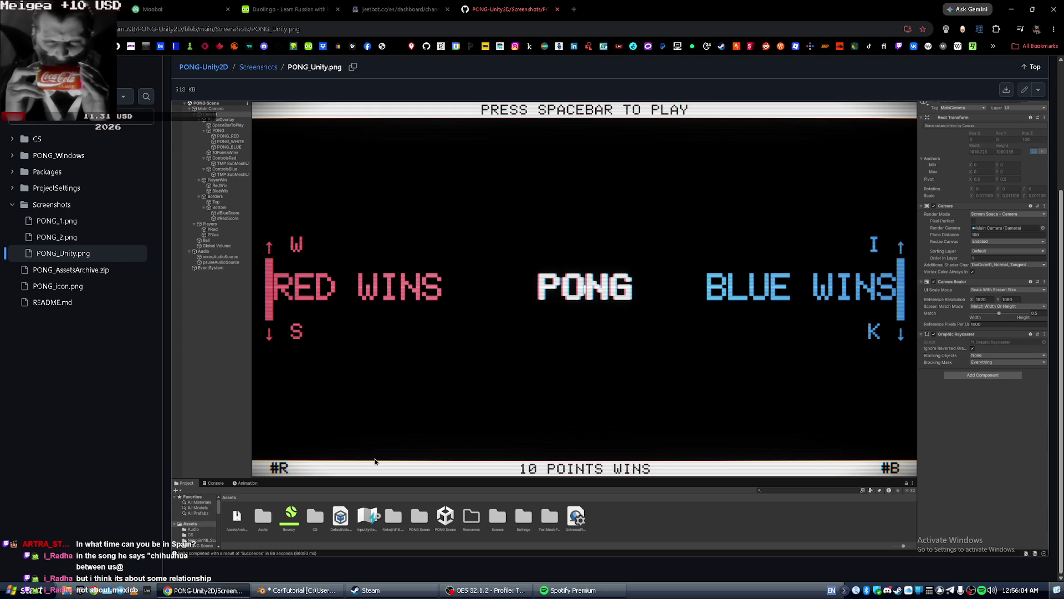
left_click(487, 590)
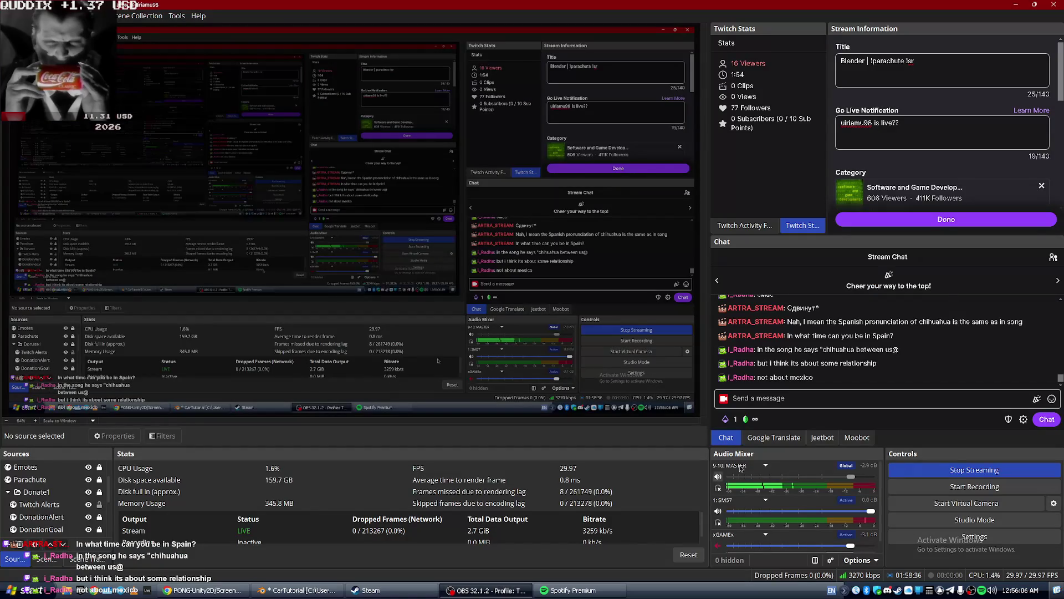
Check the Moobot panel, set the OBS dock back to Chat, and return to the GitHub screenshot.
left_click(857, 437)
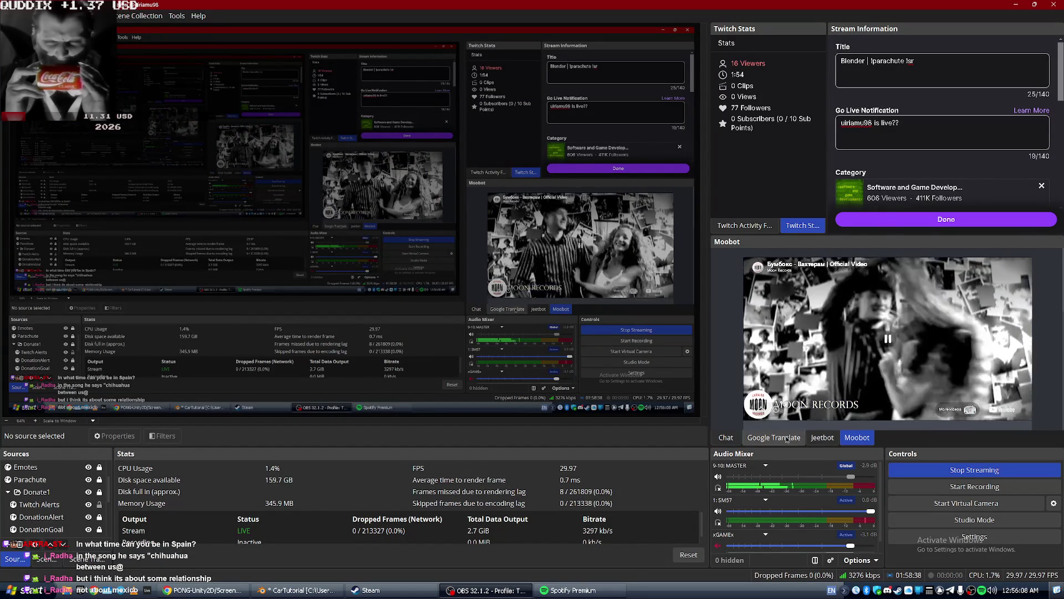
left_click(726, 437)
left_click(233, 591)
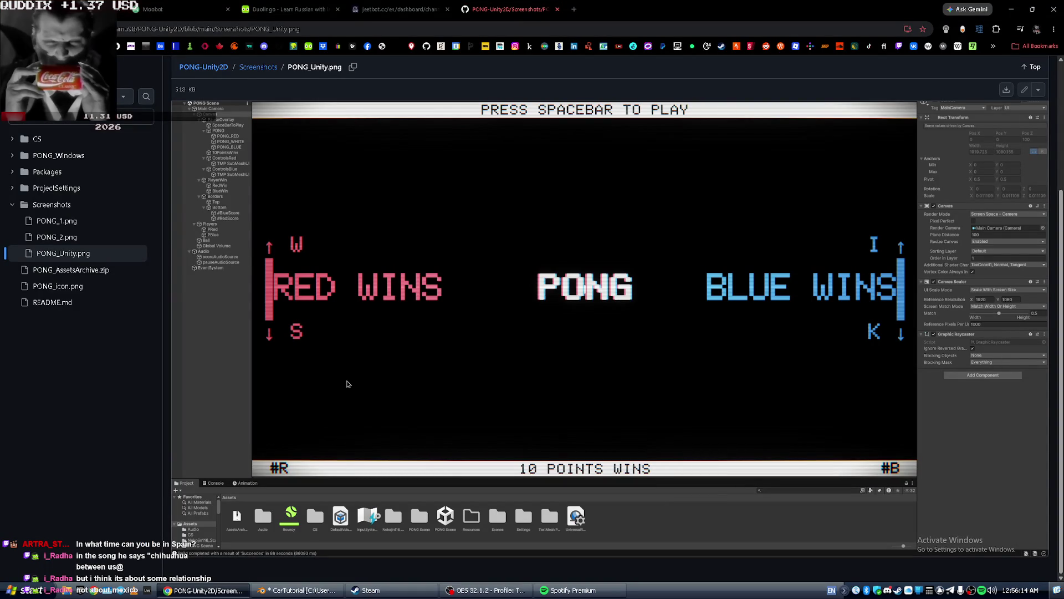
Browse the repository root, check the clone options and the PONG_Windows folder, then return to the profile.
scroll(336, 352, "up", 3)
key("alt+Left")
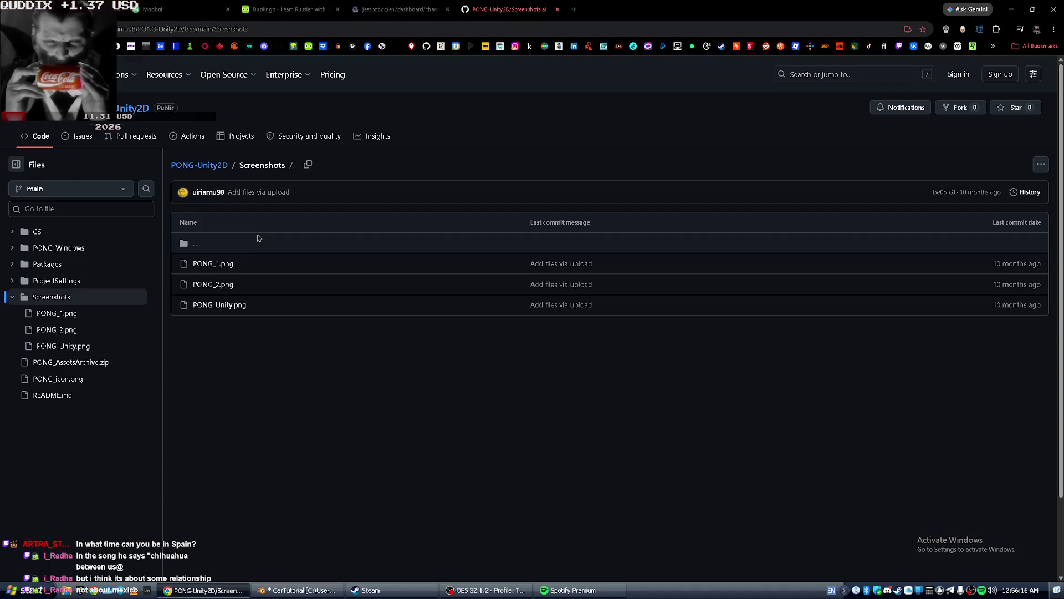
left_click(266, 237)
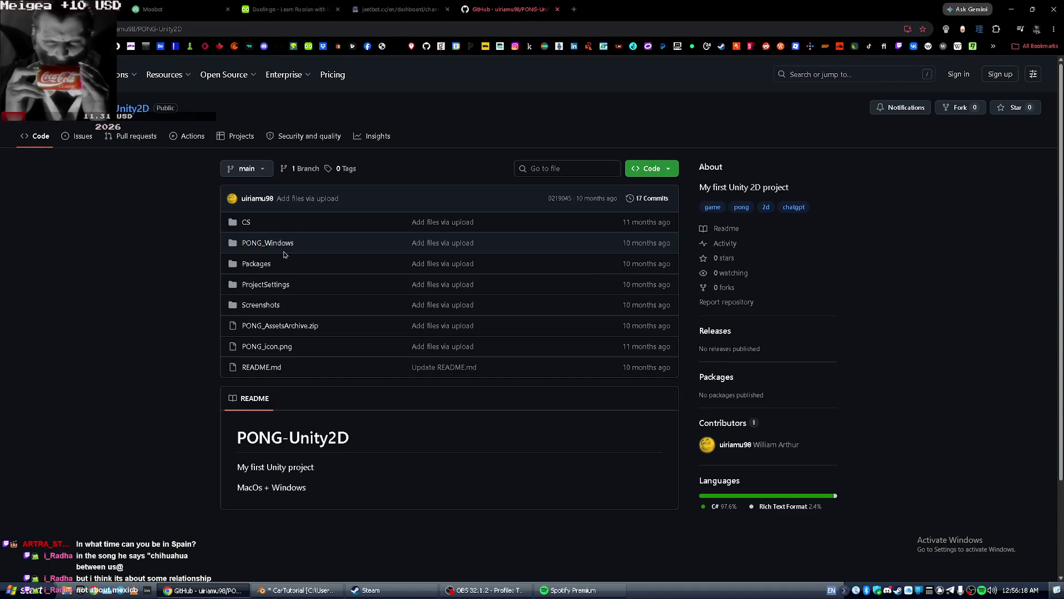
left_click(650, 170)
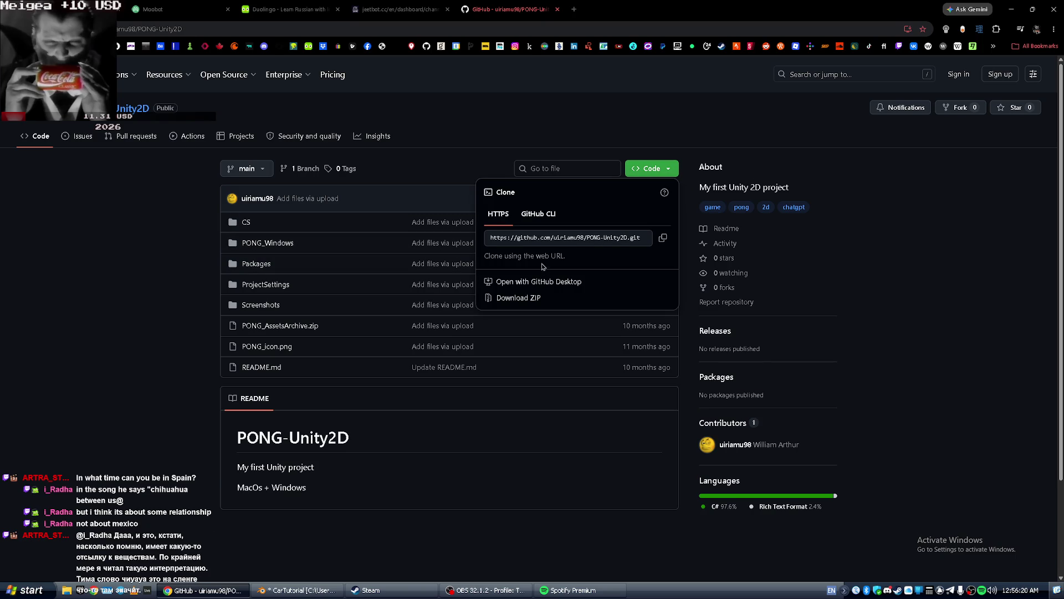
left_click(422, 316)
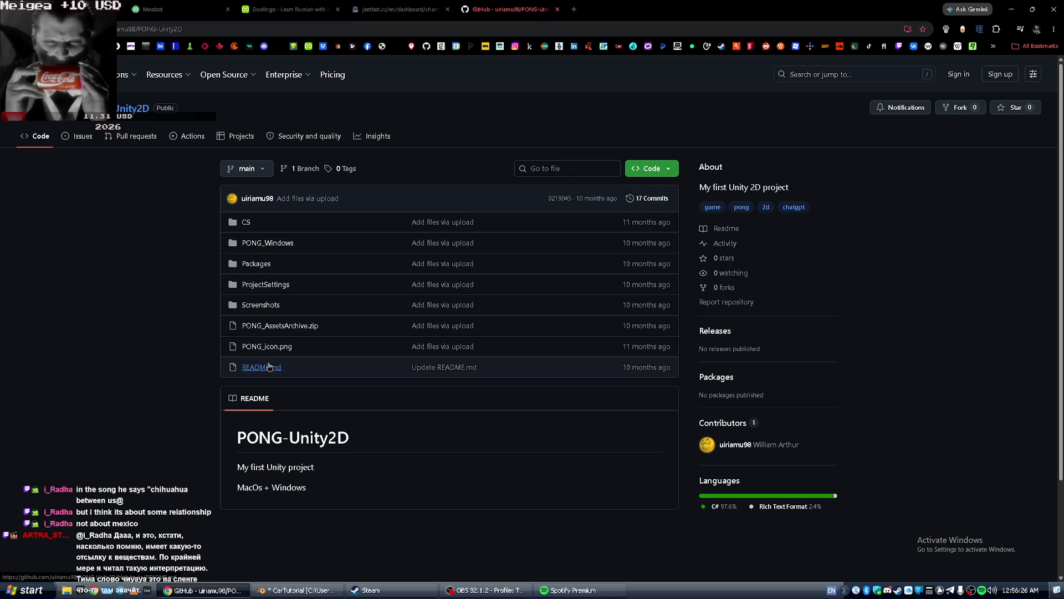
left_click(280, 246)
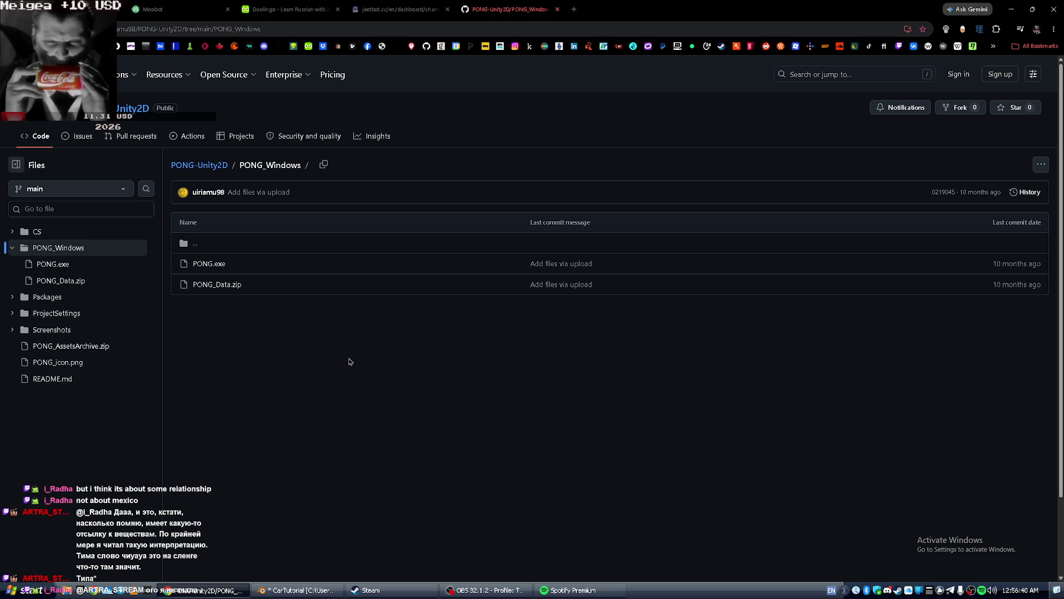
key("alt+Left")
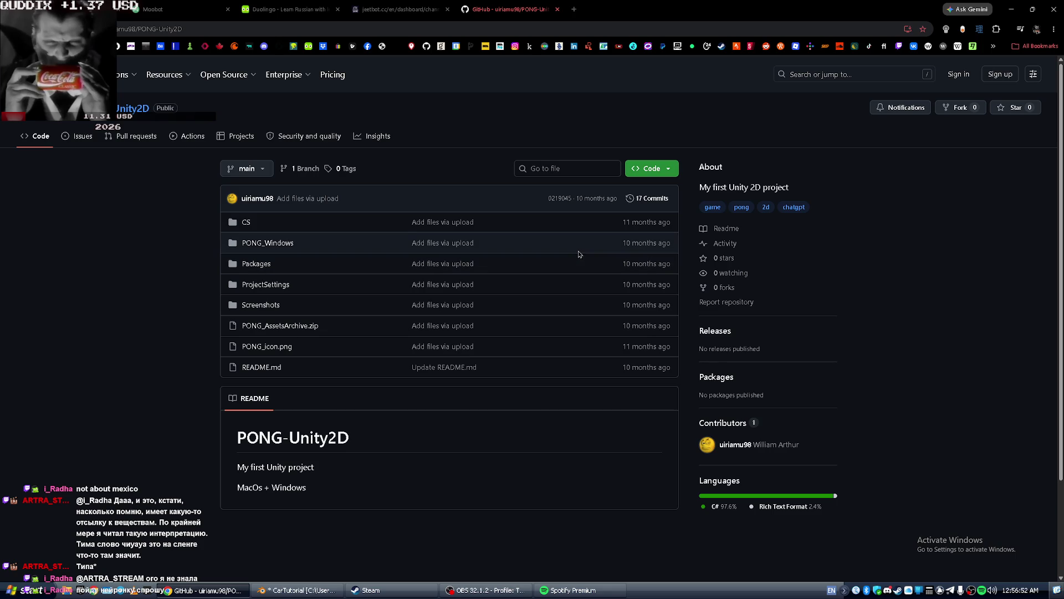
key("alt+Left")
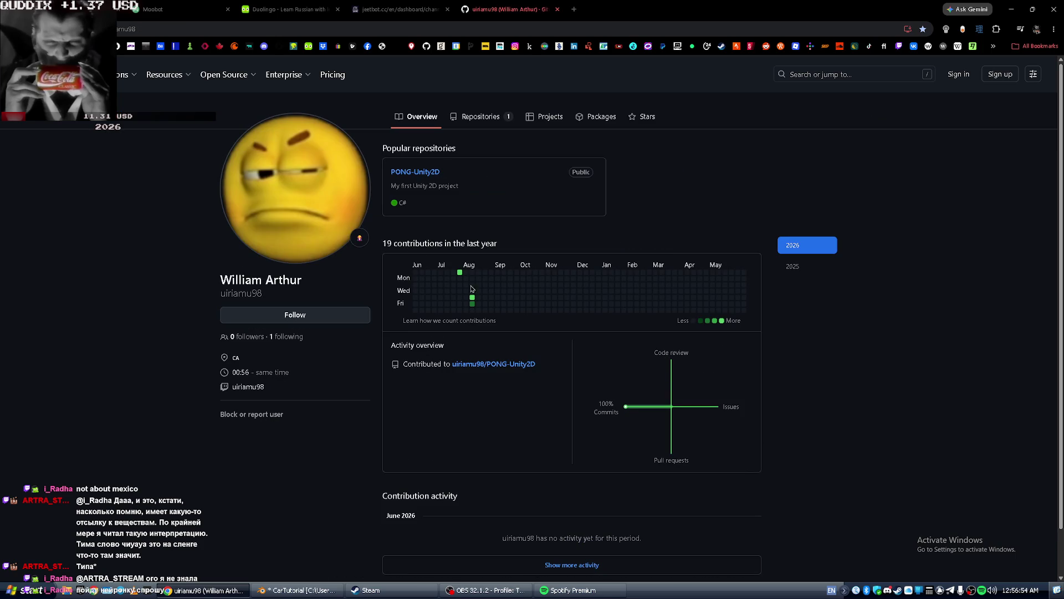
Check the April 14, 2026 activity in the contribution graph, then close the GitHub tab.
double_click(544, 297)
left_click(486, 282)
left_click(696, 285)
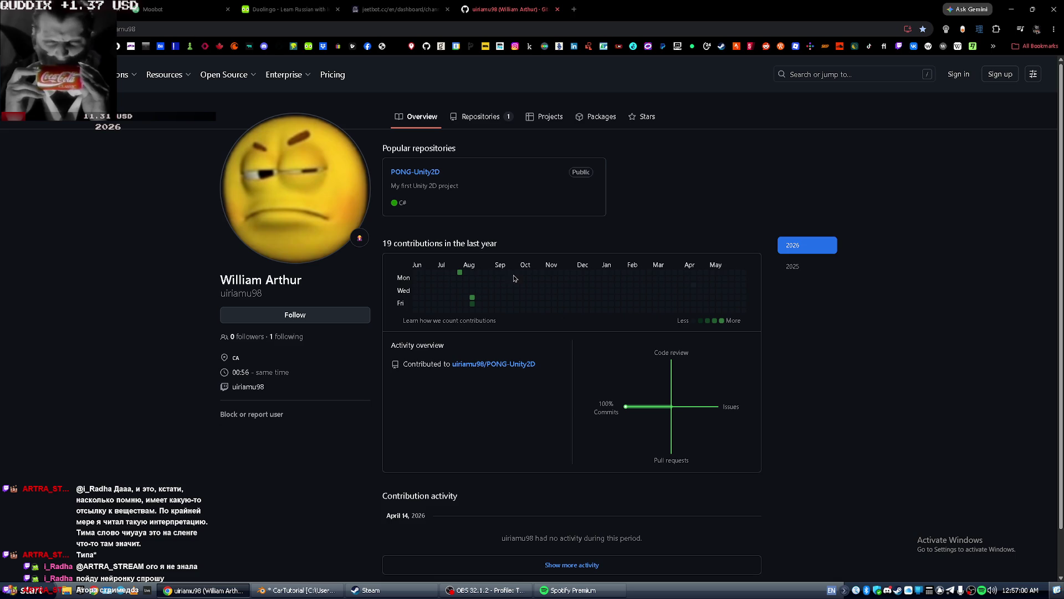
left_click(516, 292)
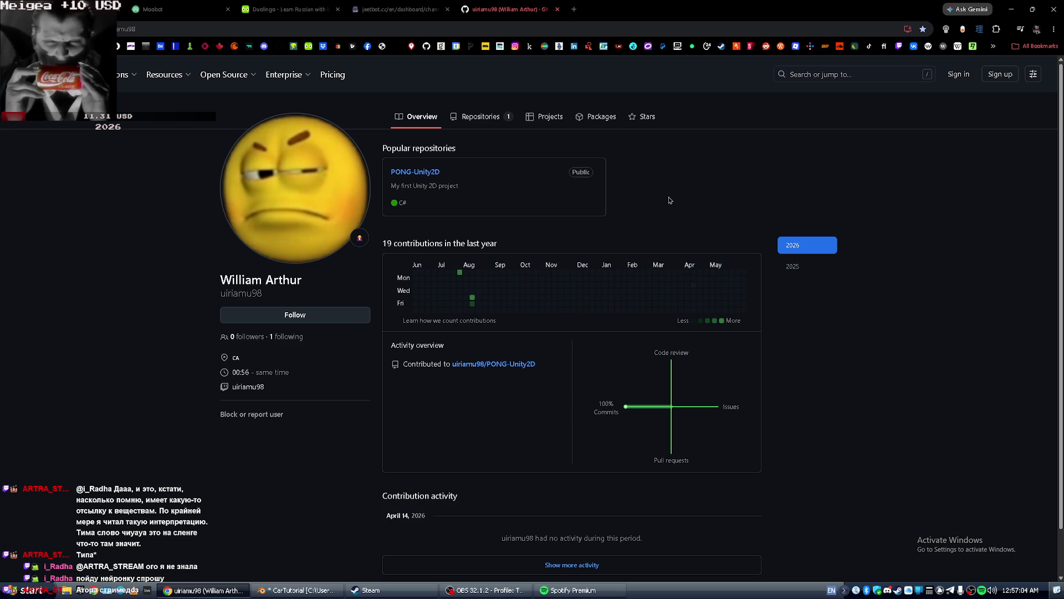
key("ctrl+w")
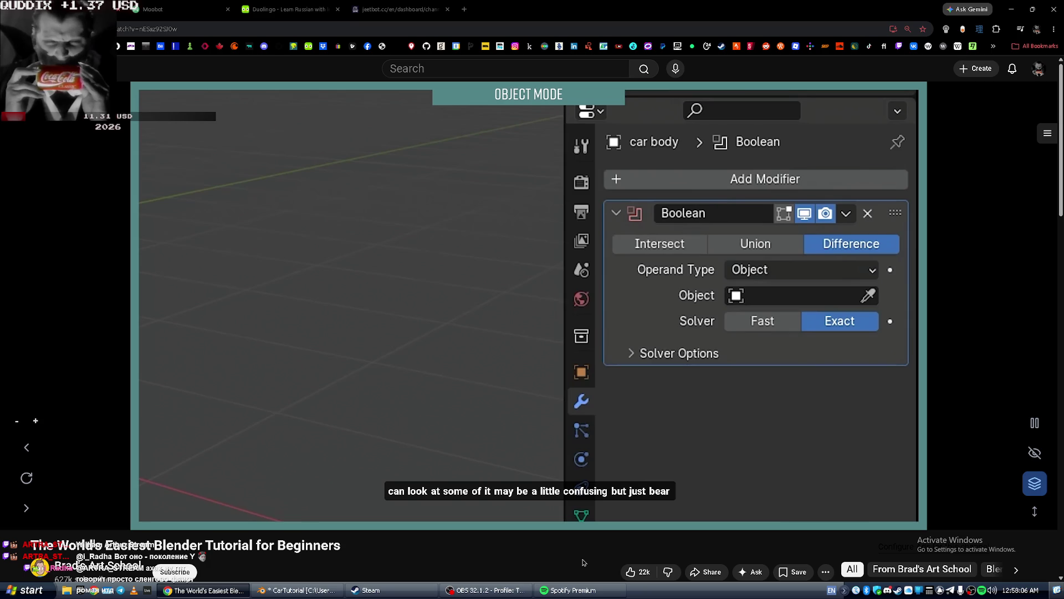
In a new tab, load the Twitch channel points page, then the stream alerts page.
left_click(464, 9)
type("channel-points")
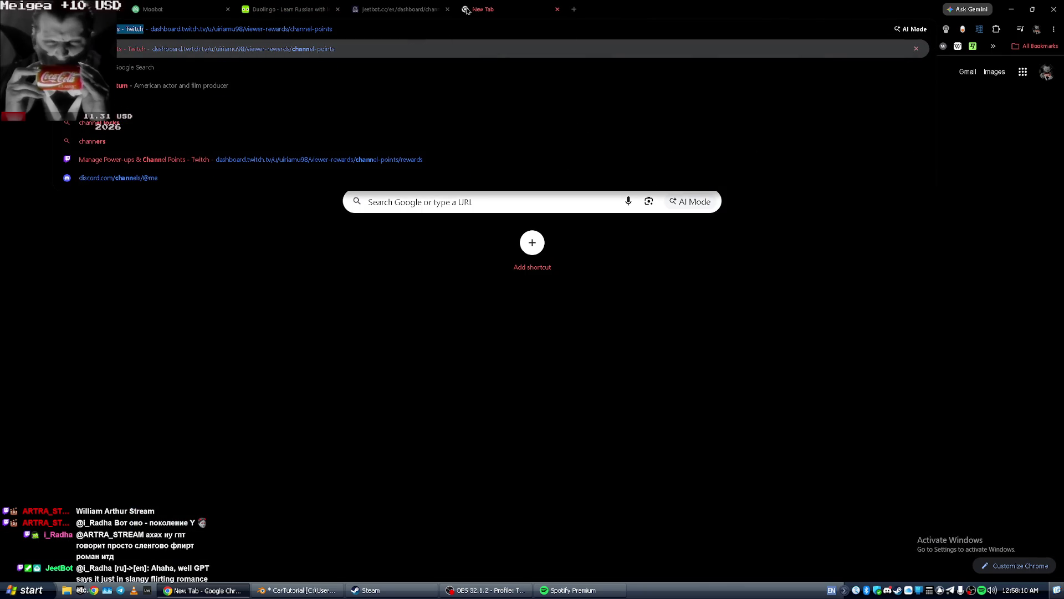
key("Return")
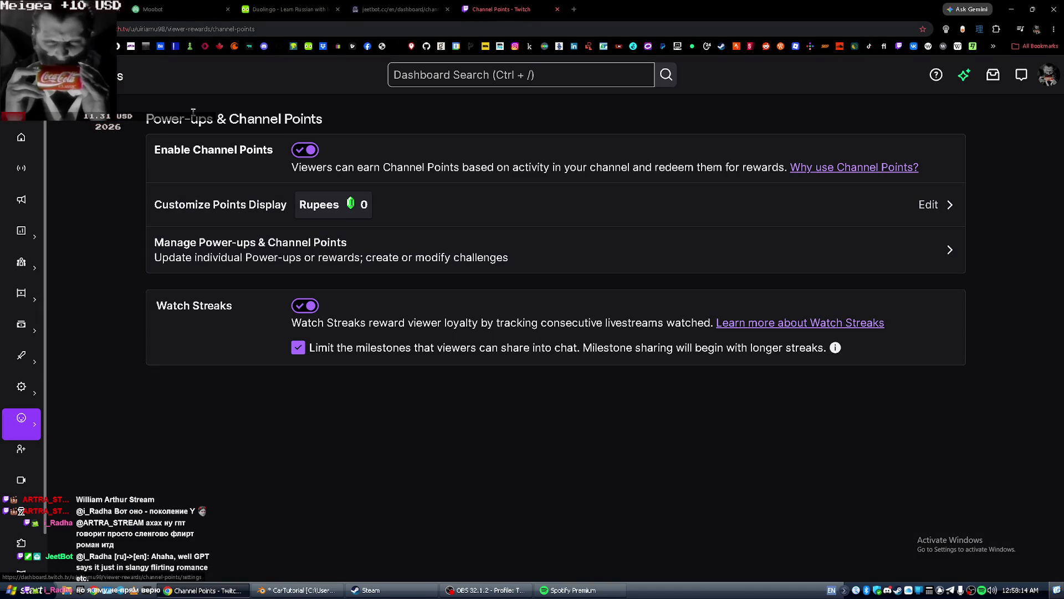
left_click(122, 25)
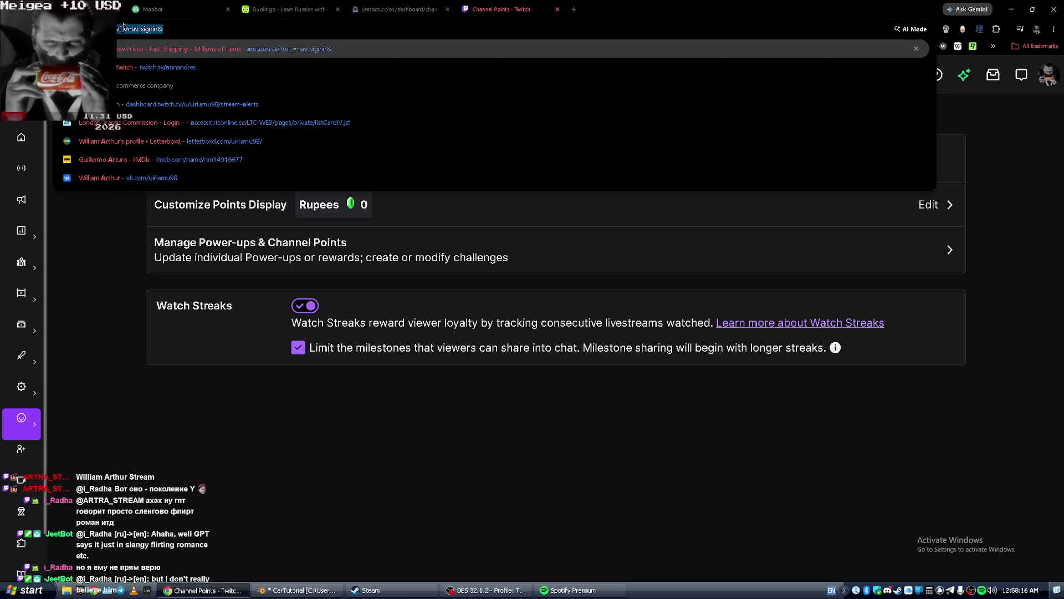
type("alerts")
key("Return")
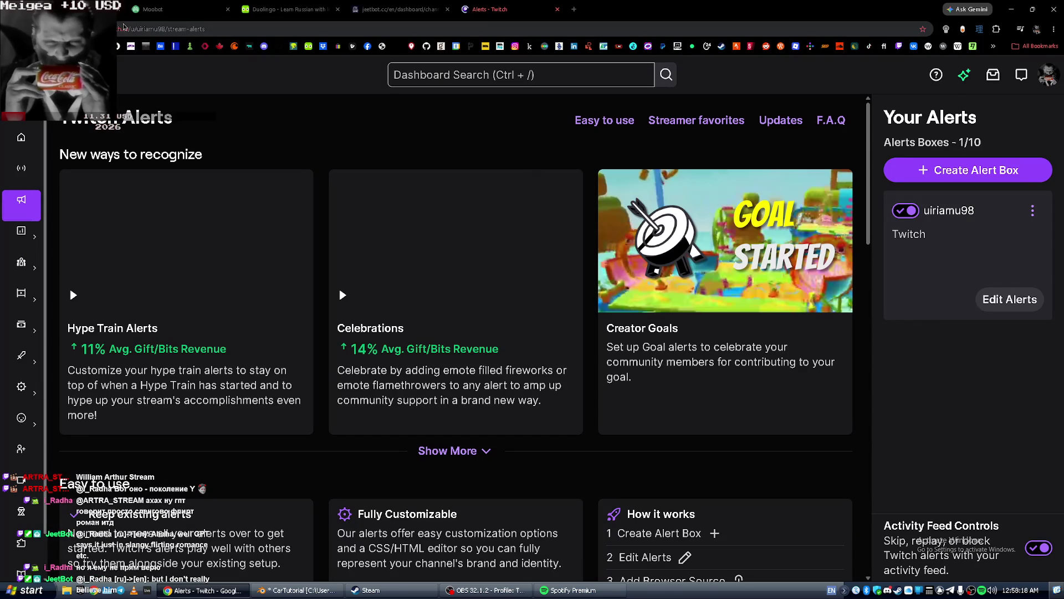
Preview the Moshi Moshi channel-points alert, send a test of it, and close the page.
left_click(1038, 305)
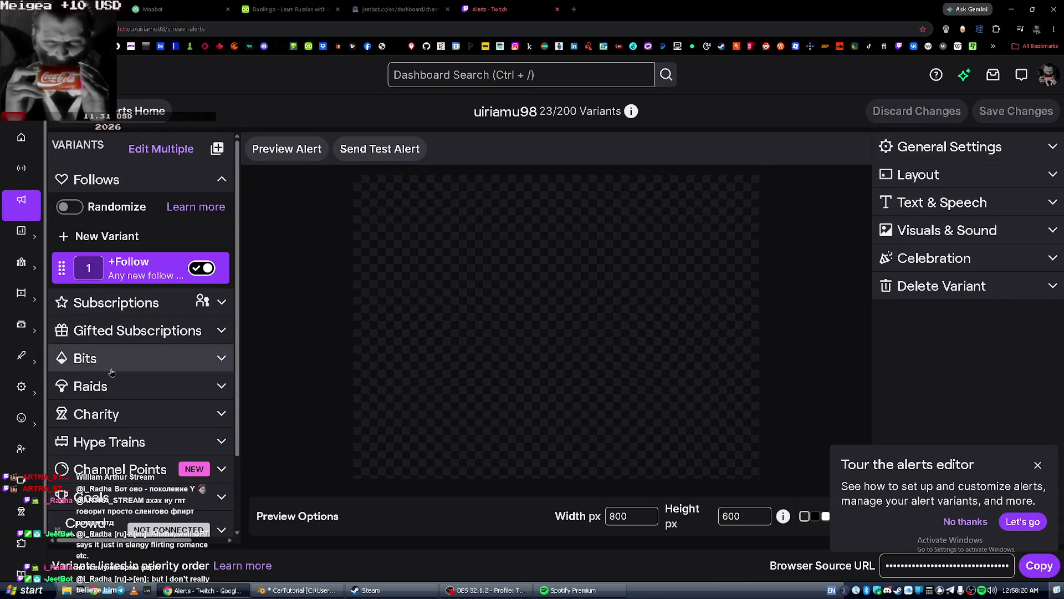
scroll(130, 356, "down", 2)
left_click(153, 382)
scroll(142, 355, "down", 4)
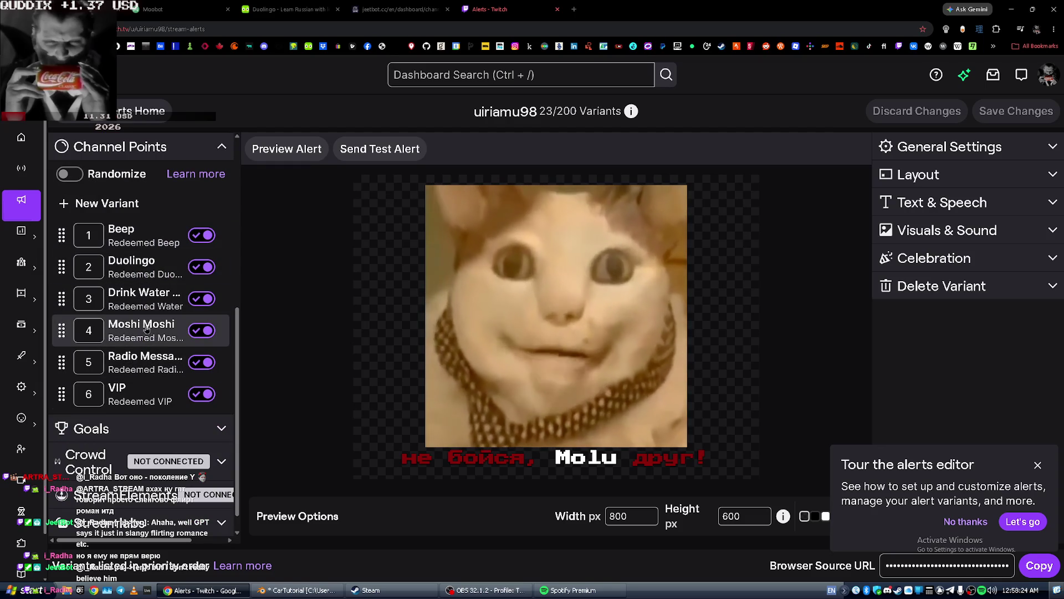
left_click(150, 328)
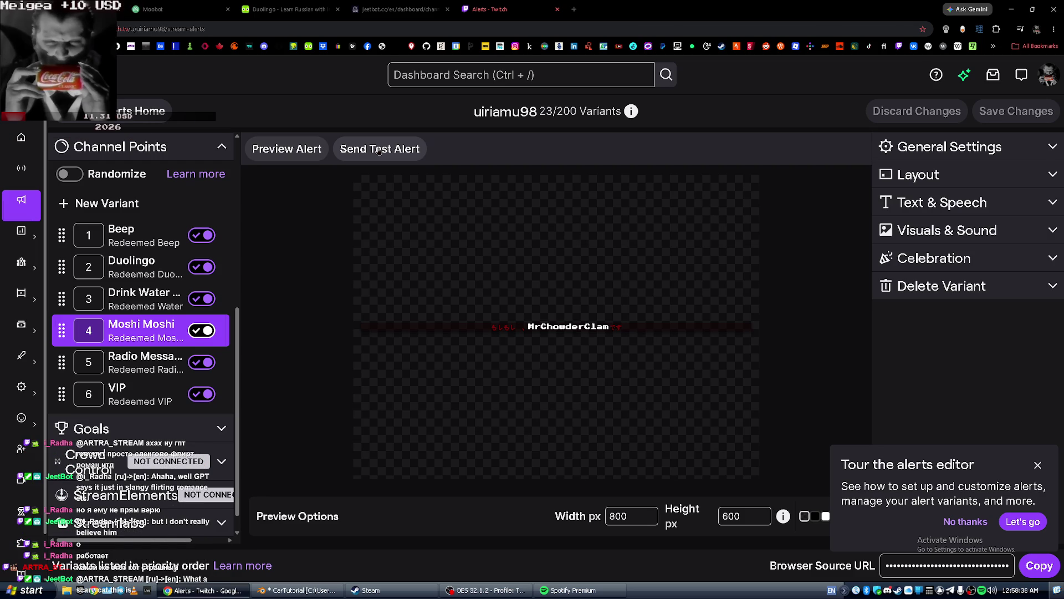
left_click(379, 150)
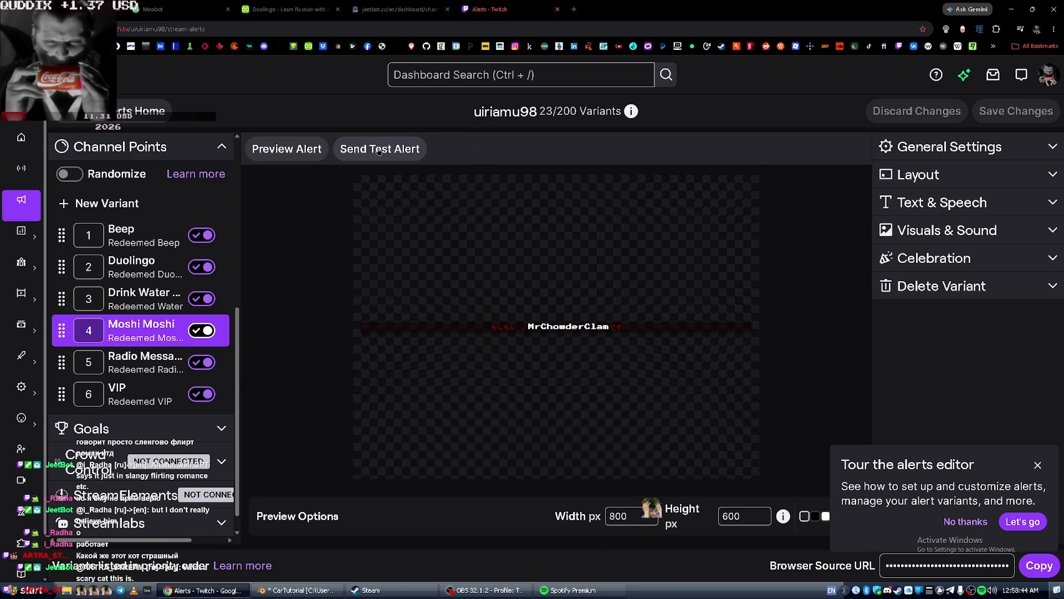
key("ctrl+w")
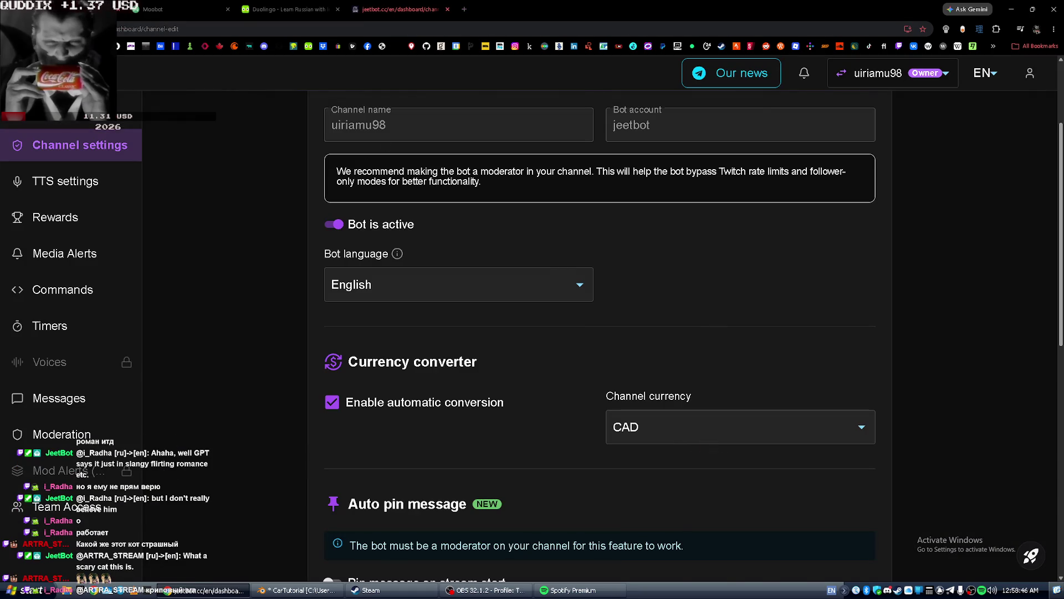
Switch back to the YouTube Blender tutorial tab with Ctrl+1.
key("ctrl+1")
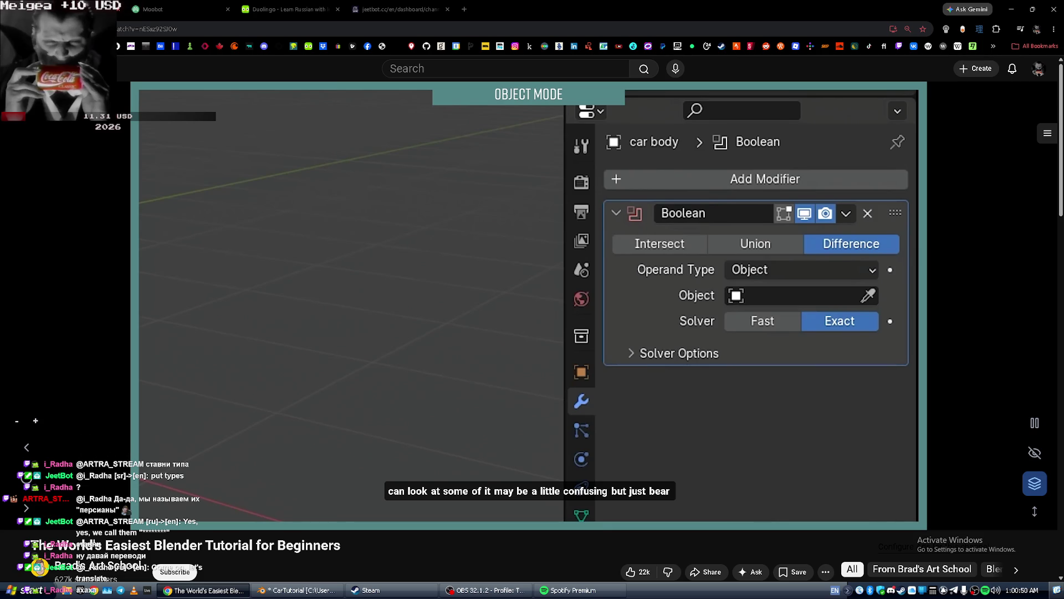
Resume the tutorial, then rewind it 15 seconds to replay the cylinder cut.
left_click(612, 356)
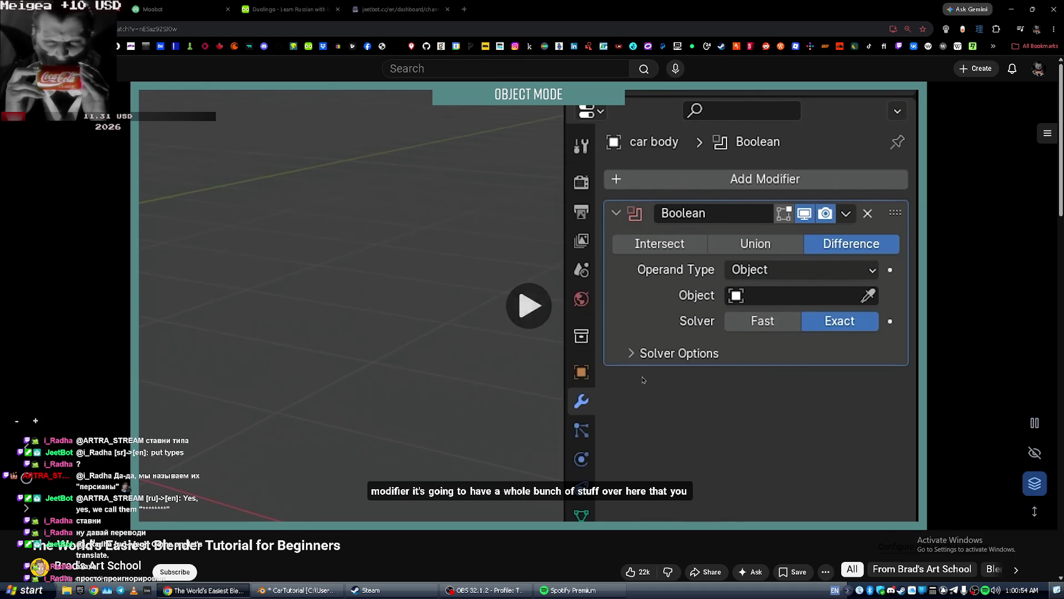
key("alt+Tab")
key("alt+Tab")
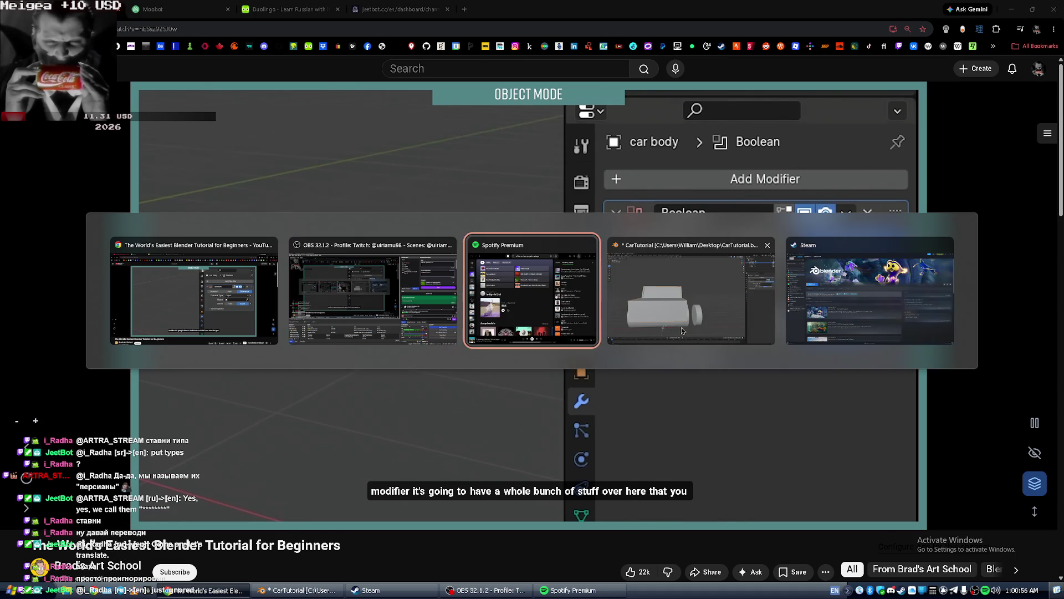
key("alt+Tab")
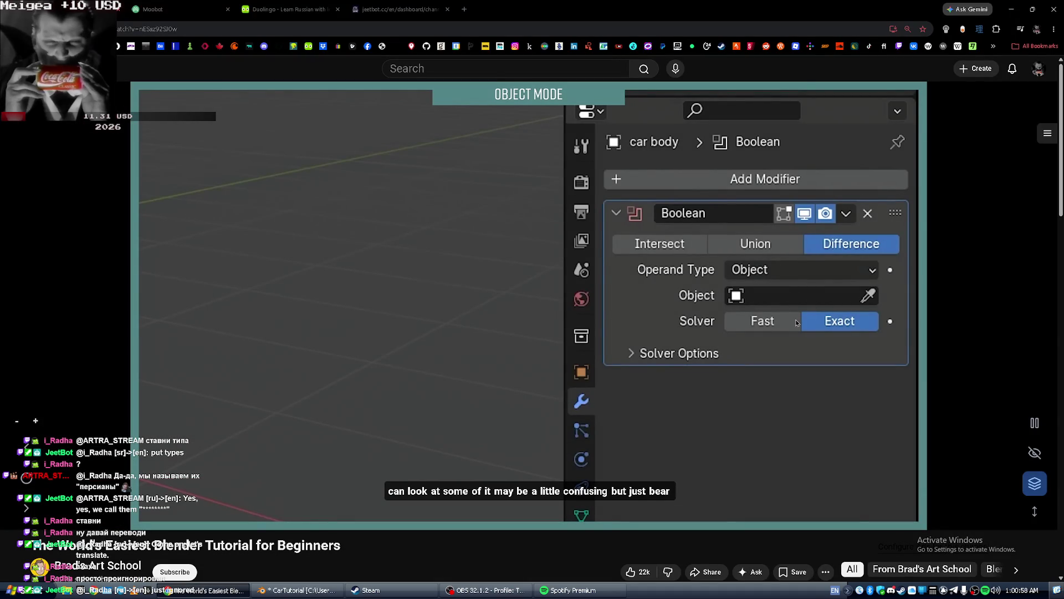
key("alt+Tab")
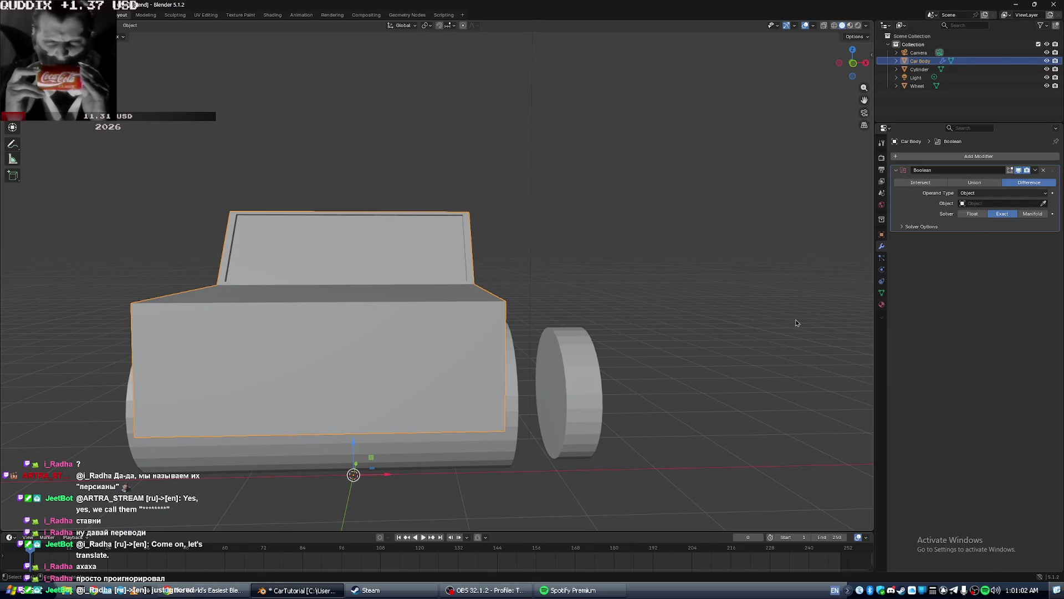
key("alt+Tab")
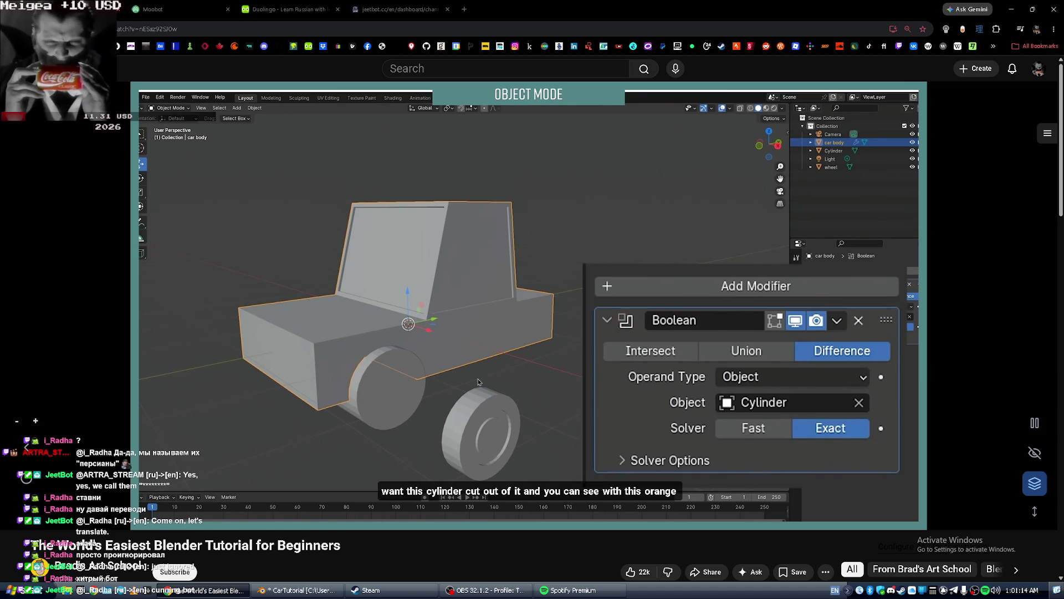
key("space")
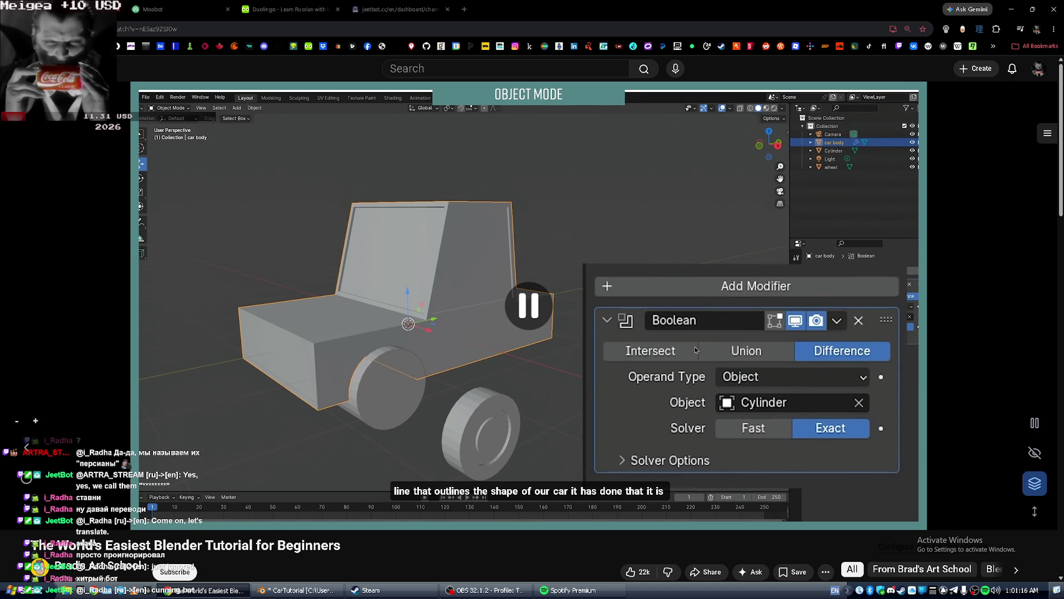
key("Left")
key("Left")
key("Left")
key("space")
key("space")
Back in Blender, orbit to the truck's side and select the loose wheel.
key("alt+Tab")
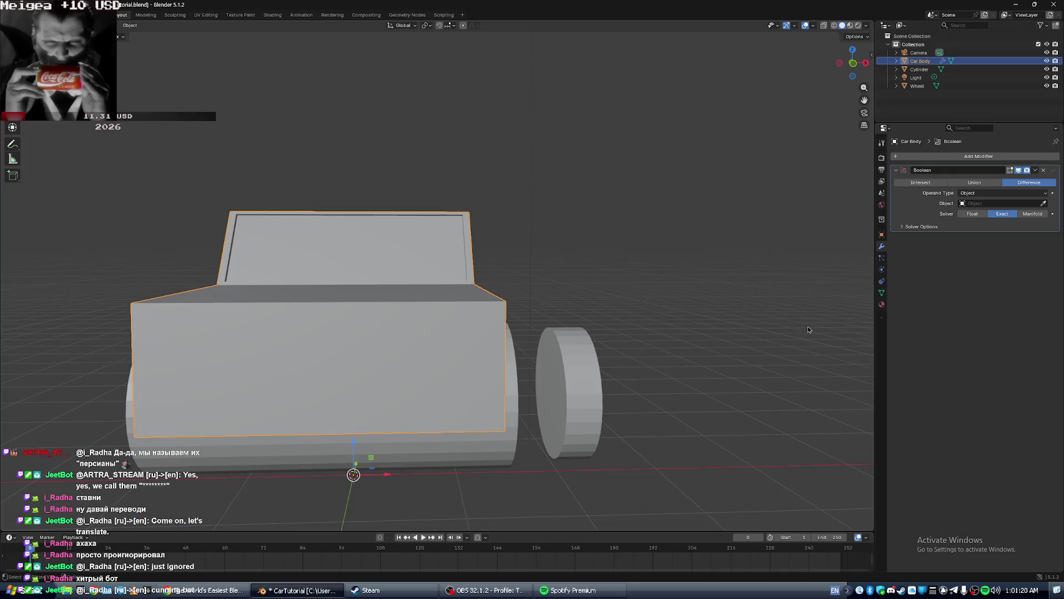
middle_click_drag(527, 273, 470, 271)
left_click(438, 407)
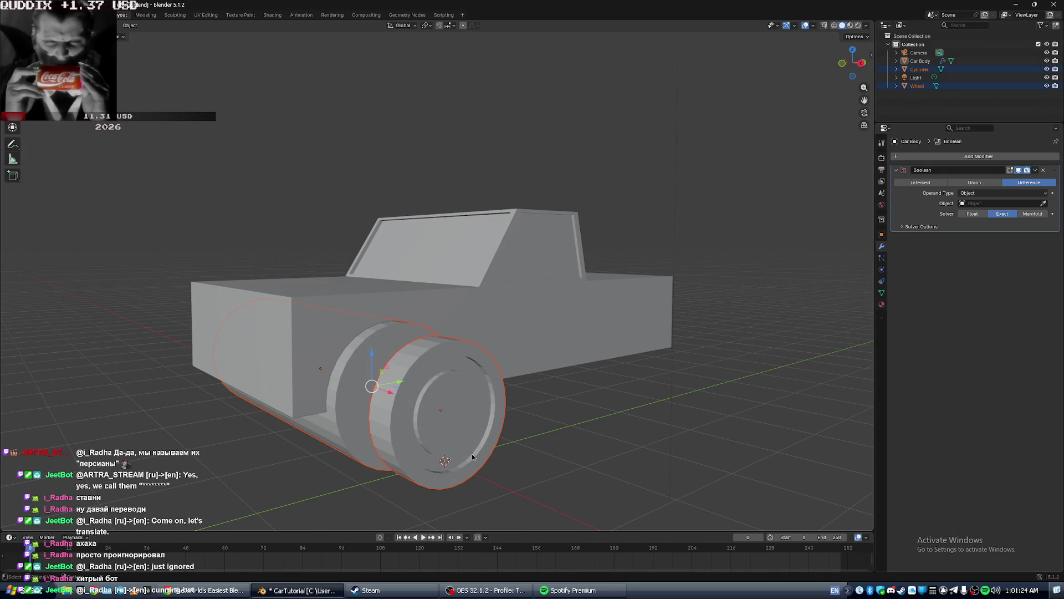
Move the wheel farther out along the X axis.
key("g")
key("x")
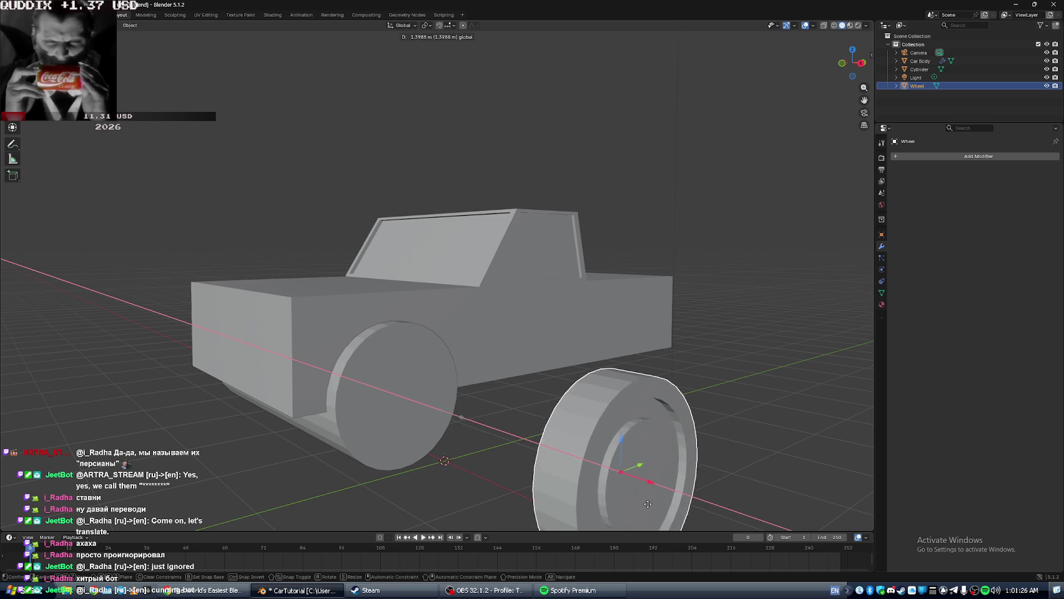
left_click(688, 488)
Add a Boolean modifier to the Cylinder, expand its solver options, then resume the tutorial.
left_click(397, 408)
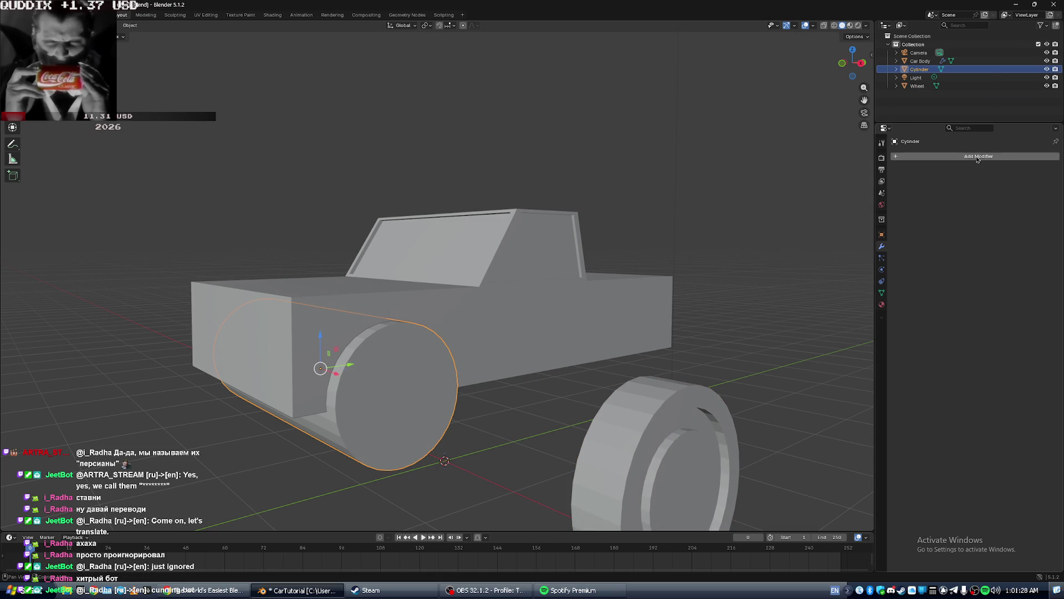
left_click(954, 156)
mouse_move(923, 157)
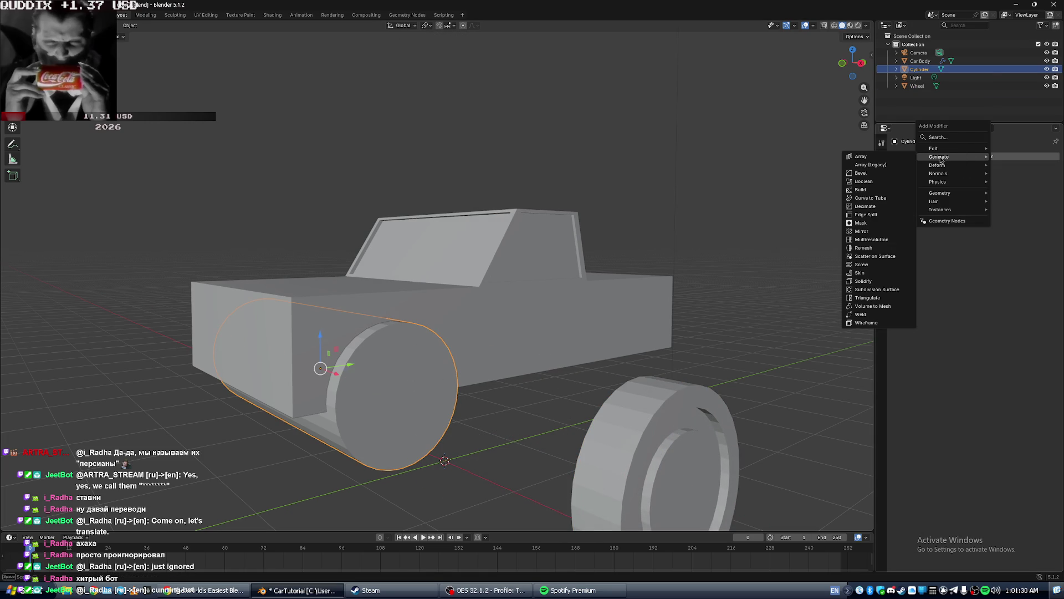
left_click(882, 182)
left_click(954, 229)
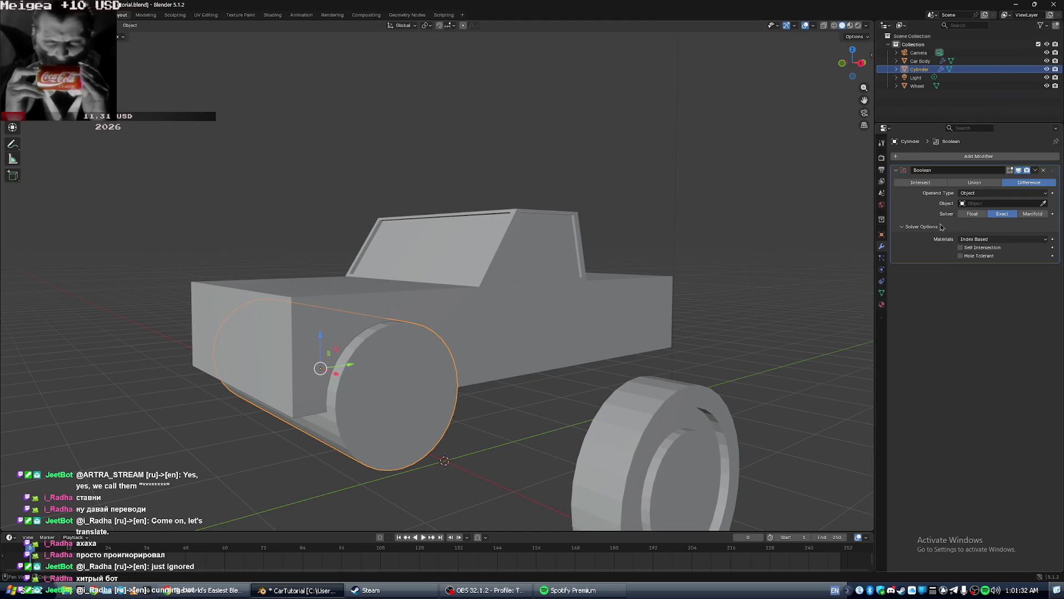
left_click(1044, 203)
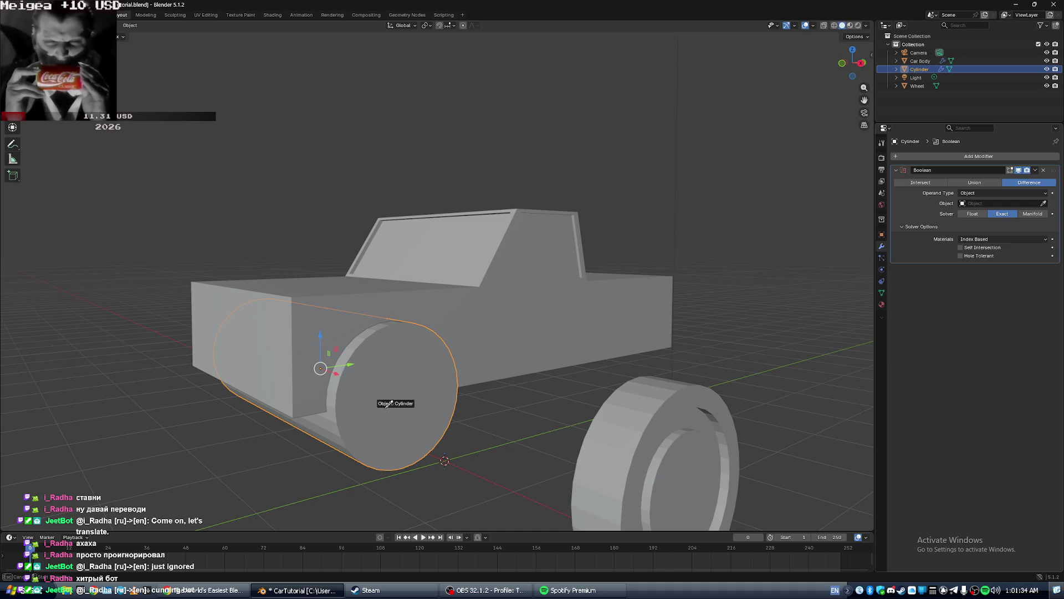
key("alt+Tab")
key("space")
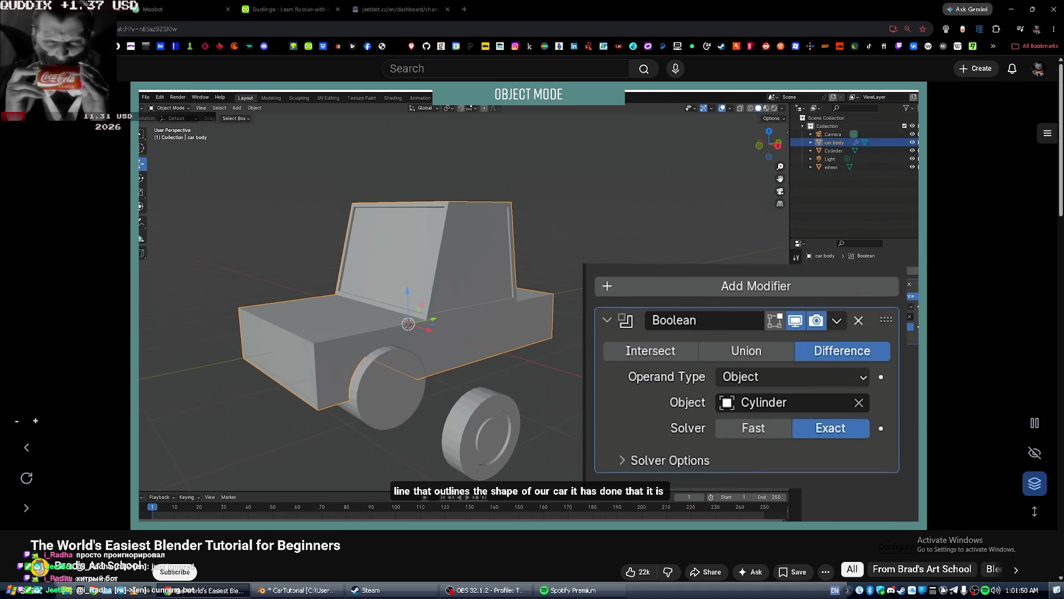
Pause the tutorial, try picking the Cylinder Boolean's target in Blender, and check the error log.
left_click(692, 273)
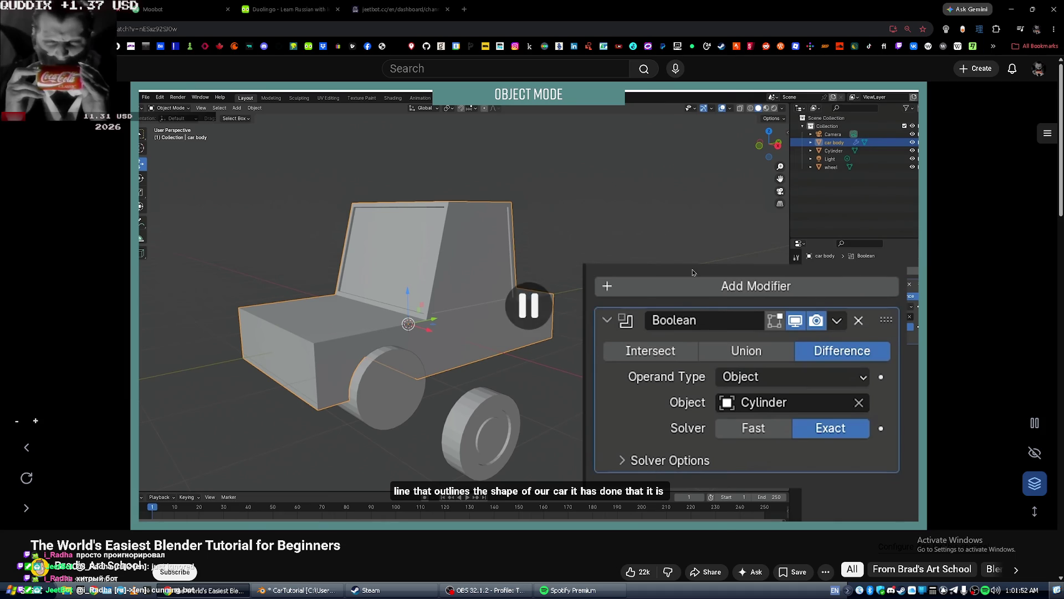
key("alt+Tab")
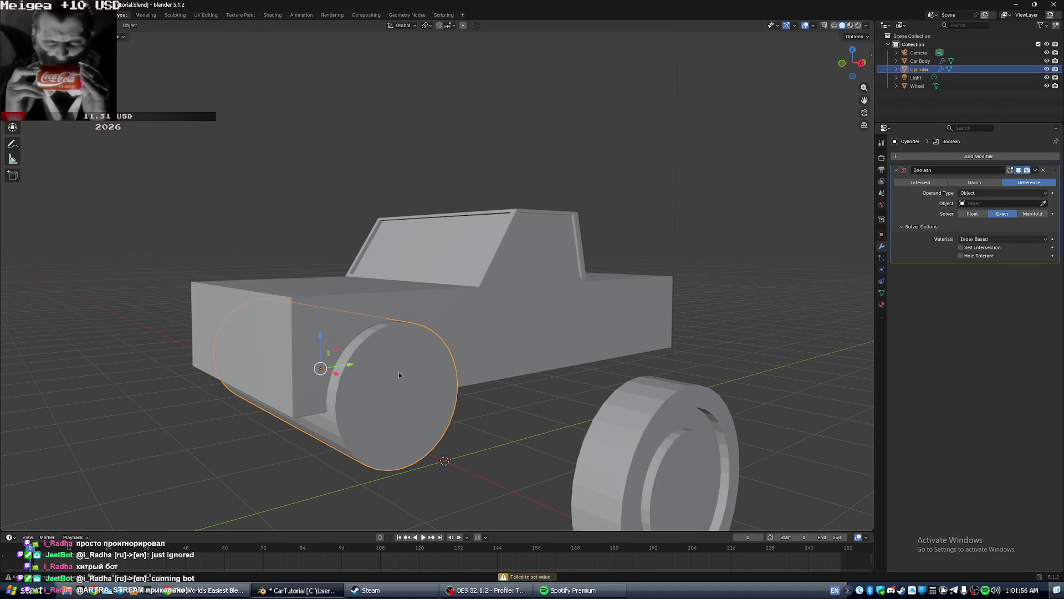
left_click(491, 471)
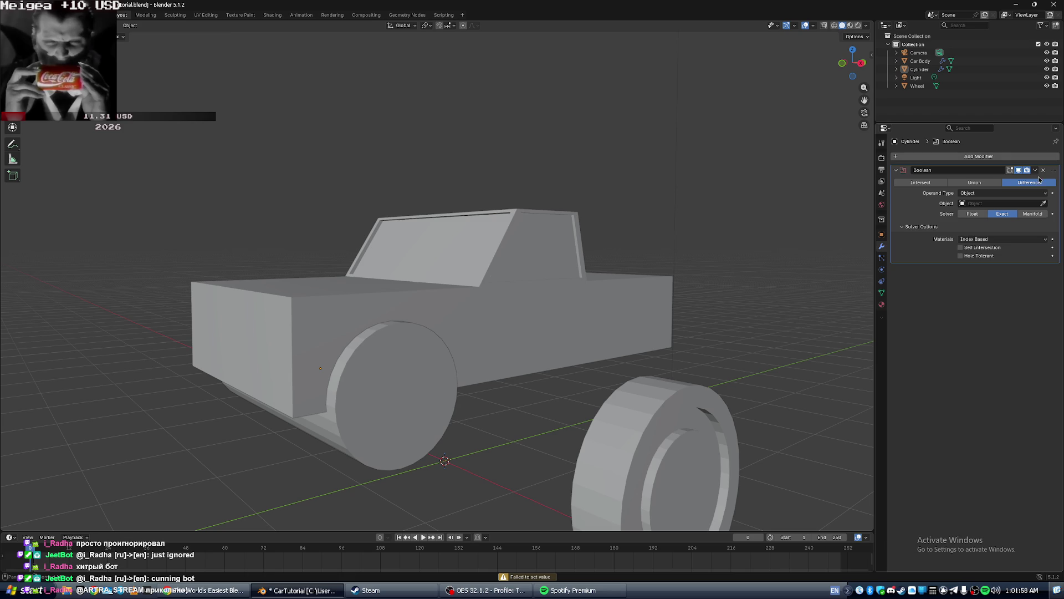
left_click(1043, 203)
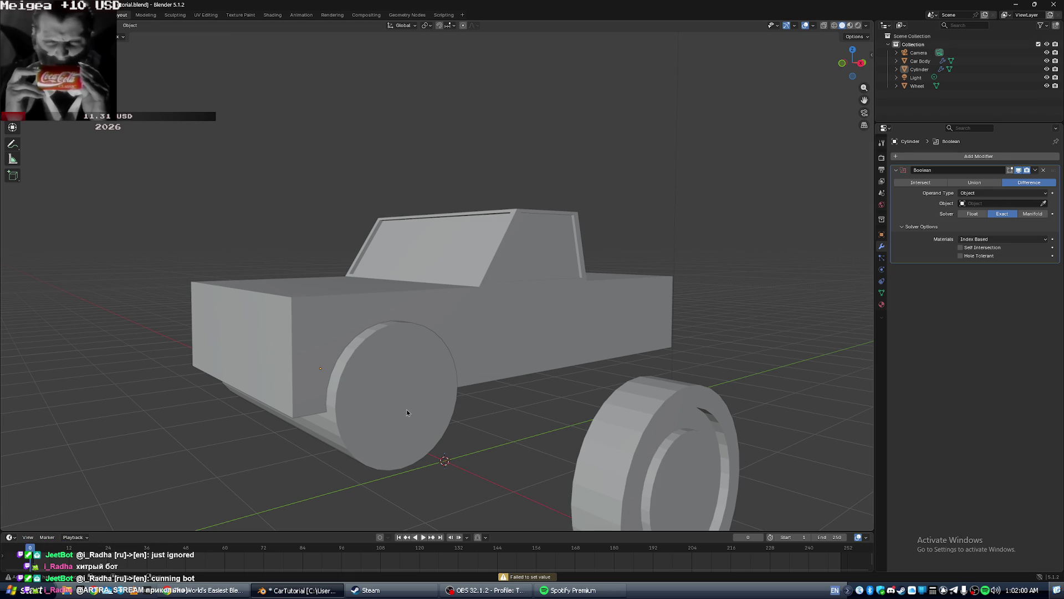
middle_click_drag(428, 374, 438, 372)
left_click(527, 577)
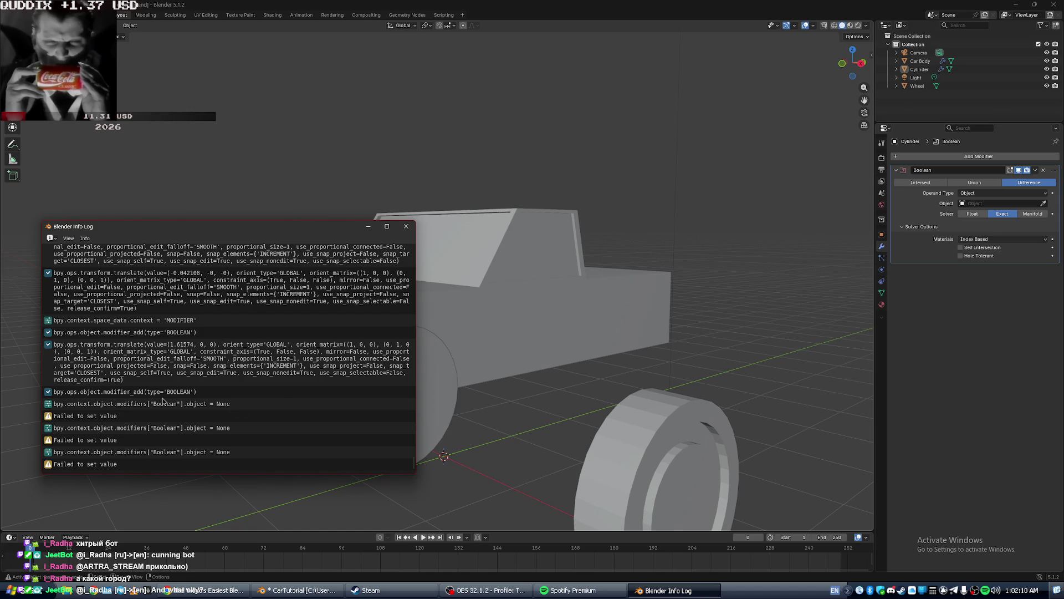
left_click(406, 226)
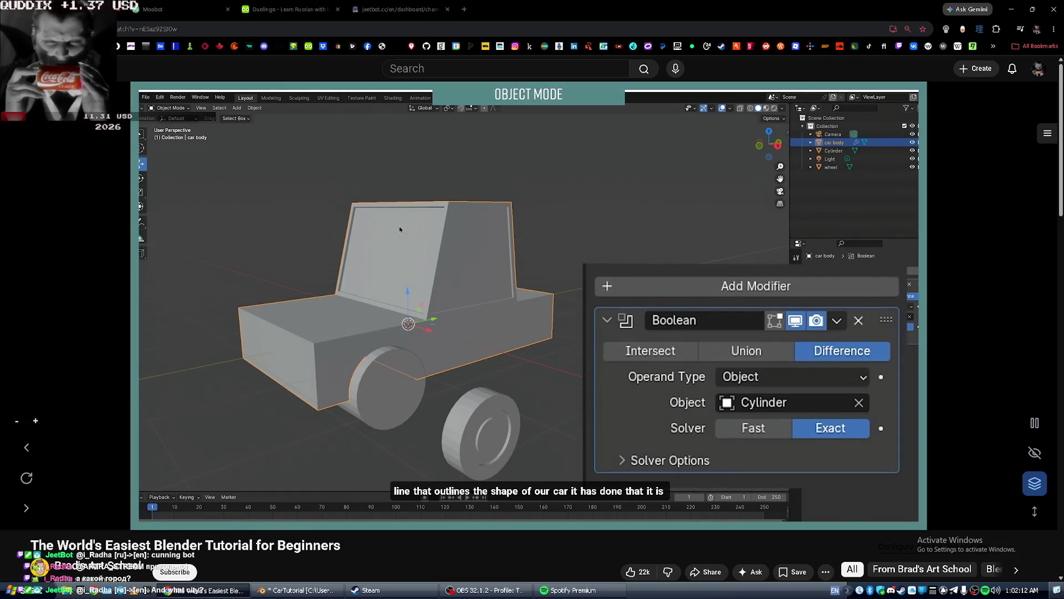
key("alt+Tab")
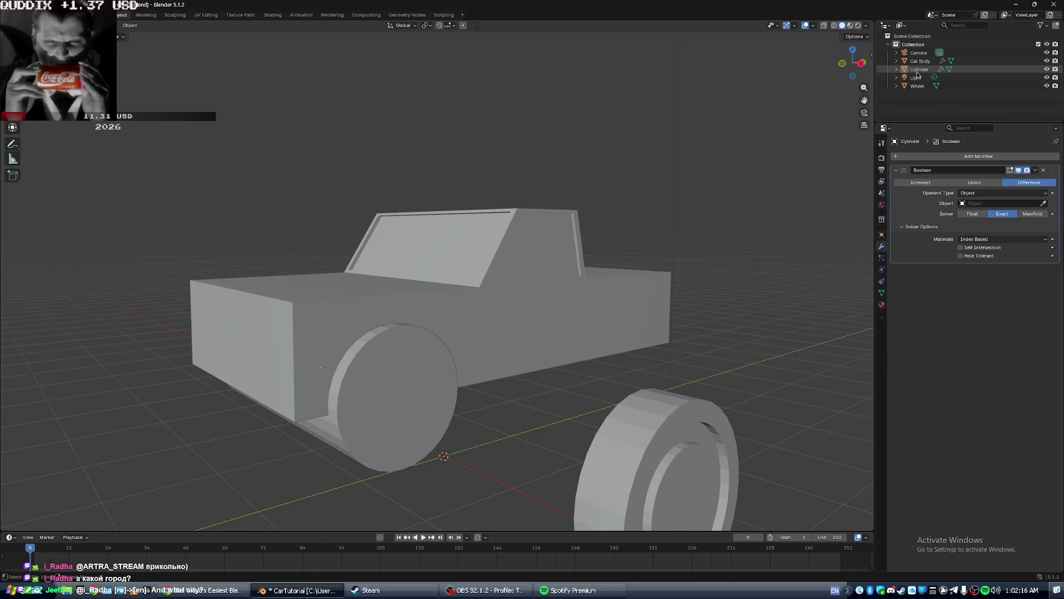
Select Car Body and set its Boolean modifier's object to Cylinder with the eyedropper.
left_click(1047, 171)
left_click(919, 61)
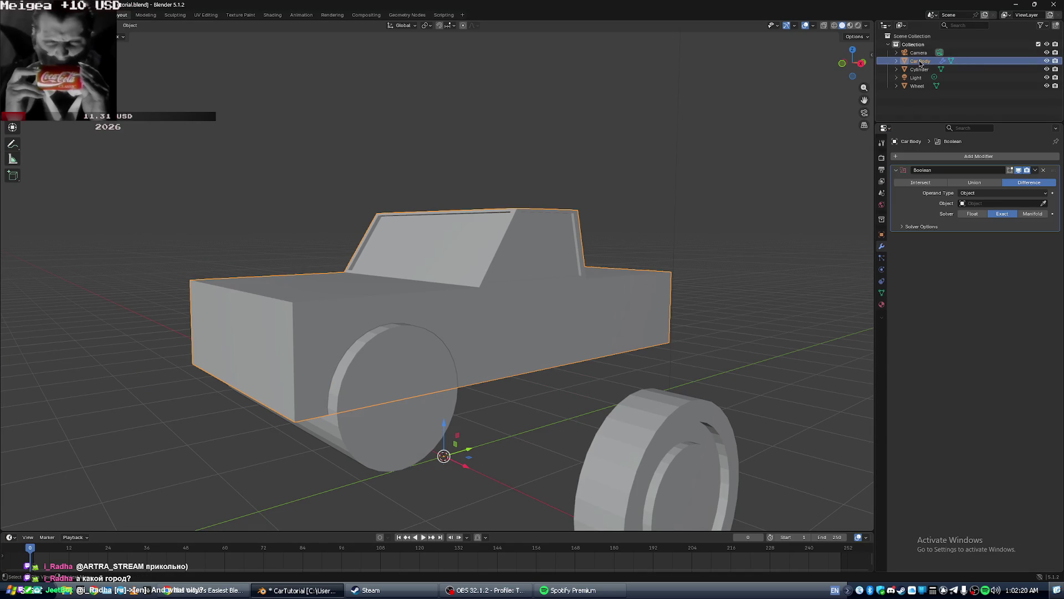
left_click(1043, 203)
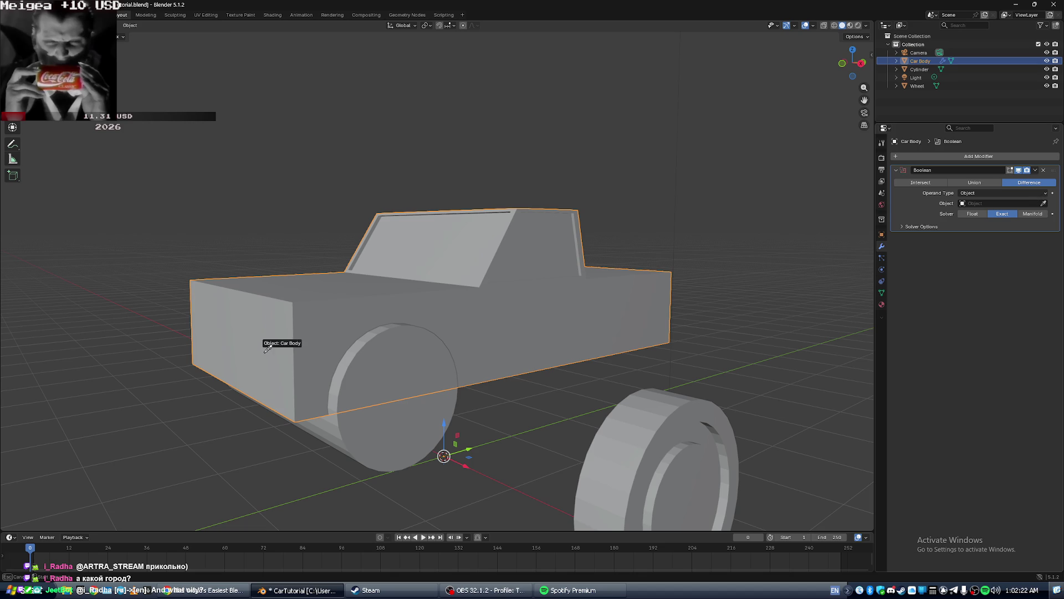
left_click(386, 433)
key("alt+Tab")
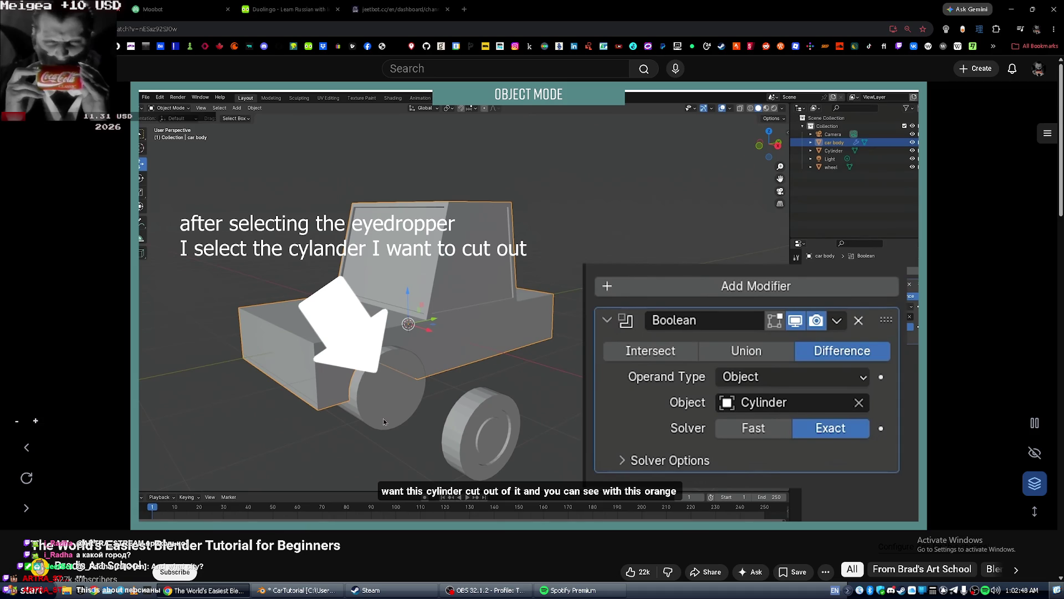
key("alt+Tab")
Glance at the OBS stream chat, then return to the tutorial and resume playback.
key("alt+Tab")
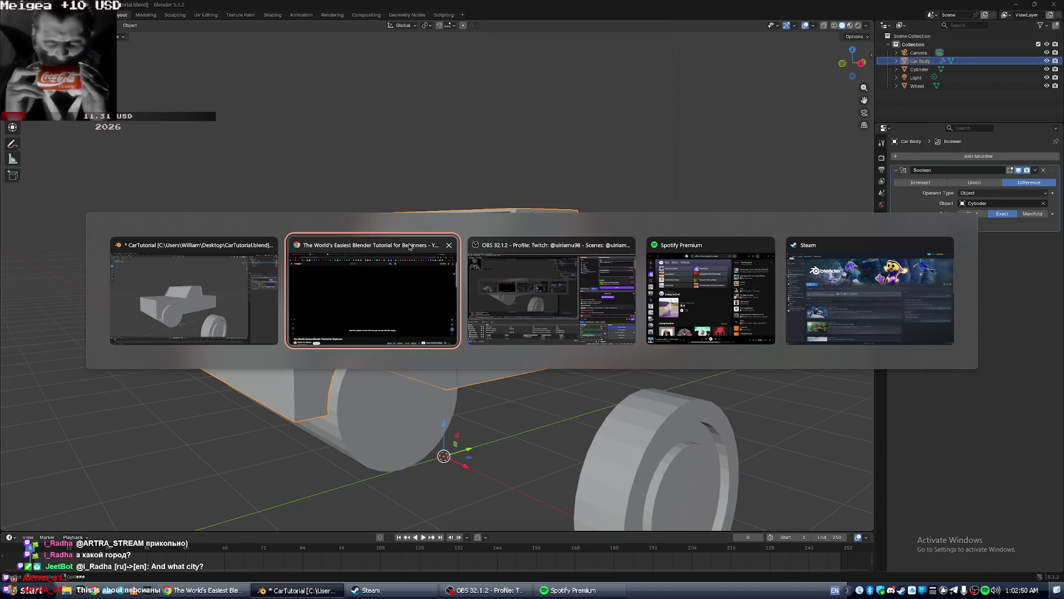
key("alt+Tab")
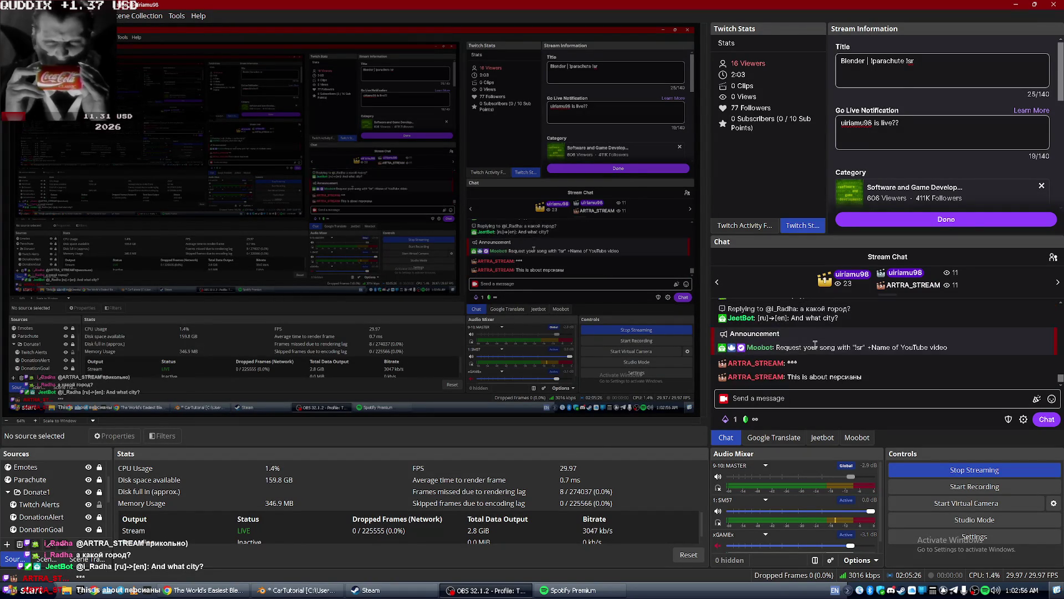
key("alt+Tab")
key("alt+Tab")
key("alt+Tab")
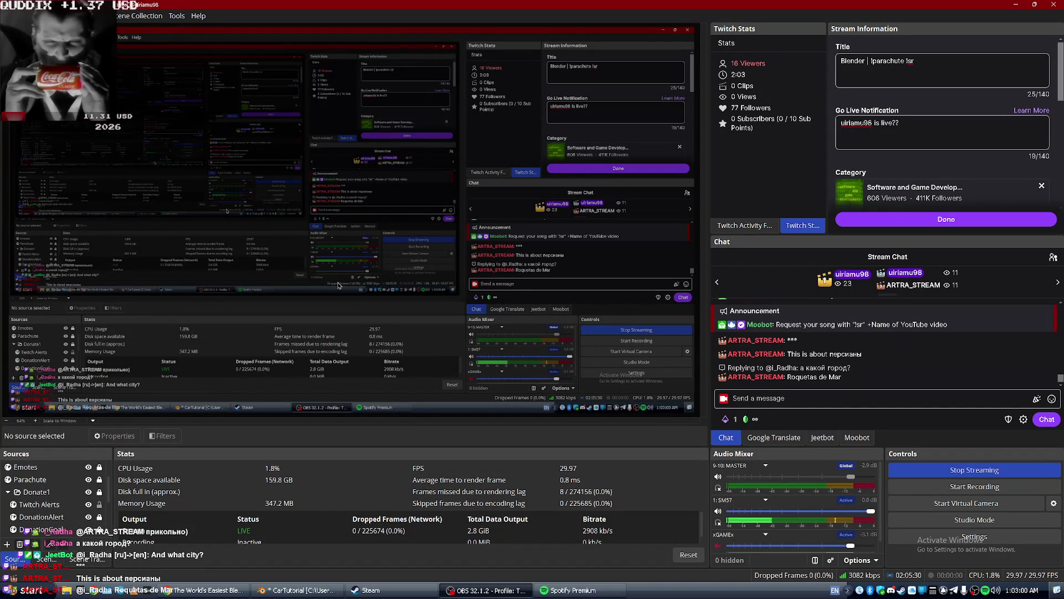
key("alt+Tab")
key("alt+Tab")
key("alt+Tab")
left_click(547, 297)
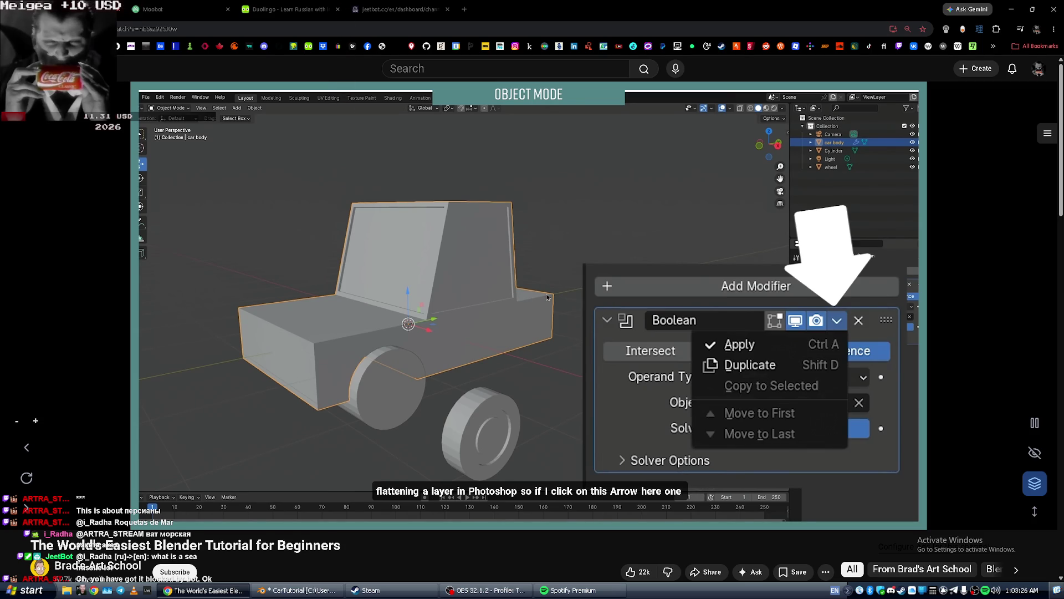
Pause the tutorial on the Boolean modifier's Apply option.
left_click(547, 296)
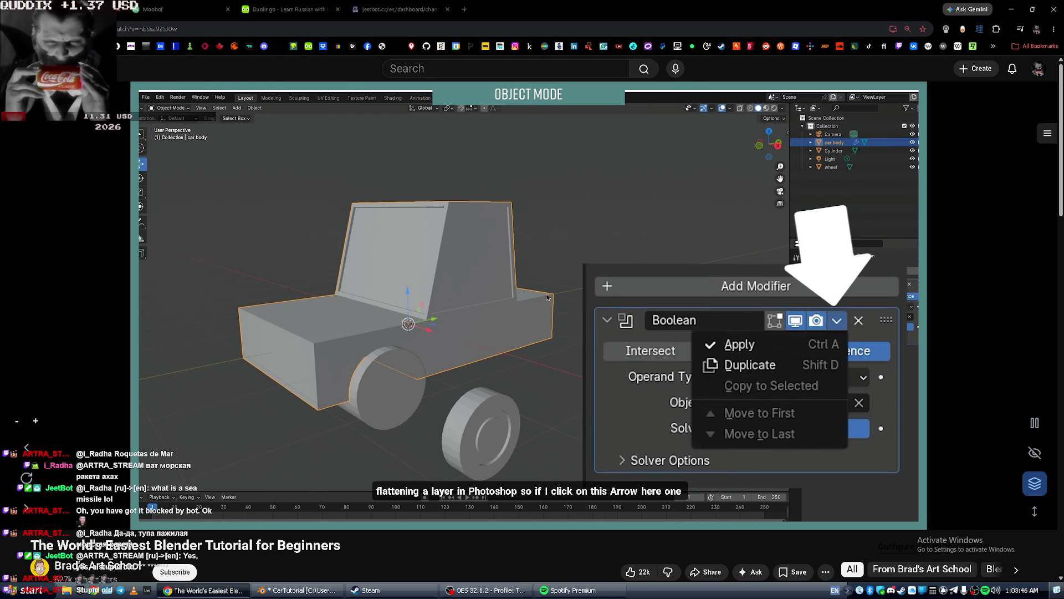
Rewind the tutorial 15 seconds and replay the apply step.
left_click(547, 296)
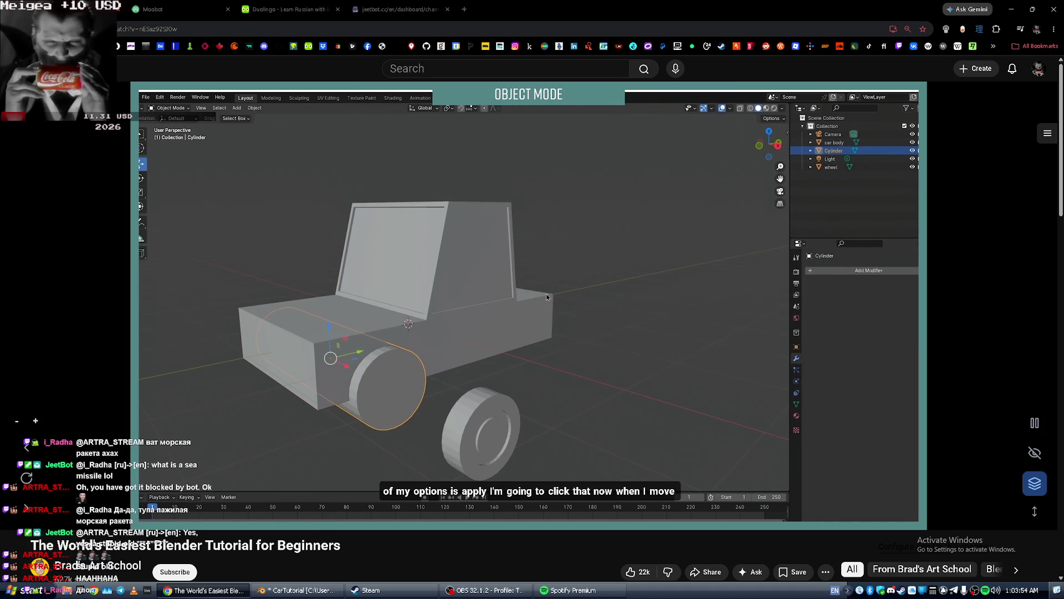
left_click(547, 297)
key("Left")
key("Left")
key("Left")
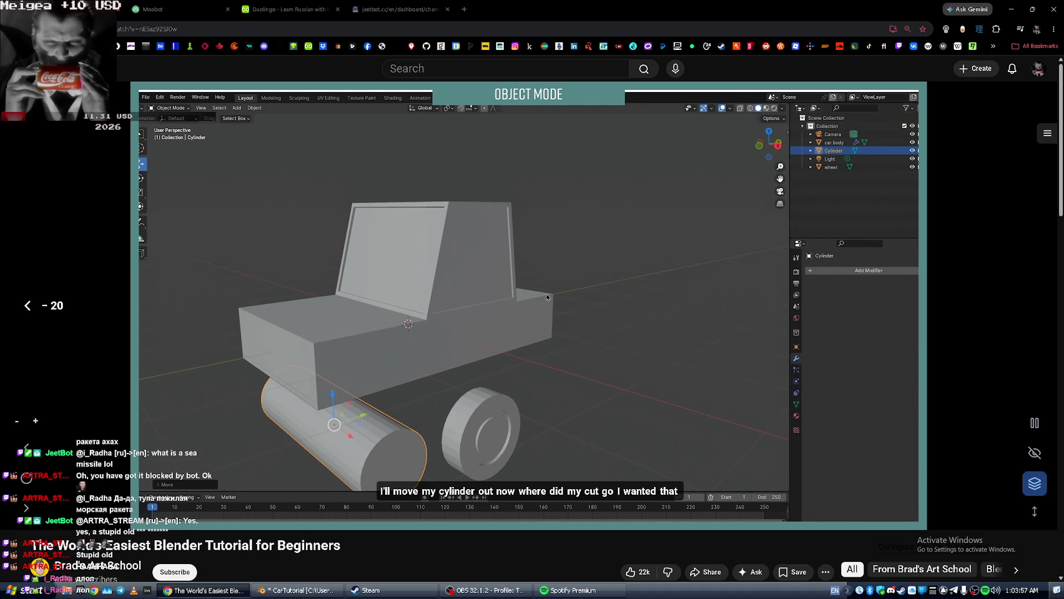
left_click(546, 294)
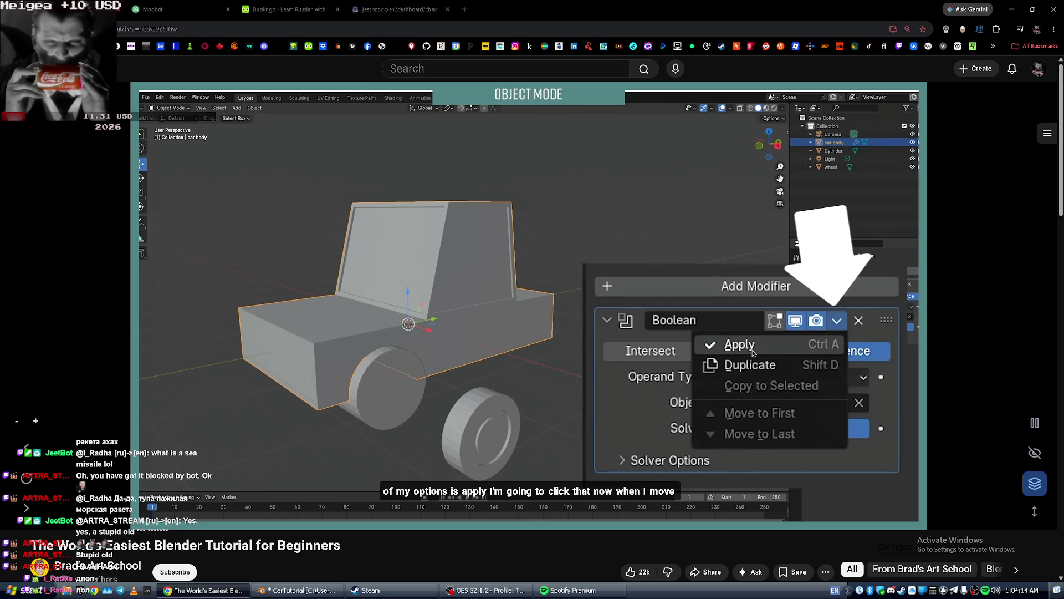
key("space")
Apply the Car Body's Boolean modifier in Blender, then resume the tutorial.
key("alt+Tab")
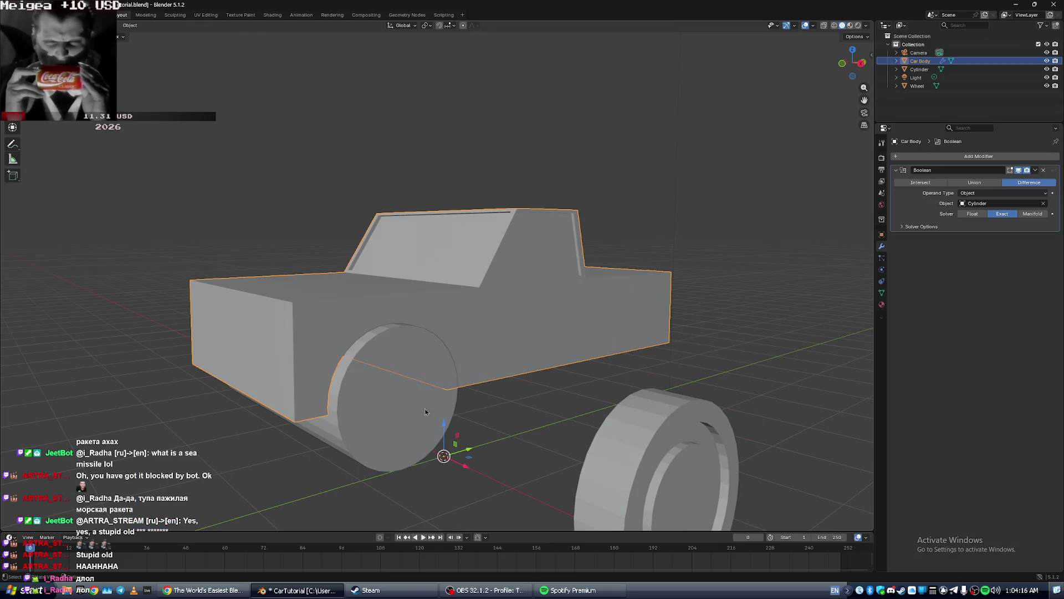
left_click(1036, 172)
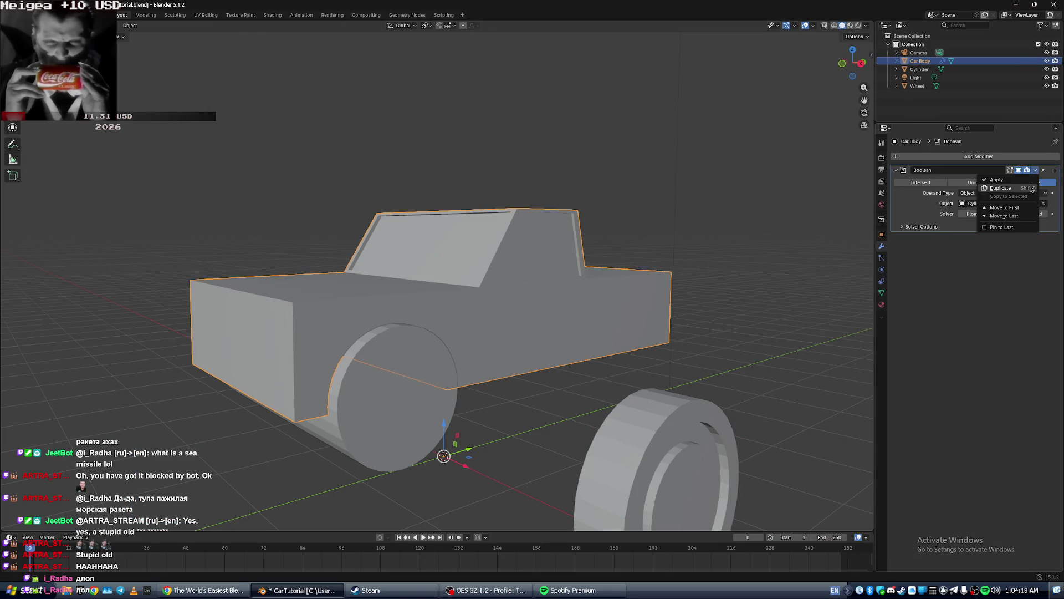
left_click(1029, 182)
key("alt+Tab")
left_click(414, 445)
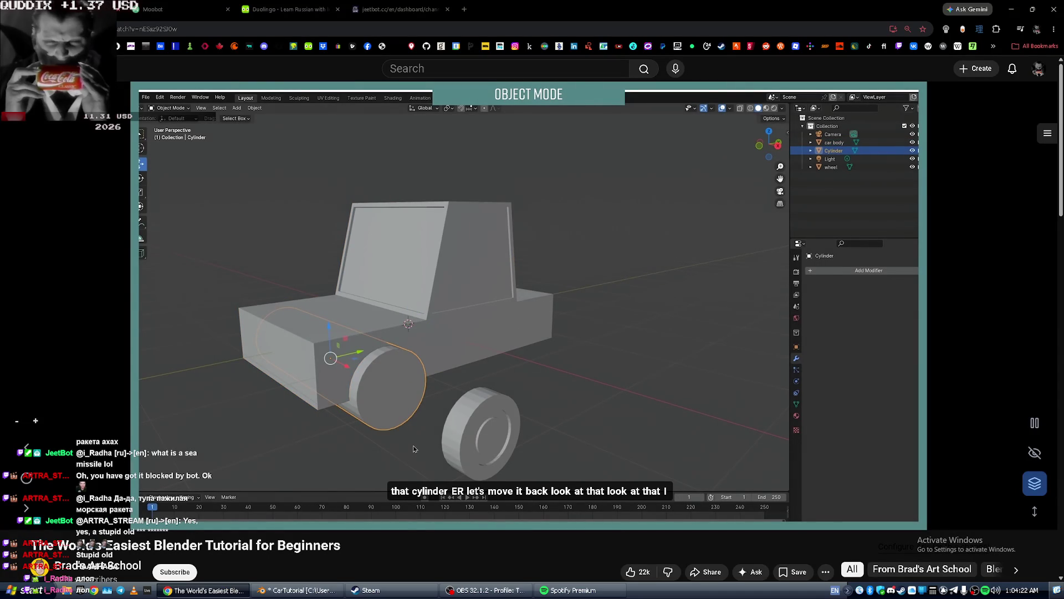
Slide the cylinder cutter about 3 m along the truck body, leaving the first arch cut out.
key("alt+Tab")
mouse_move(413, 445)
middle_mouse_down()
mouse_move(461, 347)
mouse_move(424, 354)
mouse_move(448, 337)
mouse_move(495, 338)
mouse_move(421, 347)
mouse_move(428, 367)
middle_mouse_up()
left_click(376, 401)
left_click_drag(391, 324, 684, 321)
mouse_move(684, 321)
middle_mouse_down()
mouse_move(664, 324)
mouse_move(643, 298)
mouse_move(608, 295)
mouse_move(357, 307)
mouse_move(452, 294)
mouse_move(604, 301)
mouse_move(417, 309)
mouse_move(528, 298)
mouse_move(568, 271)
mouse_move(624, 314)
mouse_move(787, 321)
mouse_move(736, 330)
middle_mouse_up()
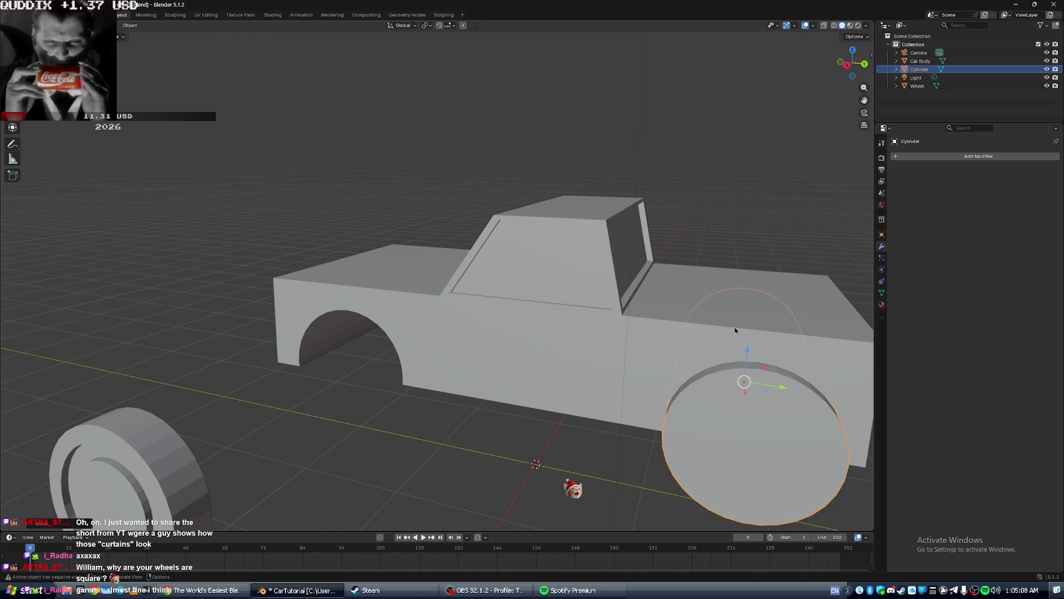
Orbit and zoom around the truck to inspect the cut wheel arch from both sides.
middle_click_drag(641, 244, 664, 248)
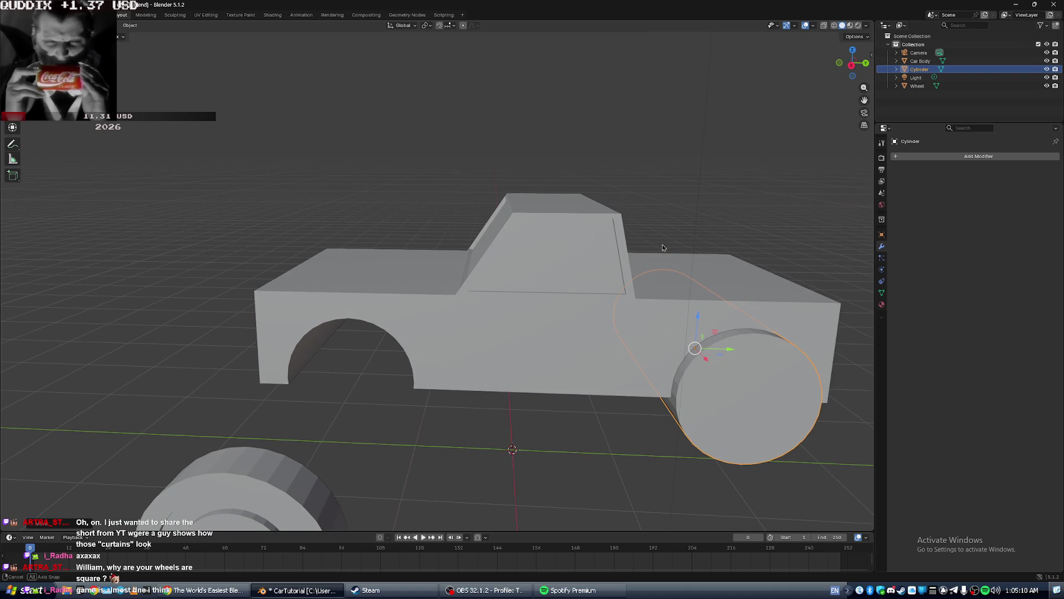
scroll(663, 248, "up", 1)
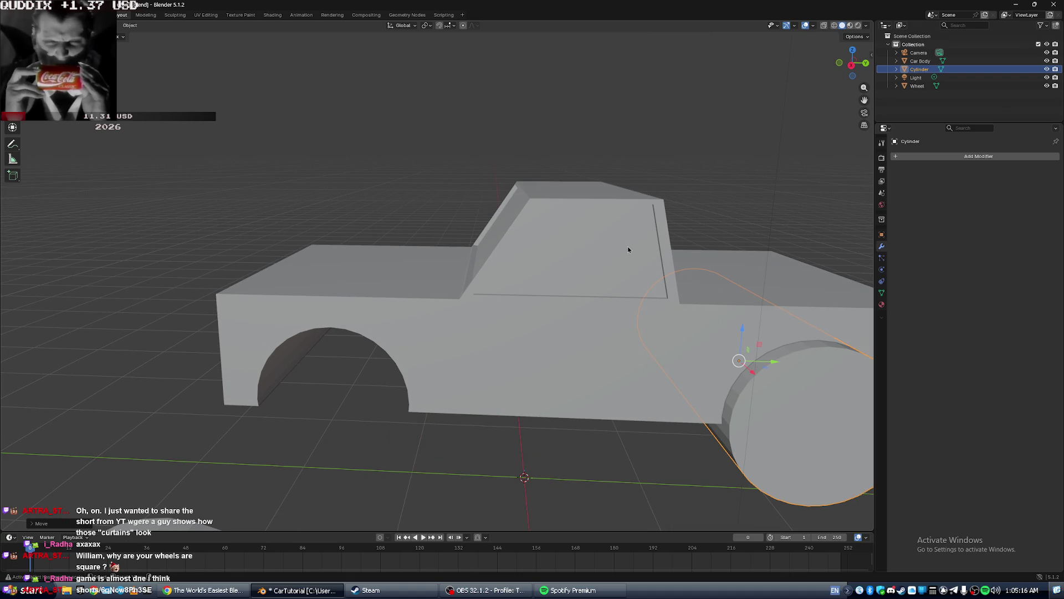
mouse_move(578, 253)
middle_mouse_down()
mouse_move(693, 242)
mouse_move(751, 256)
mouse_move(531, 244)
mouse_move(606, 255)
mouse_move(530, 256)
mouse_move(578, 253)
mouse_move(532, 254)
mouse_move(566, 258)
middle_mouse_up()
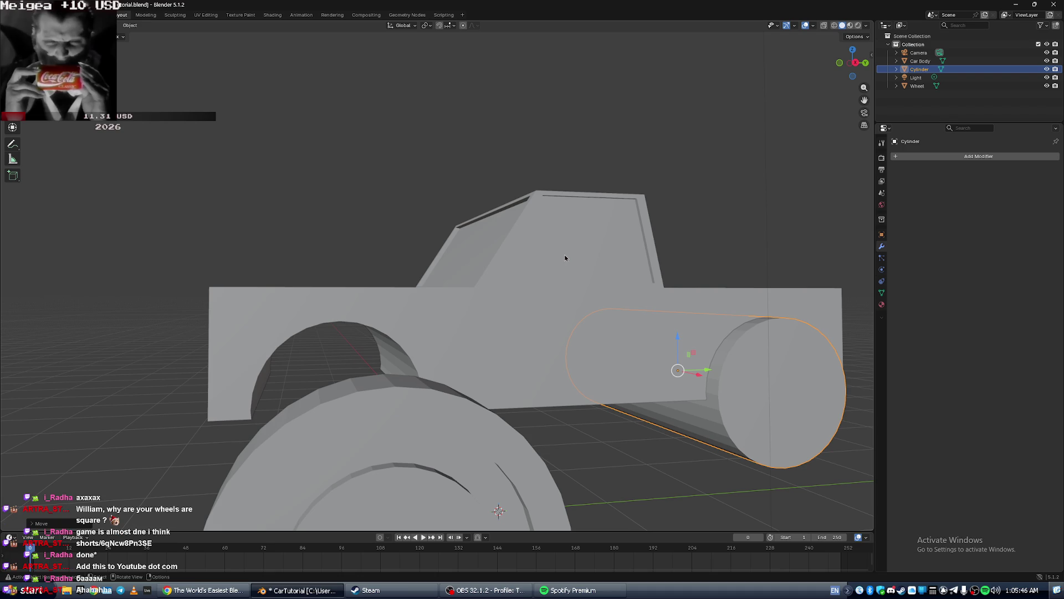
key("alt+Tab")
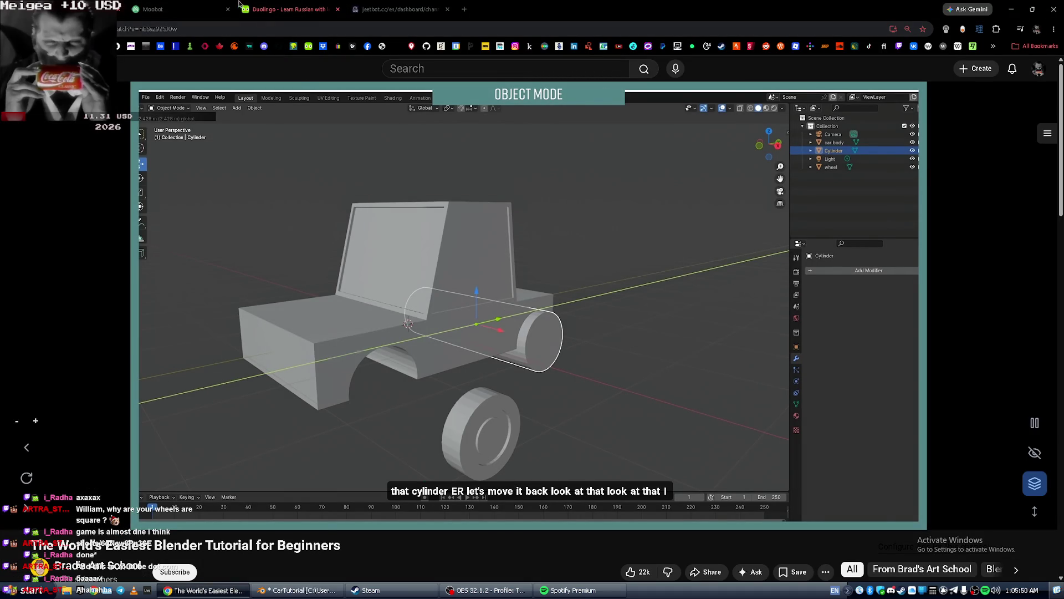
Open a new browser tab, paste into it, then return to the Moobot dashboard.
left_click(398, 4)
left_click(200, 4)
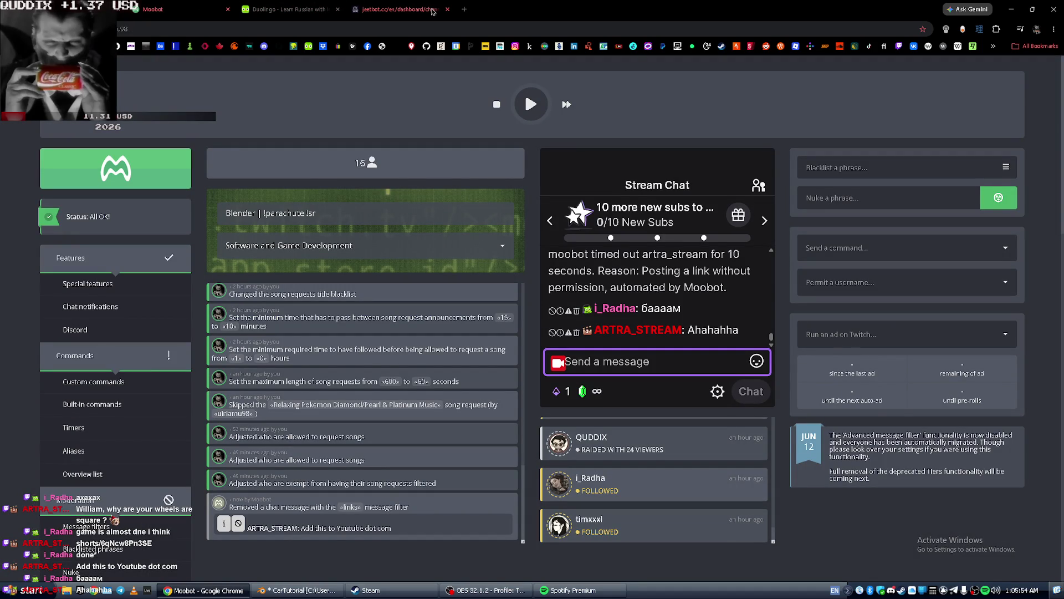
left_click(465, 9)
key("ctrl+v")
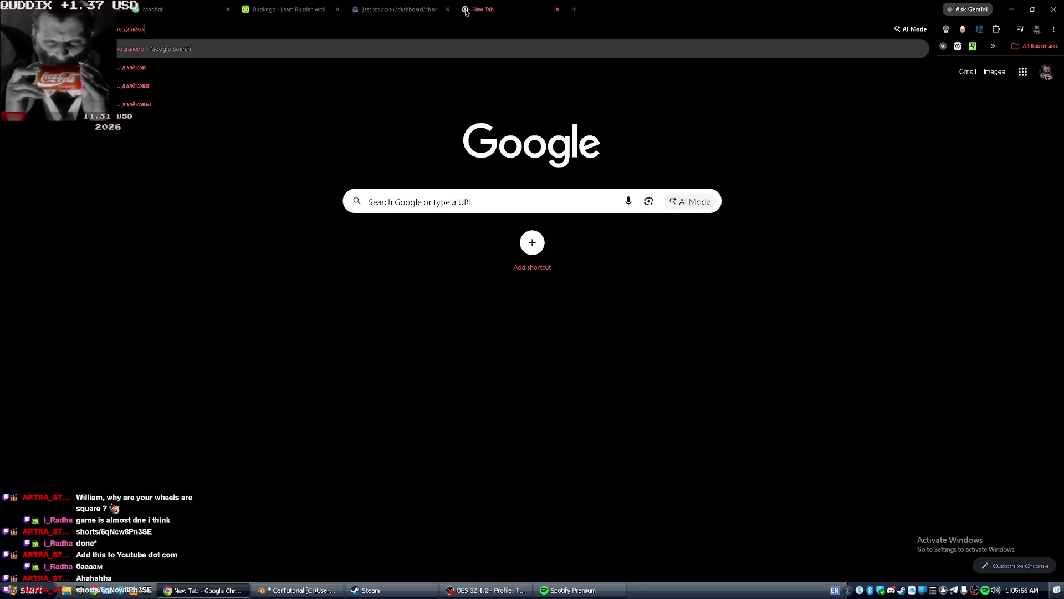
left_click(55, 9)
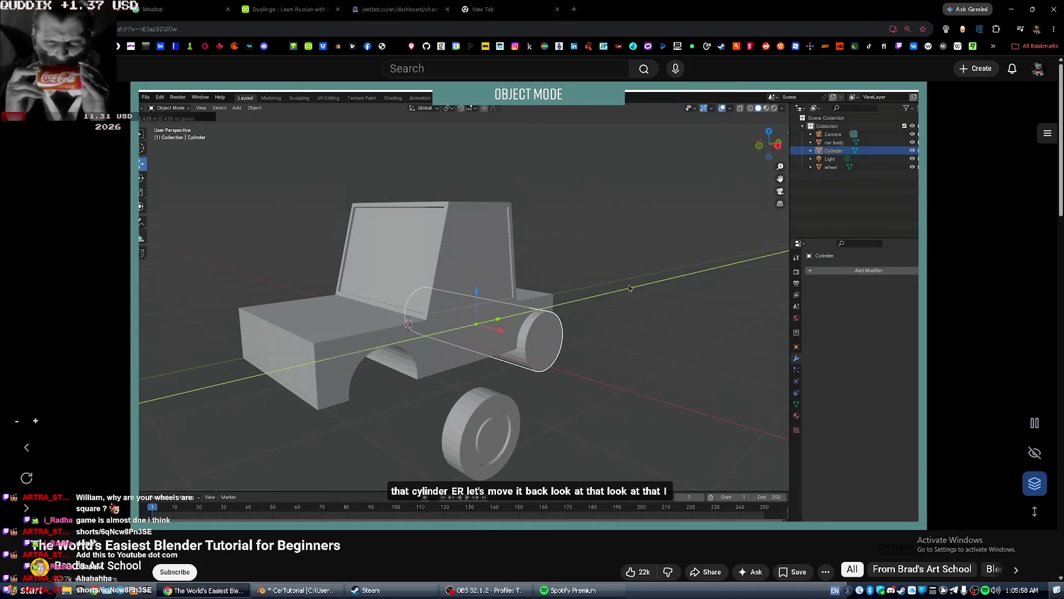
left_click(235, 5)
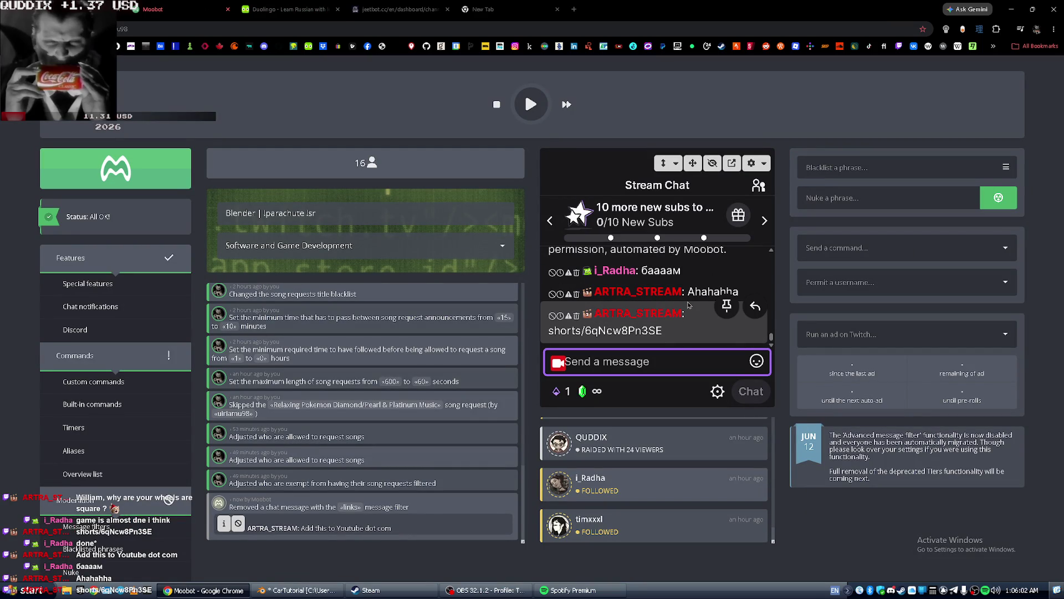
Copy the Shorts link from the timed-out Stream Chat message and paste it into the new tab.
scroll(689, 302, "up", 3)
scroll(689, 293, "up", 2)
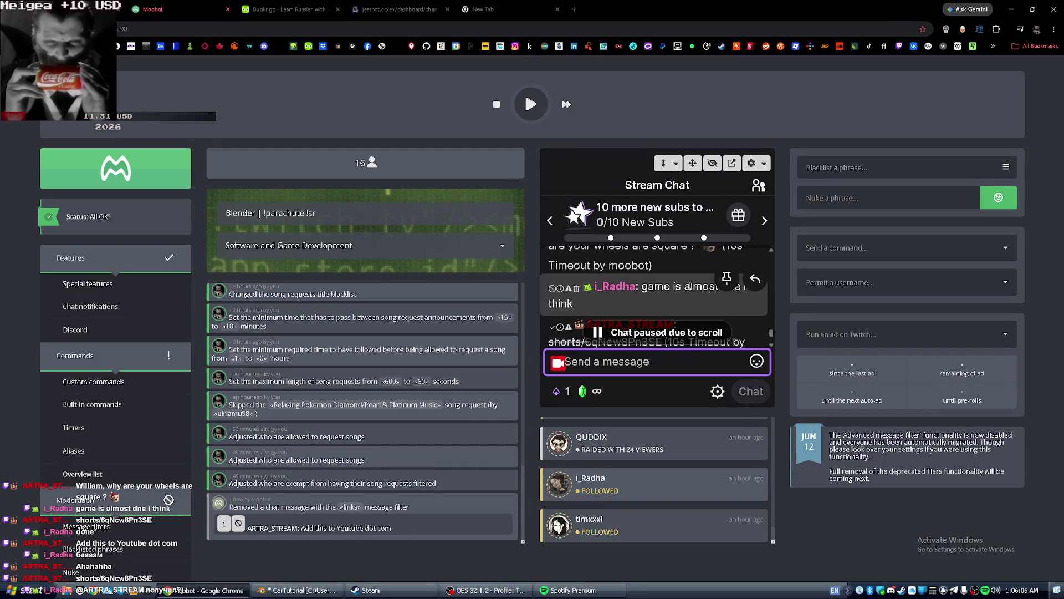
scroll(684, 293, "down", 2)
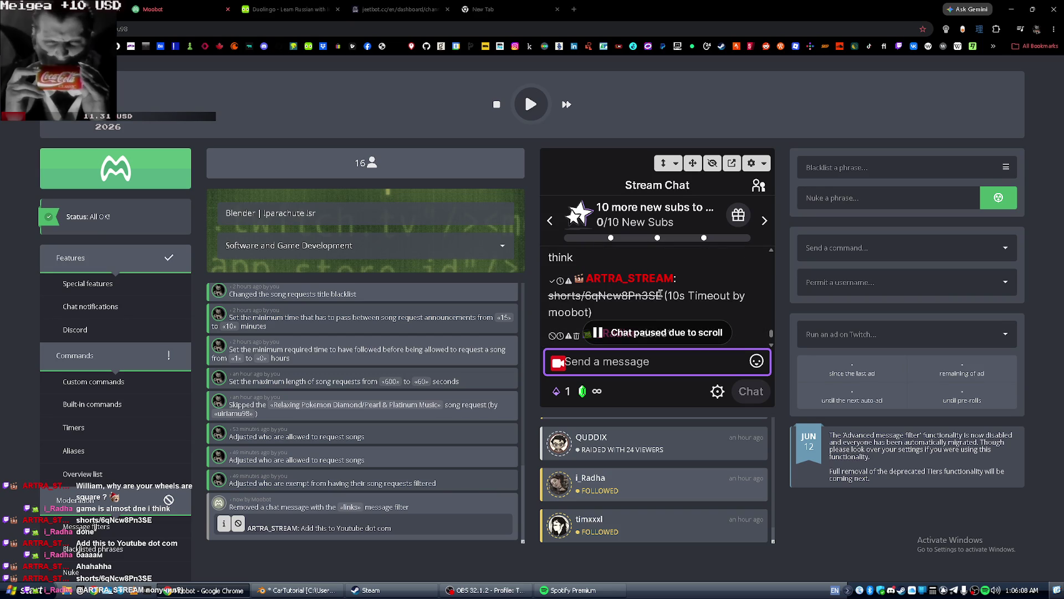
left_click_drag(662, 295, 552, 296)
right_click(572, 290)
left_click(593, 301)
scroll(596, 285, "down", 5)
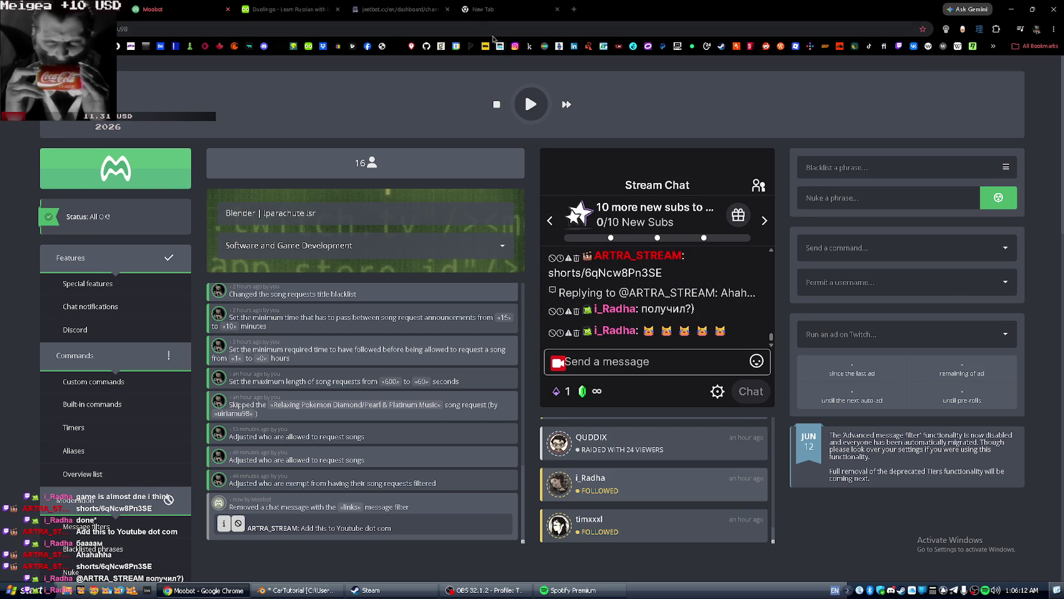
left_click(476, 6)
key("ctrl+v")
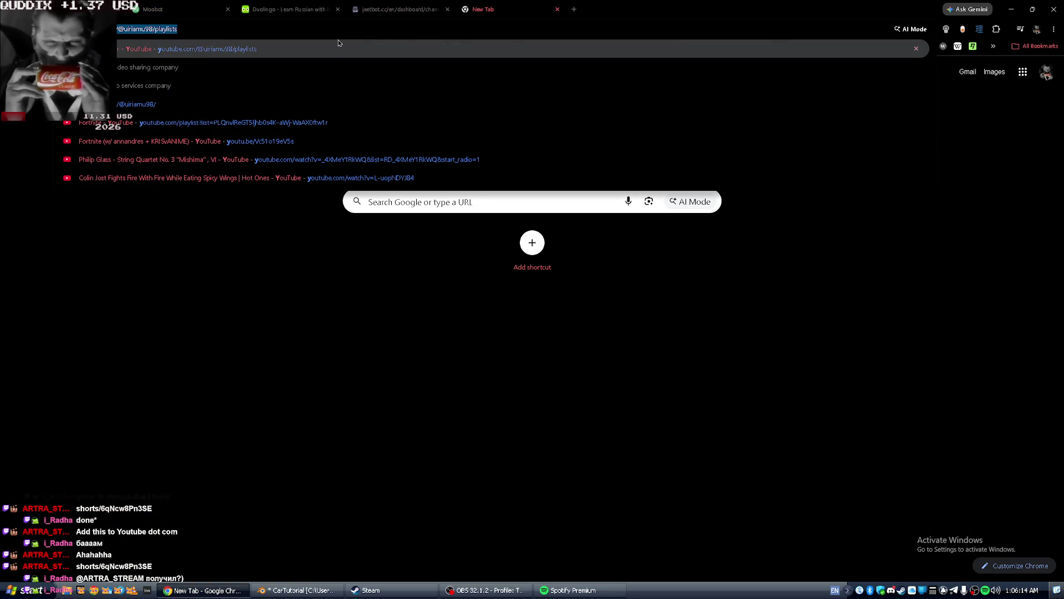
Open the pasted Shorts link, pause the roller-blinds Short, and start a 'persian blinds' search in a new tab.
key("BackSpace")
key("BackSpace")
key("BackSpace")
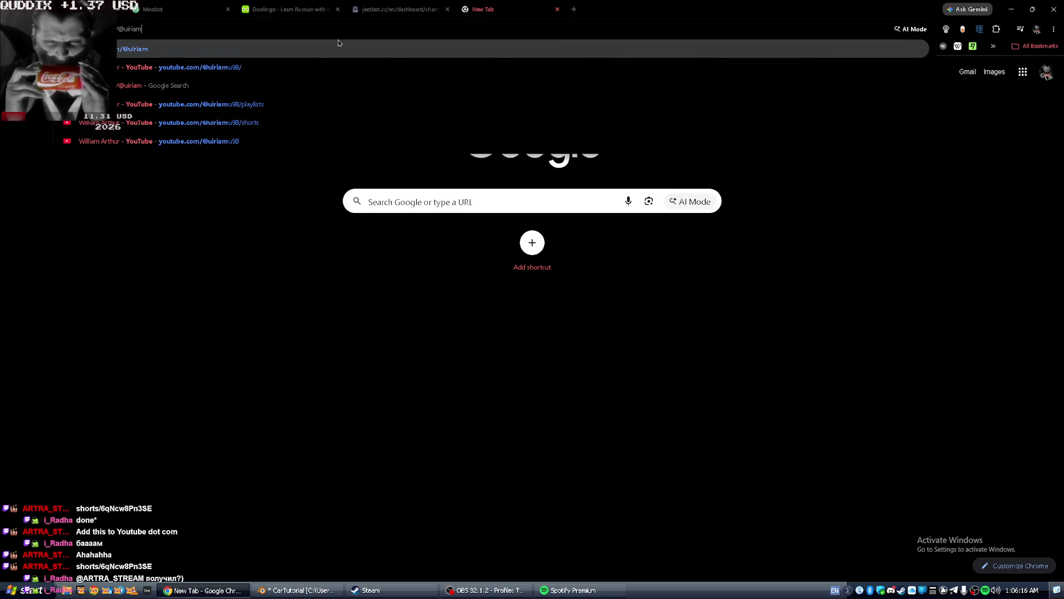
type("shorts/6qNcw8Pn3SE")
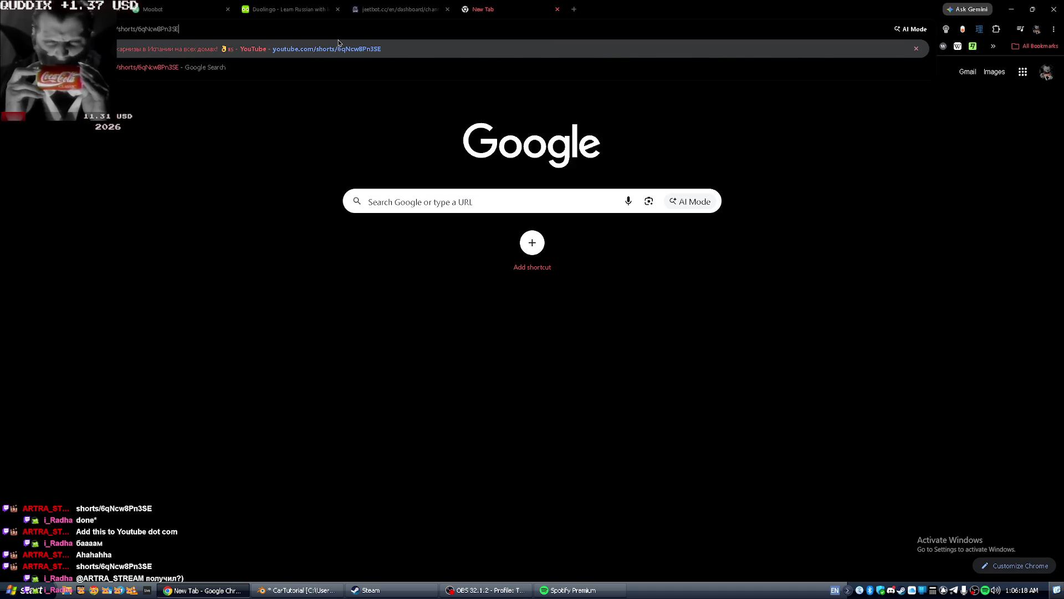
key("Return")
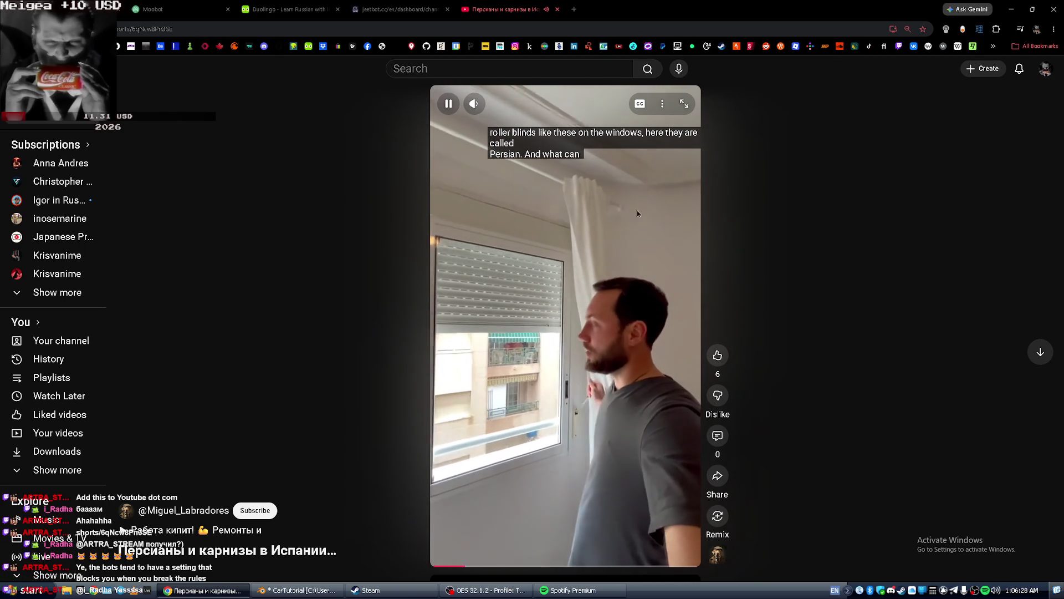
left_click(612, 216)
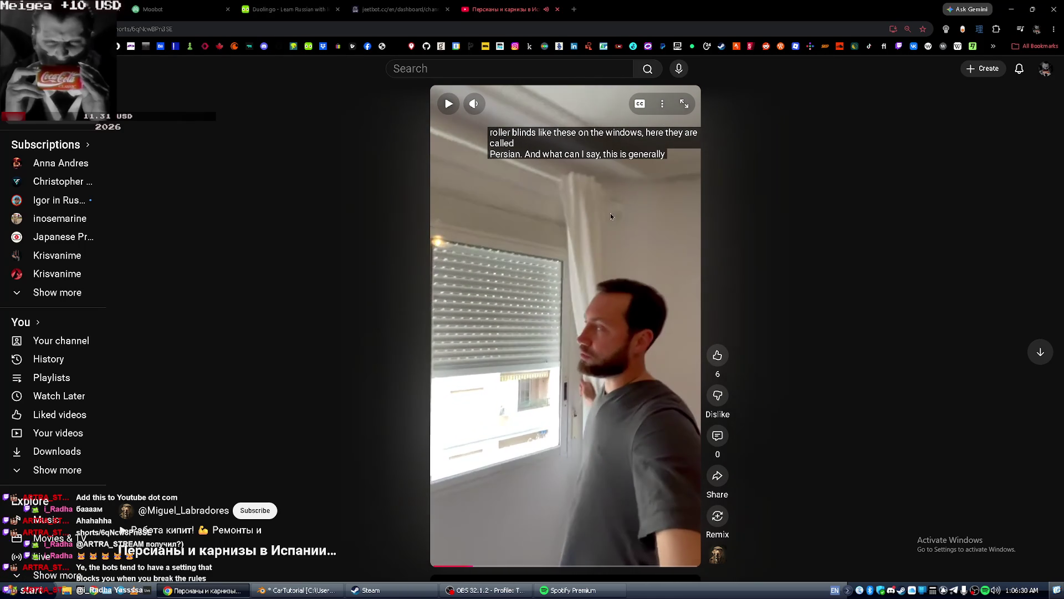
left_click(571, 8)
type("persi")
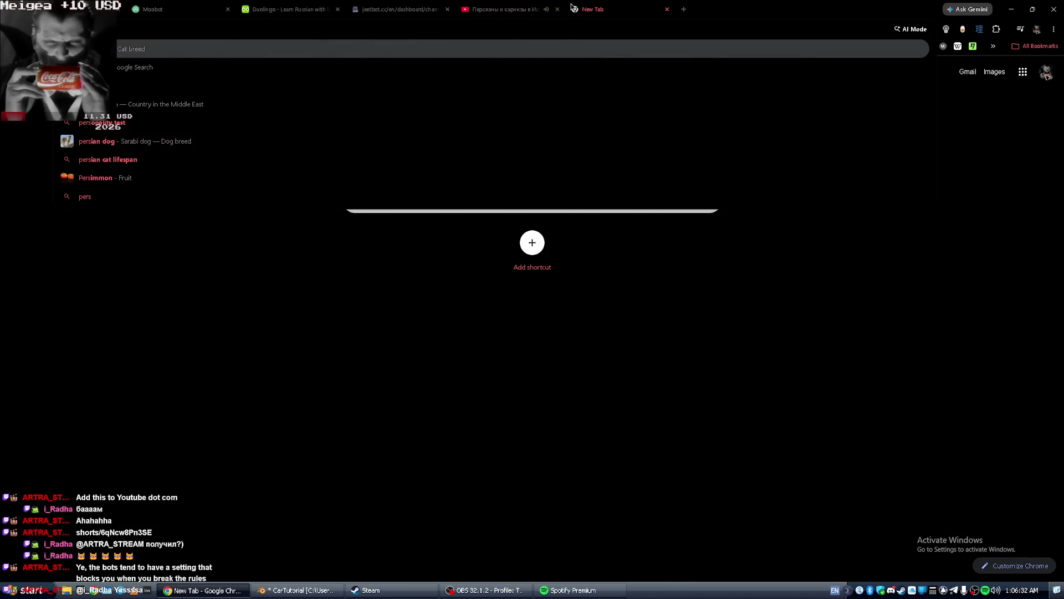
type("an blinds")
Search Google for 'persian blinds', view the image results, then close the tab and resume the Short.
key("Return")
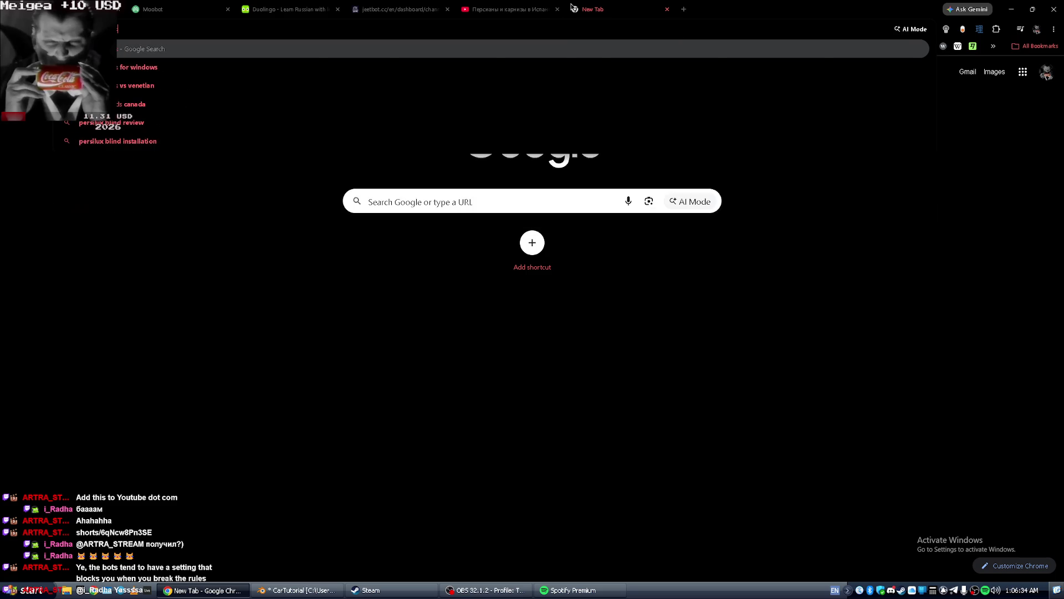
scroll(230, 397, "down", 8)
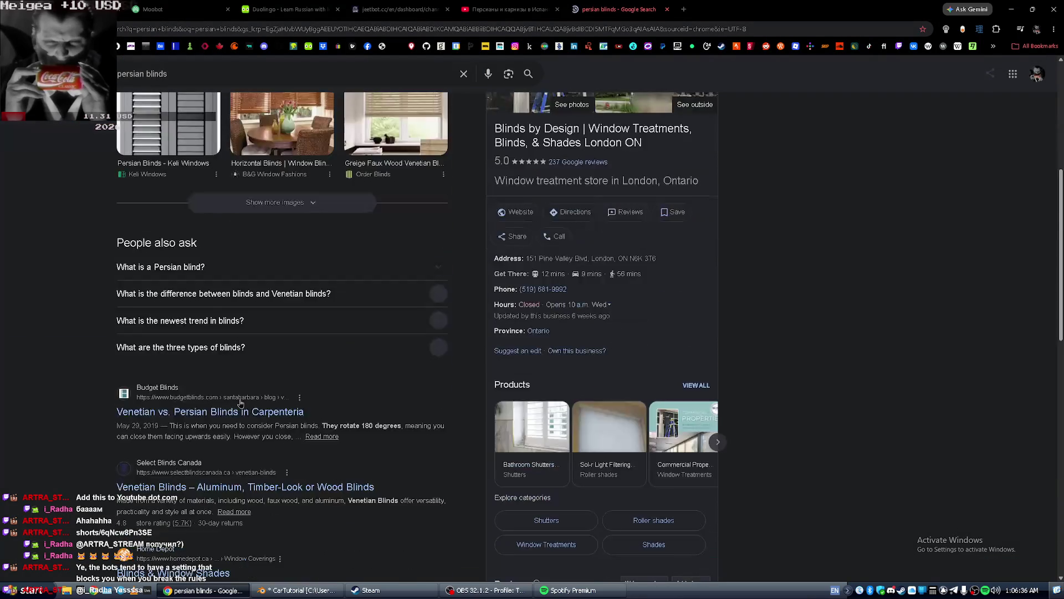
scroll(230, 397, "down", 5)
scroll(170, 262, "up", 8)
scroll(169, 262, "up", 5)
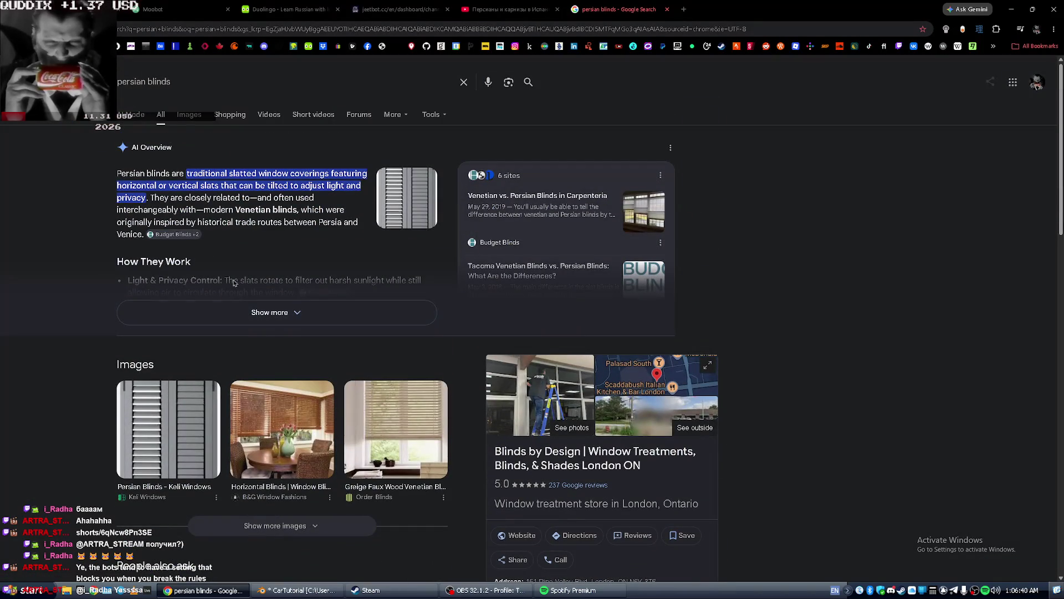
left_click(188, 117)
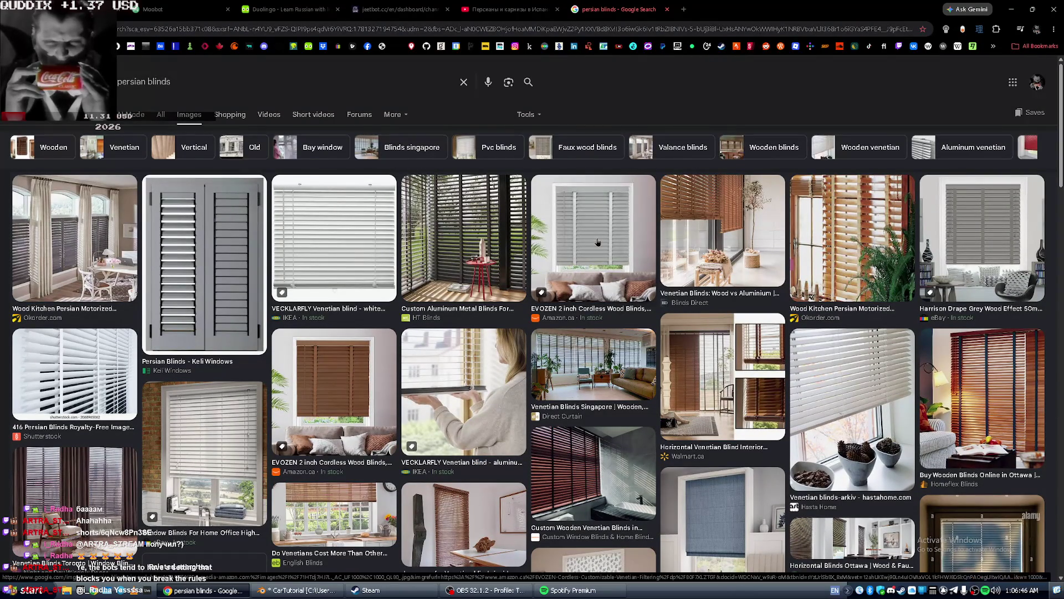
key("ctrl+w")
left_click(513, 413)
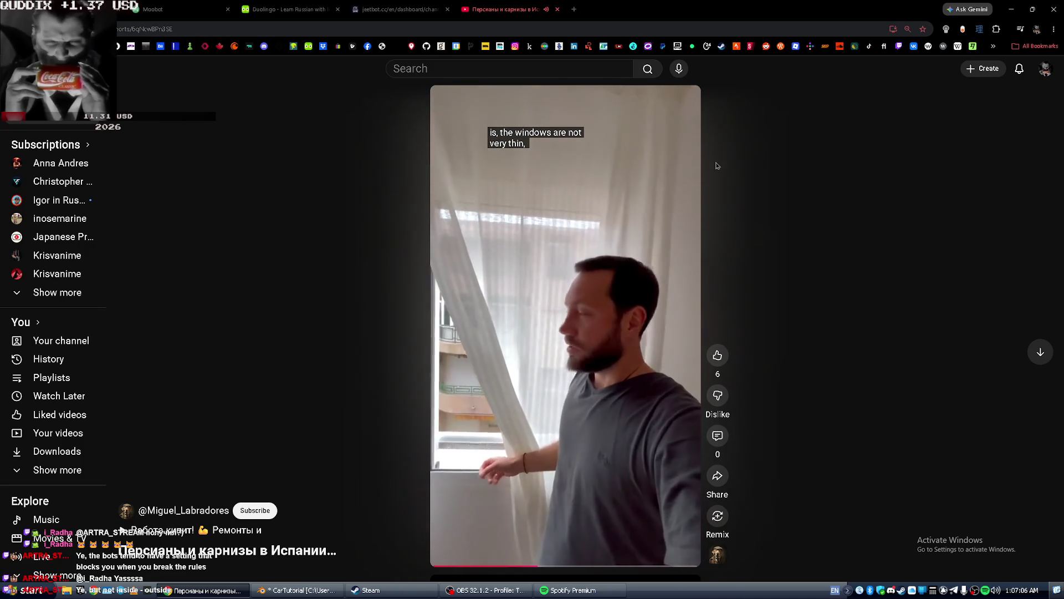
Watch the window-blinds Short, opening and dismissing its options menu, then pause and close it.
left_click(663, 104)
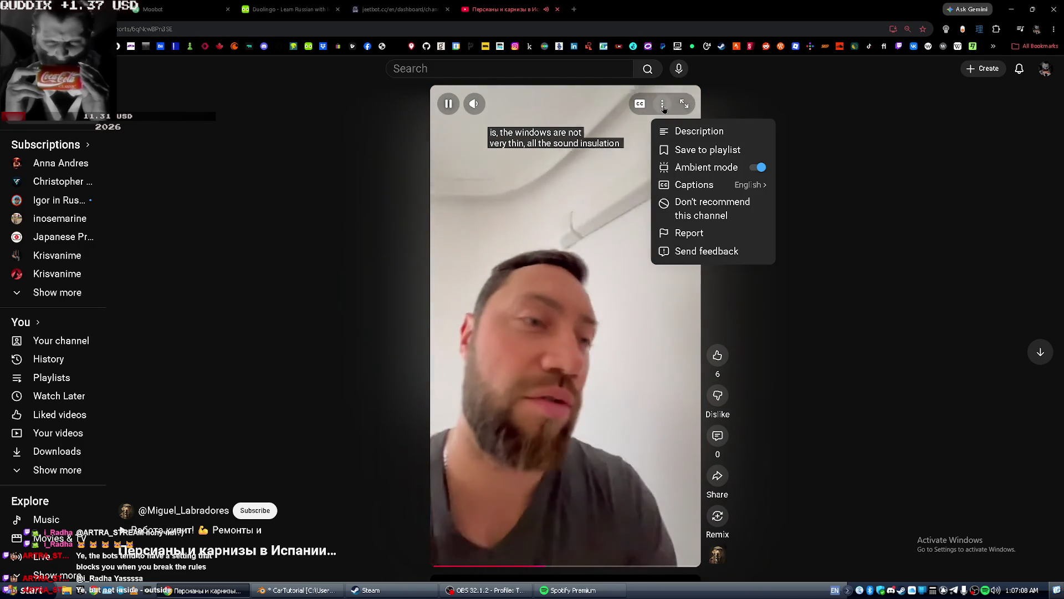
left_click(842, 198)
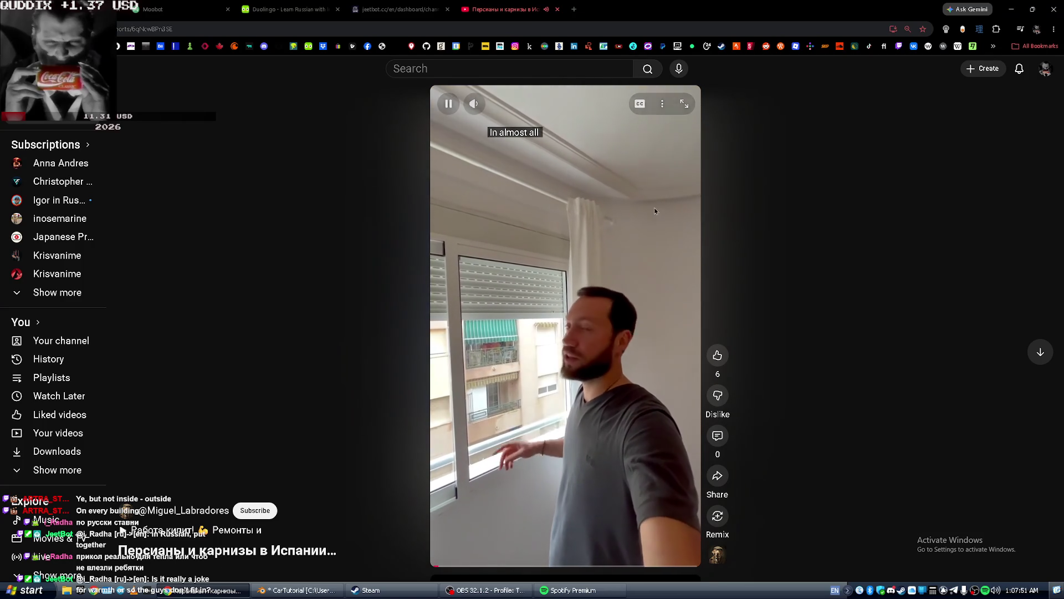
left_click(651, 211)
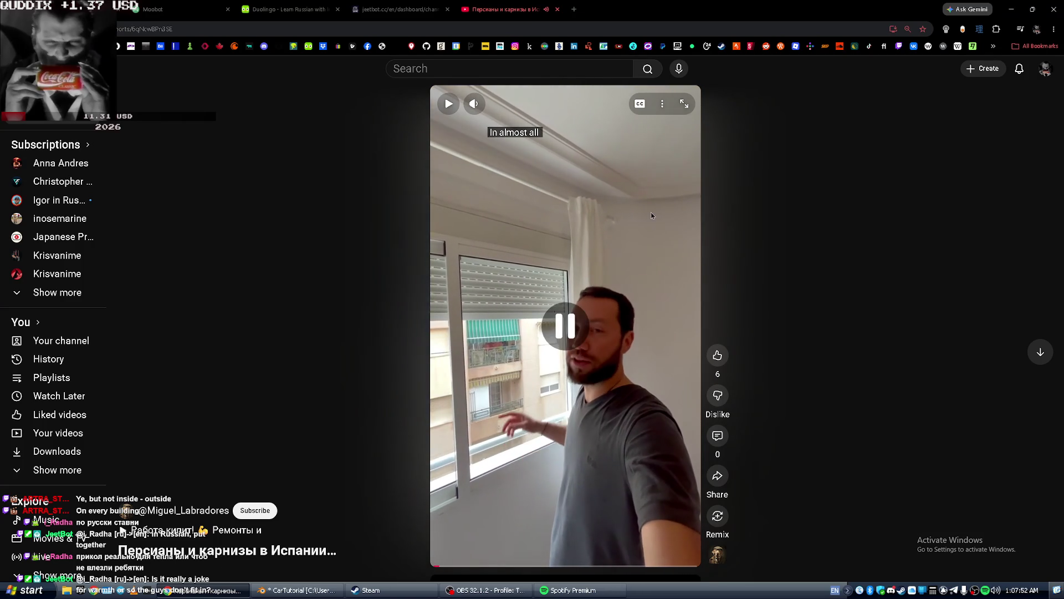
scroll(651, 212, "down", 1)
key("ctrl+w")
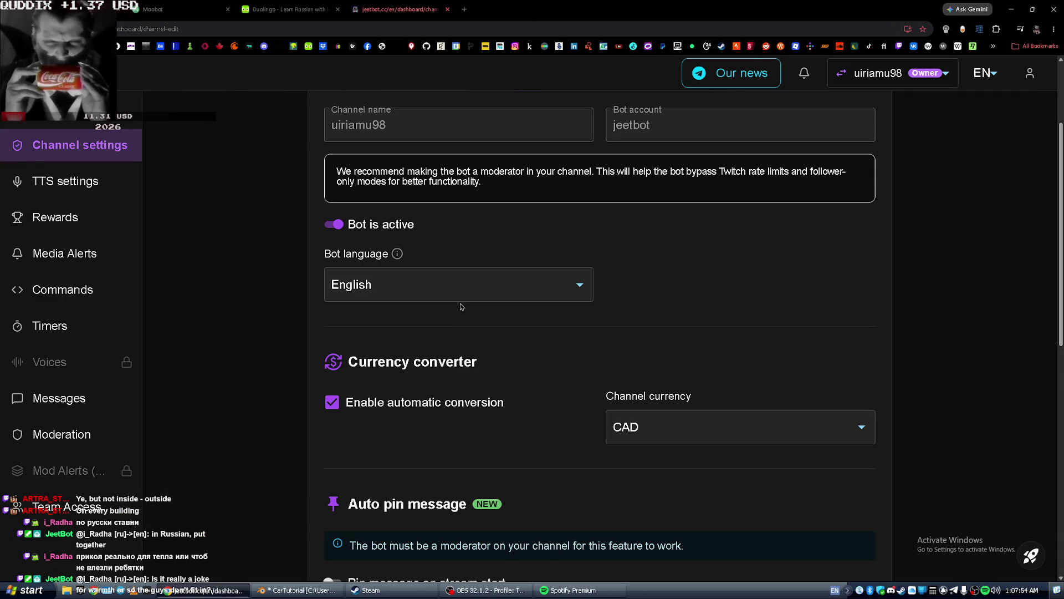
Switch back to the Blender tutorial tab and resume its playback.
key("ctrl+1")
key("space")
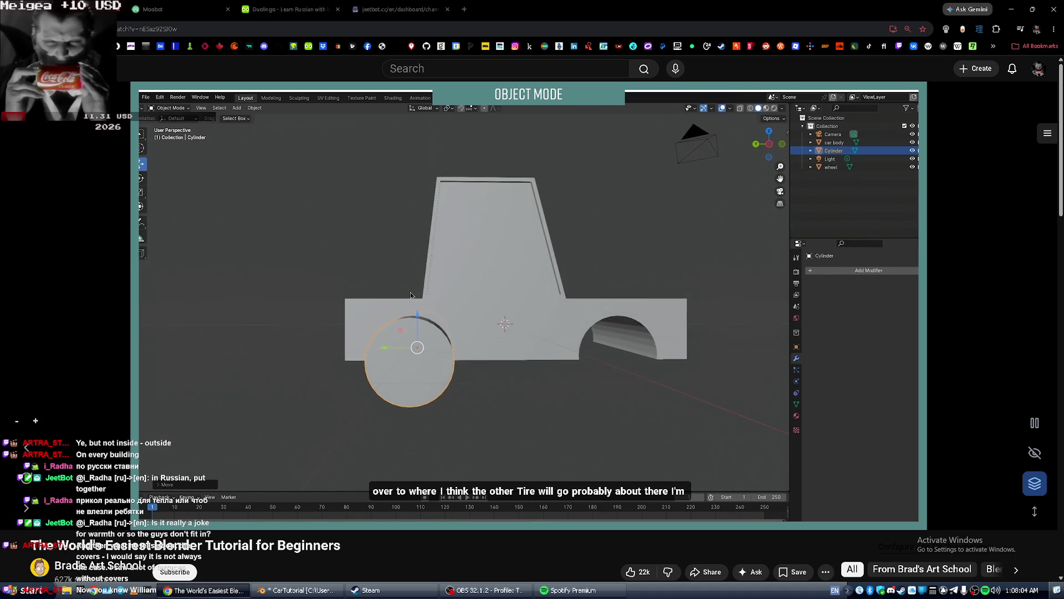
Pause the tutorial at the second Boolean modifier step, then switch to the Blender window.
key("alt+Tab")
key("alt+Tab")
key("Escape")
key("alt+Tab")
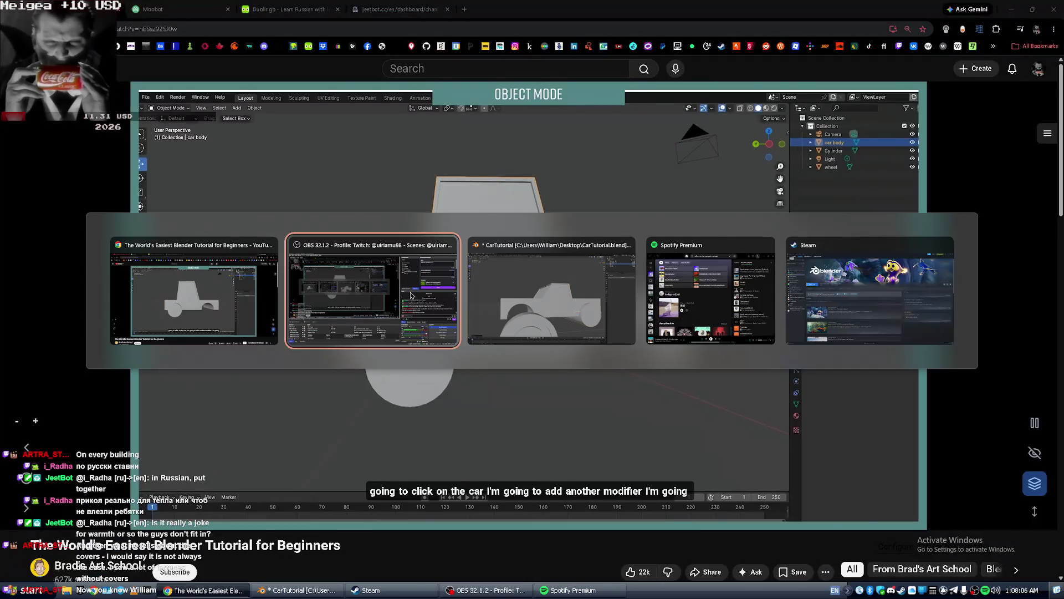
key("alt+Tab")
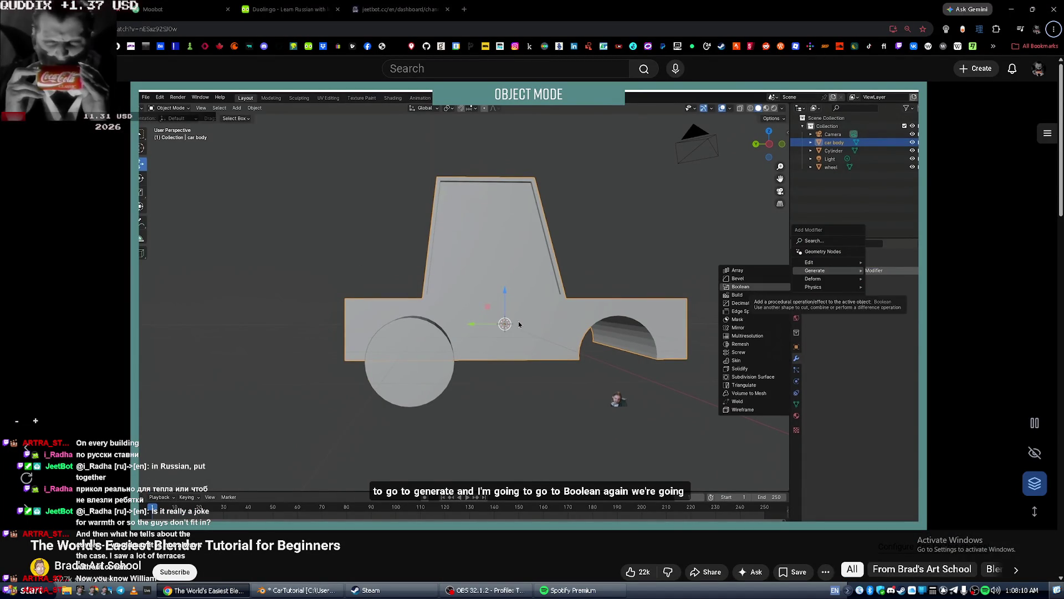
key("alt+f")
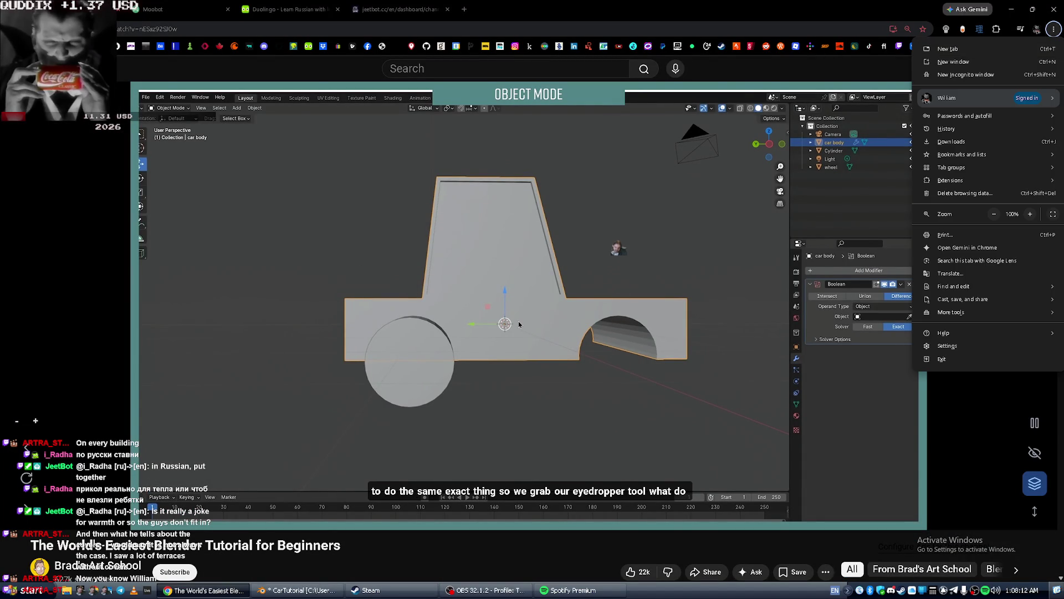
left_click(535, 321)
key("alt+Tab")
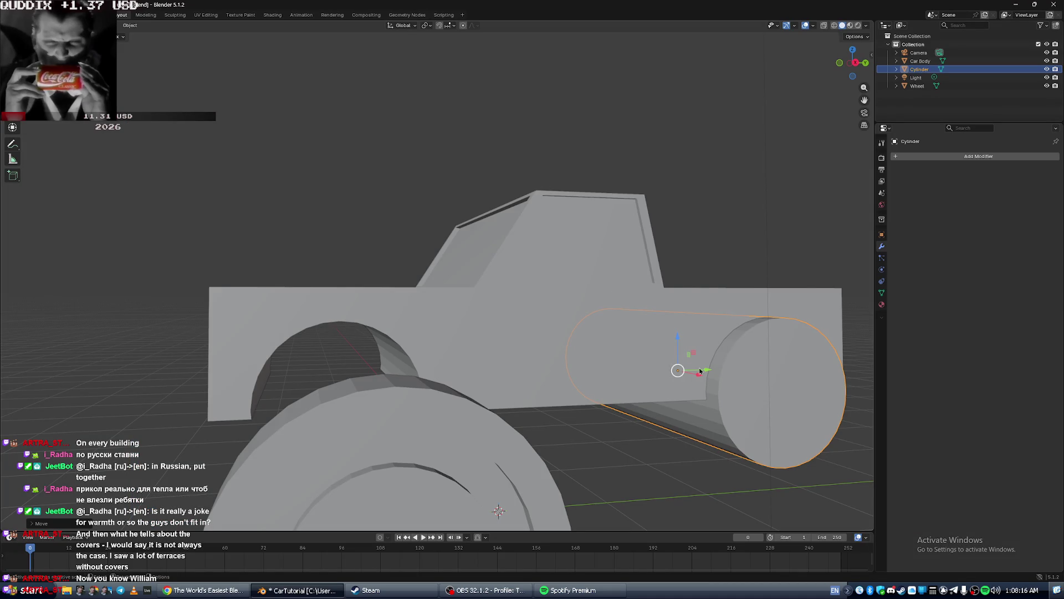
Slide the cylinder along the truck's length to the body's other end, then reselect the Car Body.
mouse_move(700, 372)
middle_mouse_down()
mouse_move(681, 348)
mouse_move(429, 367)
mouse_move(471, 347)
mouse_move(543, 344)
mouse_move(451, 344)
mouse_move(480, 347)
middle_mouse_up()
left_click_drag(515, 390, 502, 389)
scroll(493, 364, "down", 4)
mouse_move(492, 364)
middle_mouse_down()
mouse_move(354, 324)
mouse_move(379, 327)
mouse_move(443, 294)
middle_mouse_up()
scroll(453, 287, "up", 5)
middle_click_drag(468, 331, 473, 308)
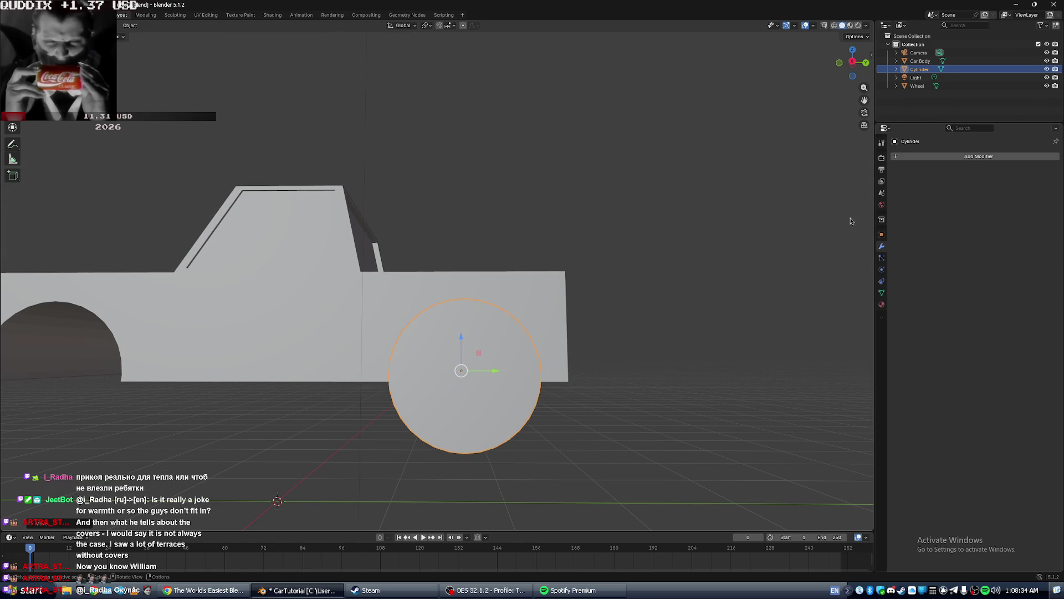
left_click(922, 61)
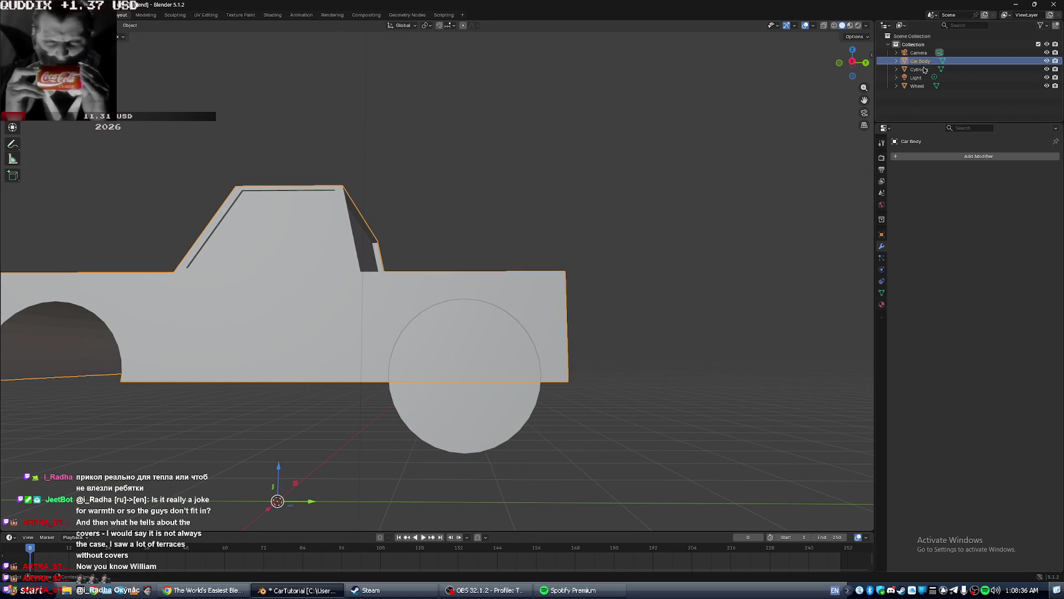
Add a Boolean modifier to the Car Body, undoing an accidental cylinder move.
left_click(932, 158)
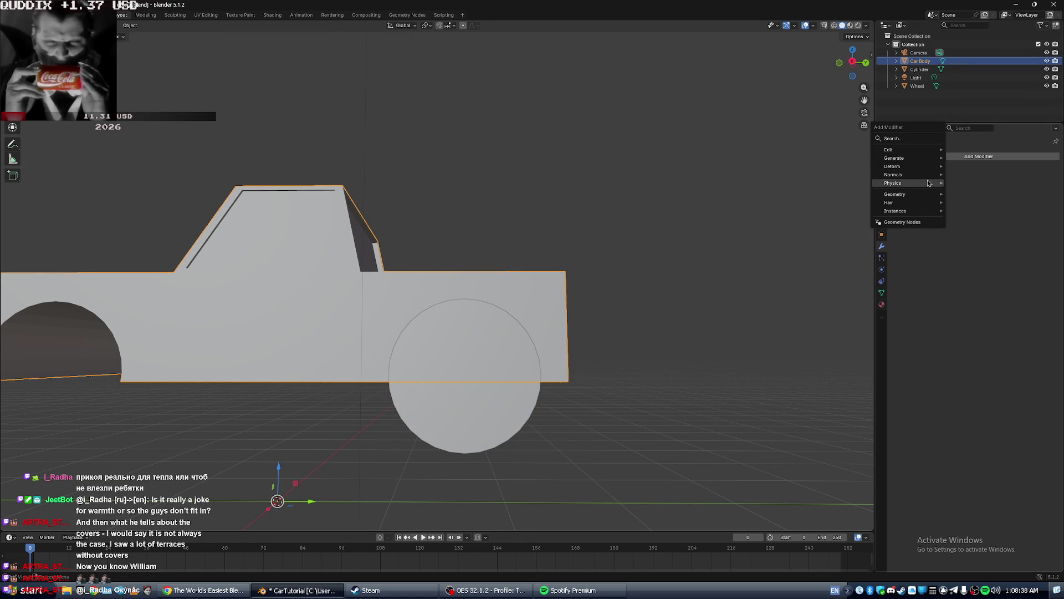
mouse_move(934, 159)
left_click(969, 183)
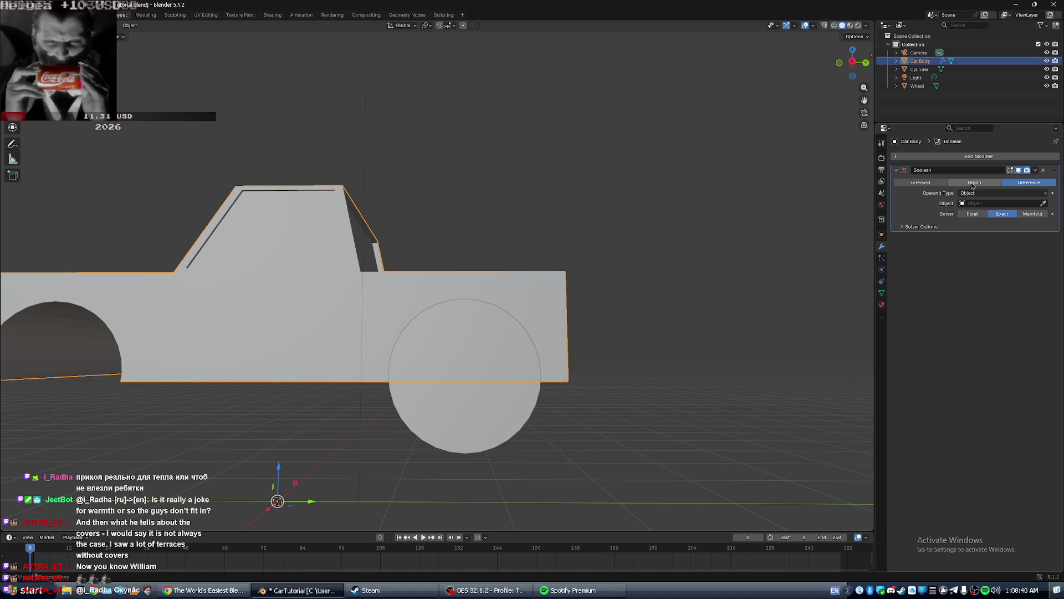
left_click(1037, 170)
left_click(1025, 181)
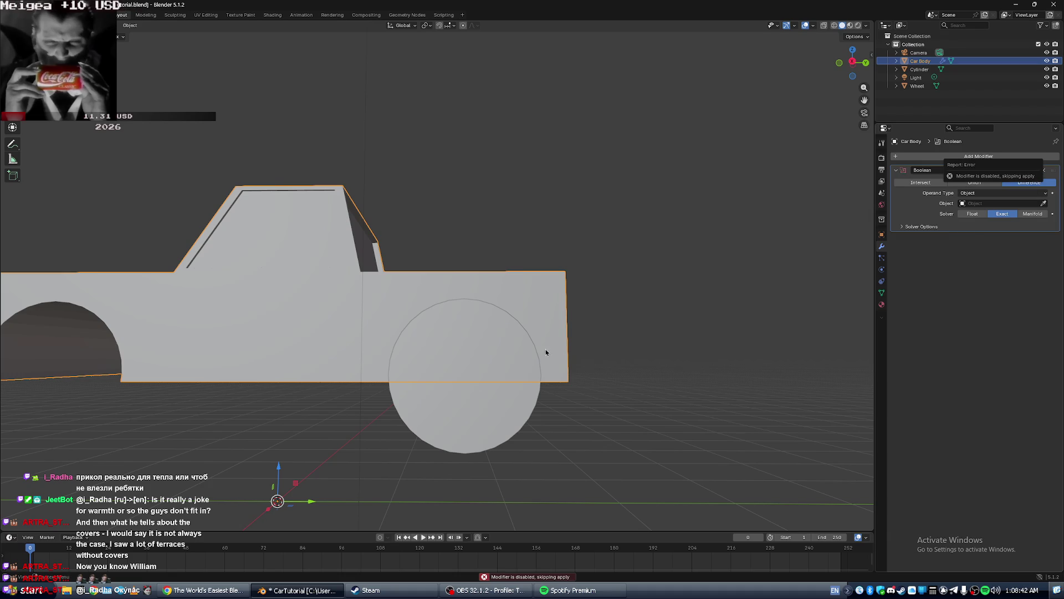
left_click(483, 395)
left_click_drag(496, 380, 641, 382)
key("ctrl+z")
key("alt+Tab")
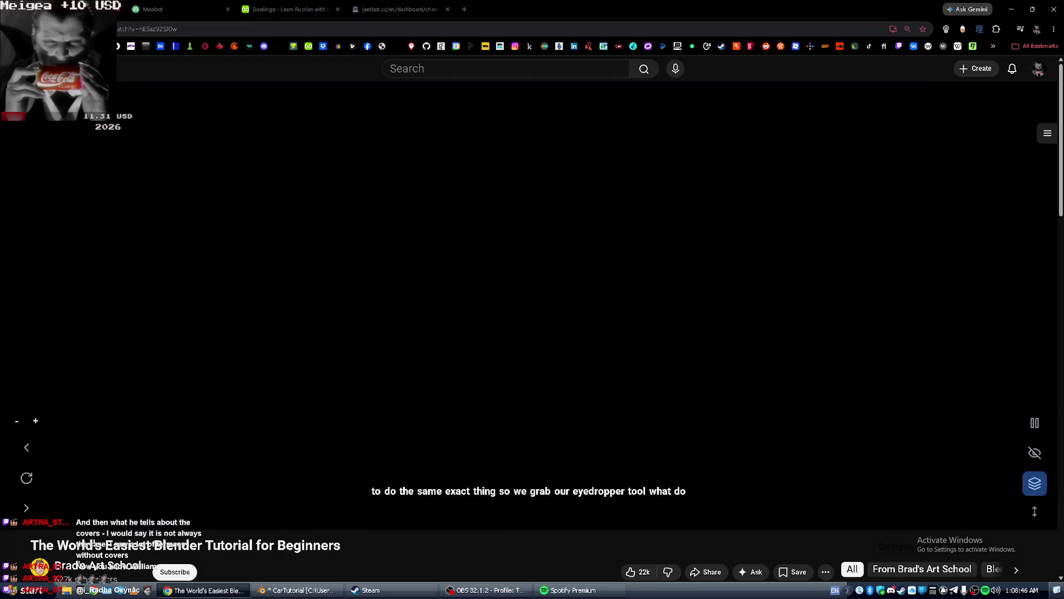
key("alt+Tab")
Set the Cylinder as the Boolean object with the eyedropper and apply the cut to the Car Body.
left_click(505, 299)
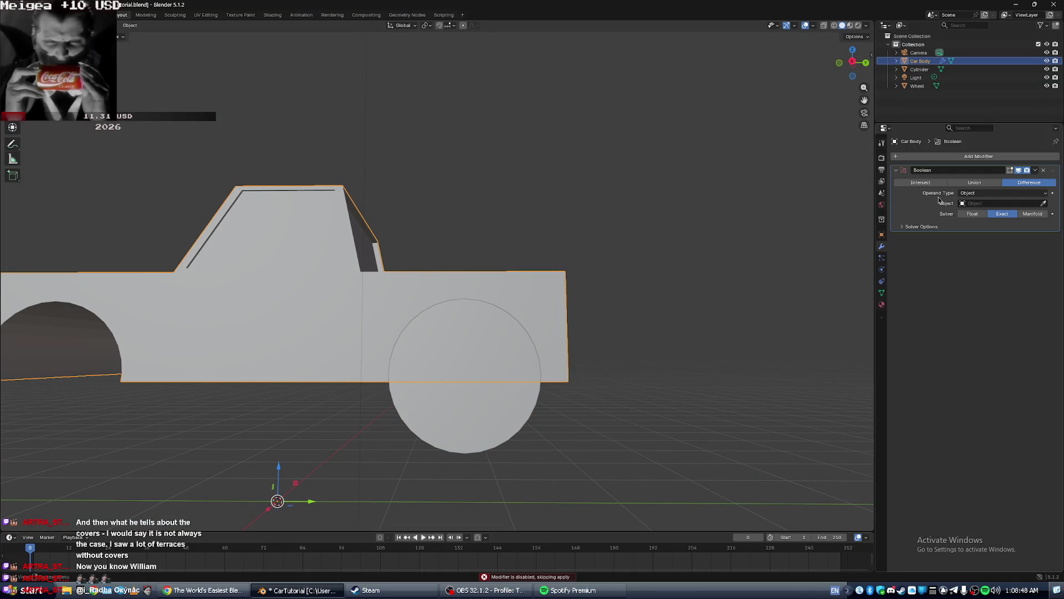
left_click(1036, 170)
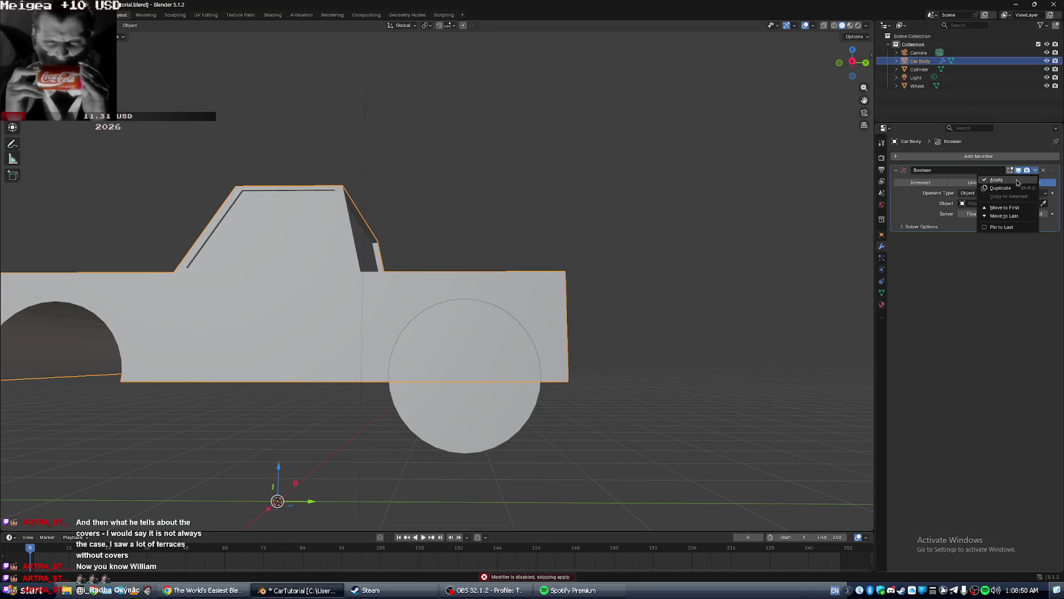
left_click(1018, 181)
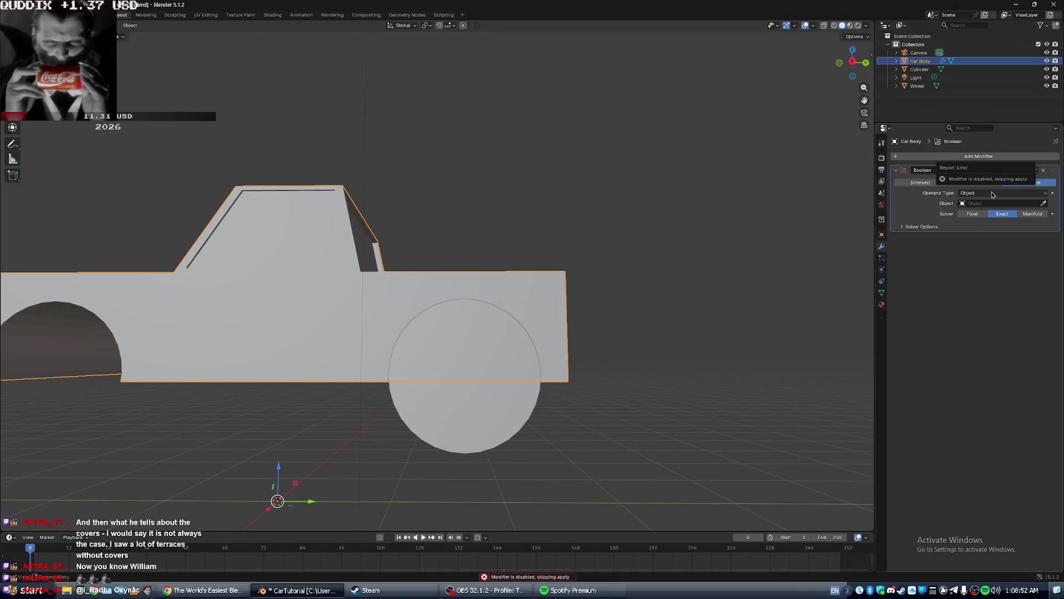
left_click(1044, 203)
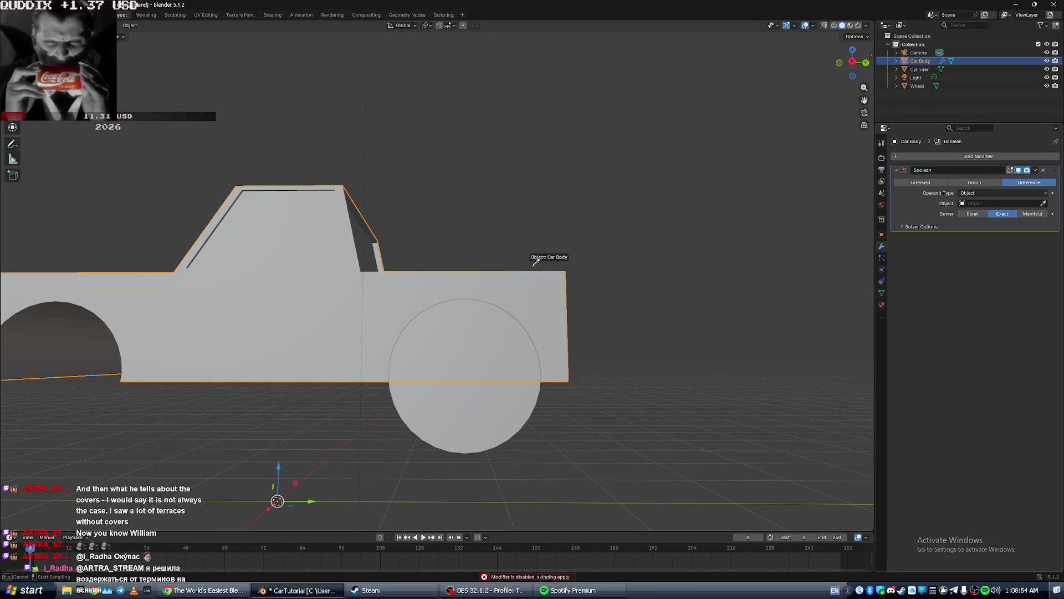
left_click(531, 304)
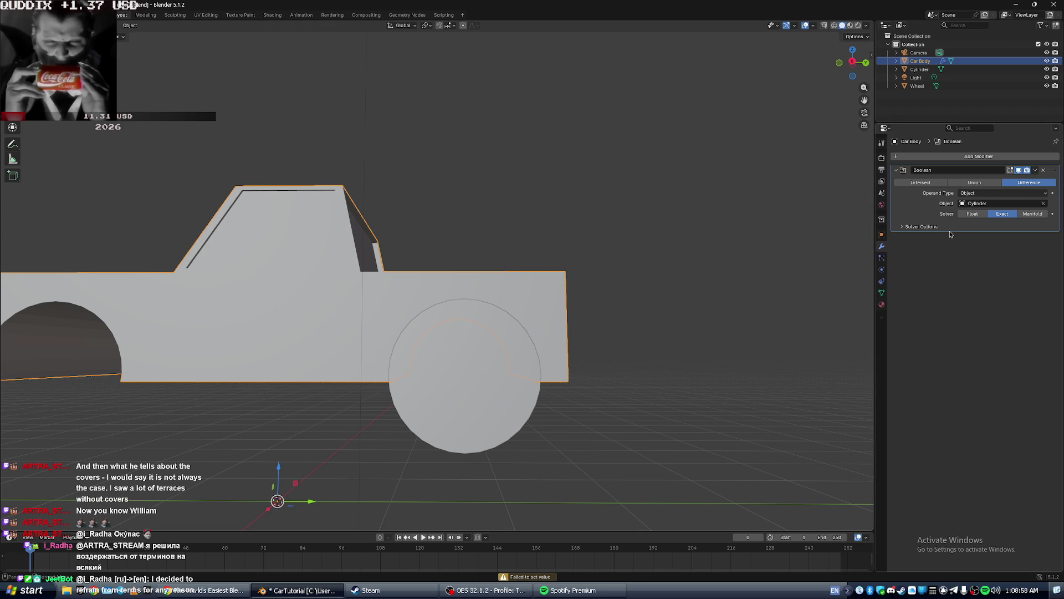
left_click(1036, 170)
left_click(1004, 182)
Drag the cylinder aside to preview the new arch, cancel the move, and return to the tutorial.
left_click(466, 399)
left_click_drag(494, 371, 671, 374)
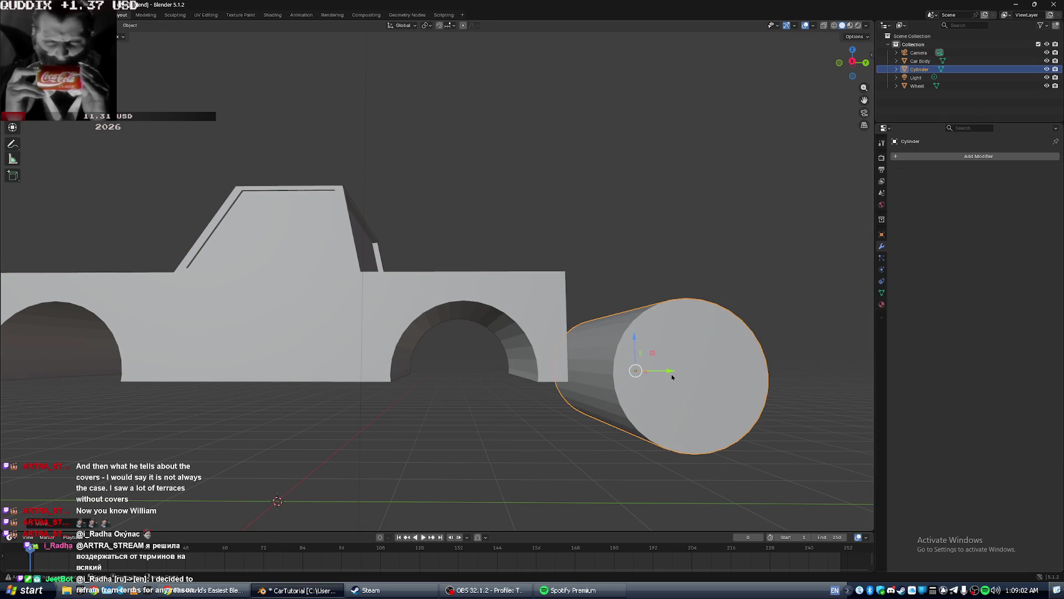
key("Escape")
key("alt+Tab")
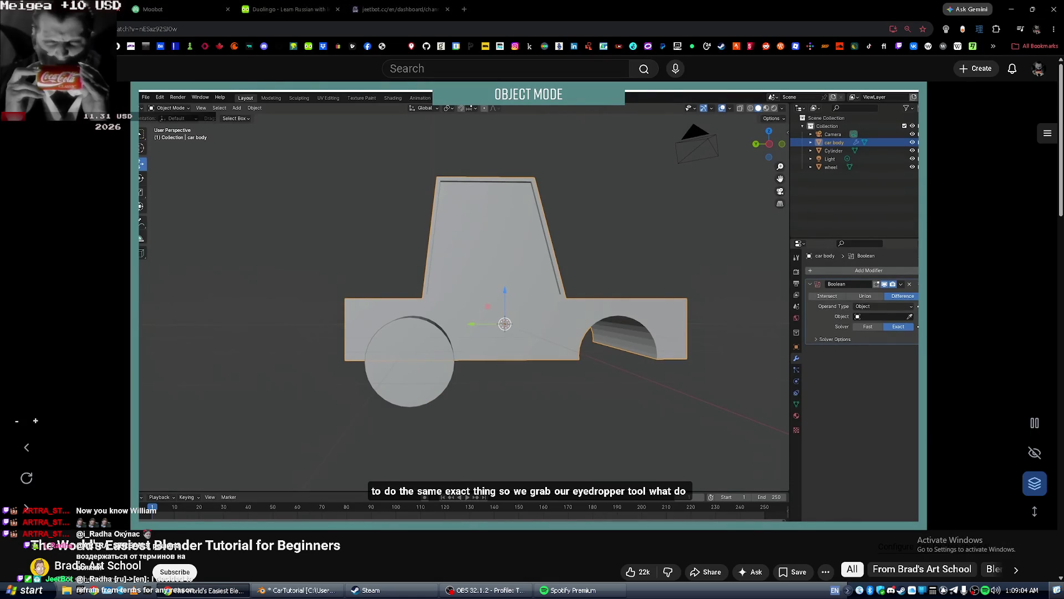
Follow the tutorial and orbit the truck to a three-quarter view.
key("space")
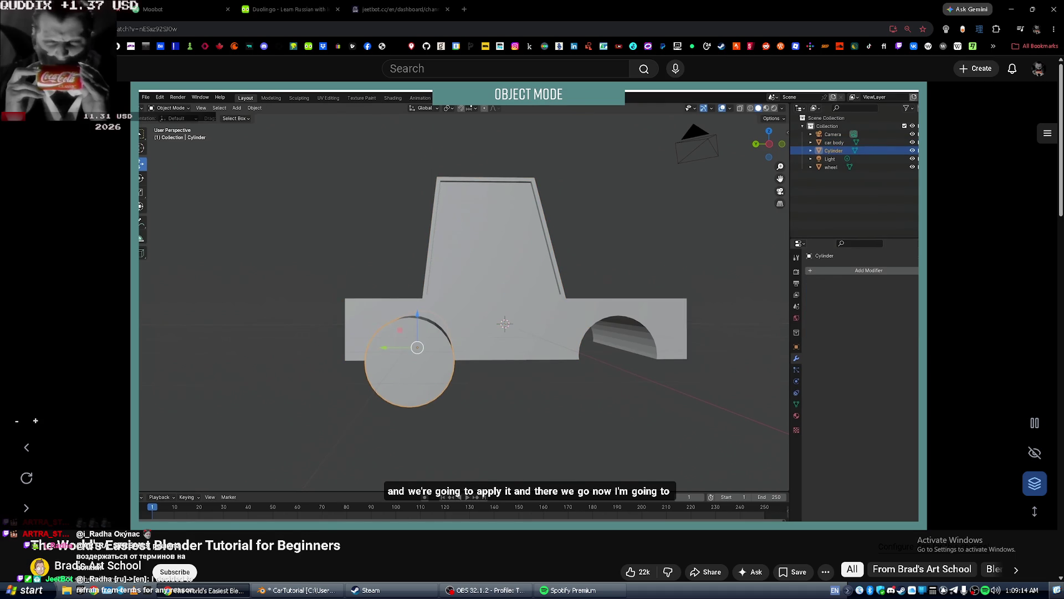
left_click(660, 363)
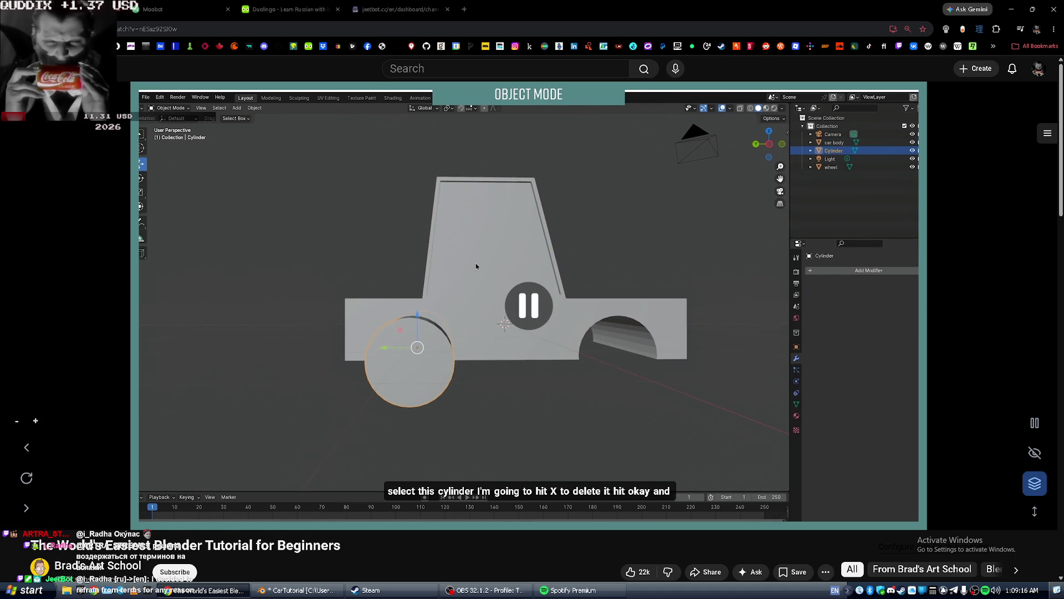
key("alt+Tab")
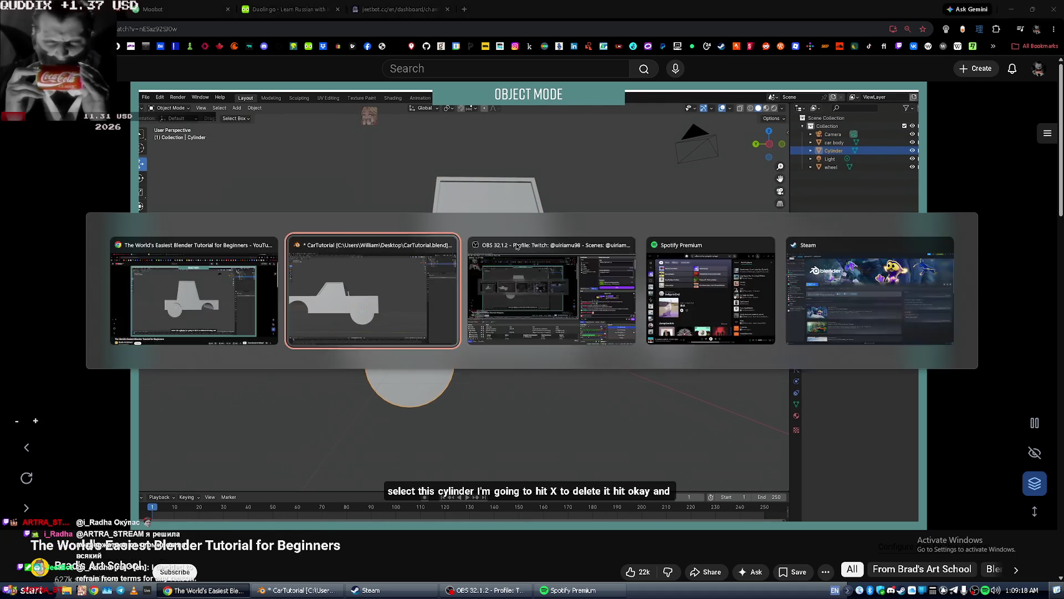
mouse_move(302, 254)
middle_mouse_down()
mouse_move(313, 259)
mouse_move(291, 278)
middle_mouse_up()
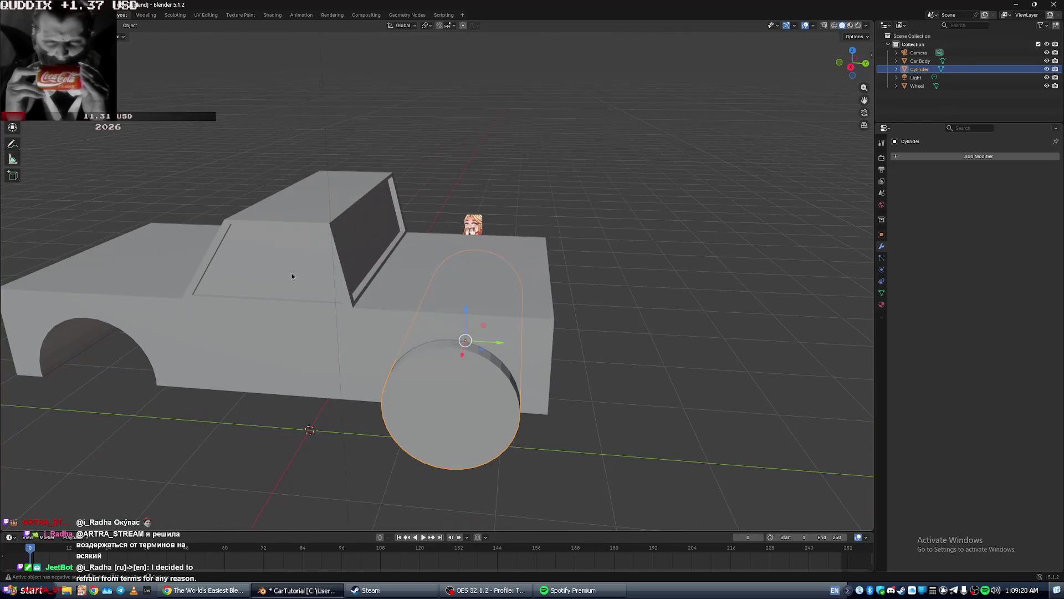
key("alt+Tab")
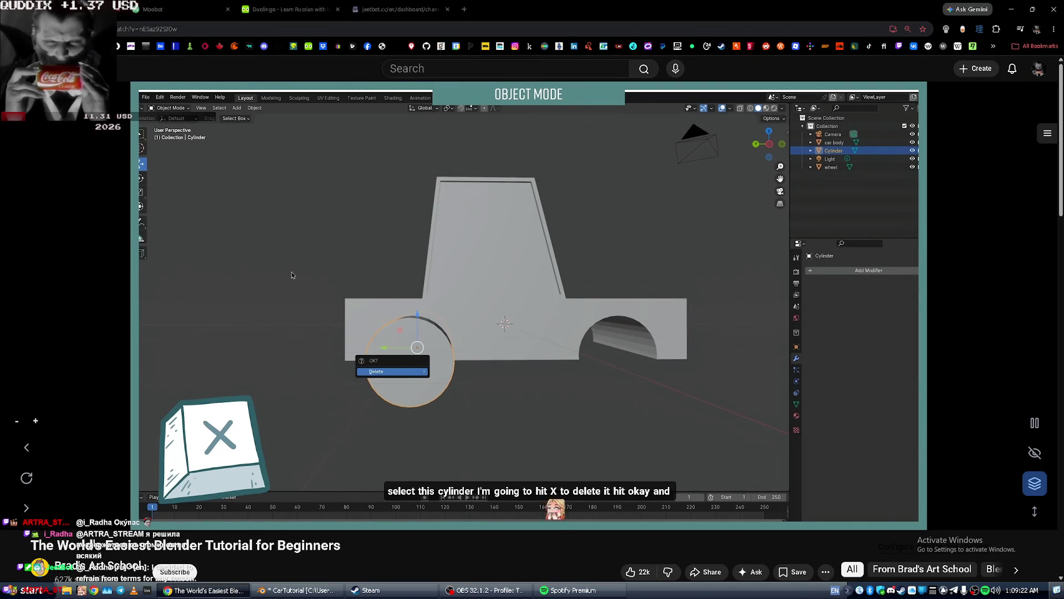
key("alt+Tab")
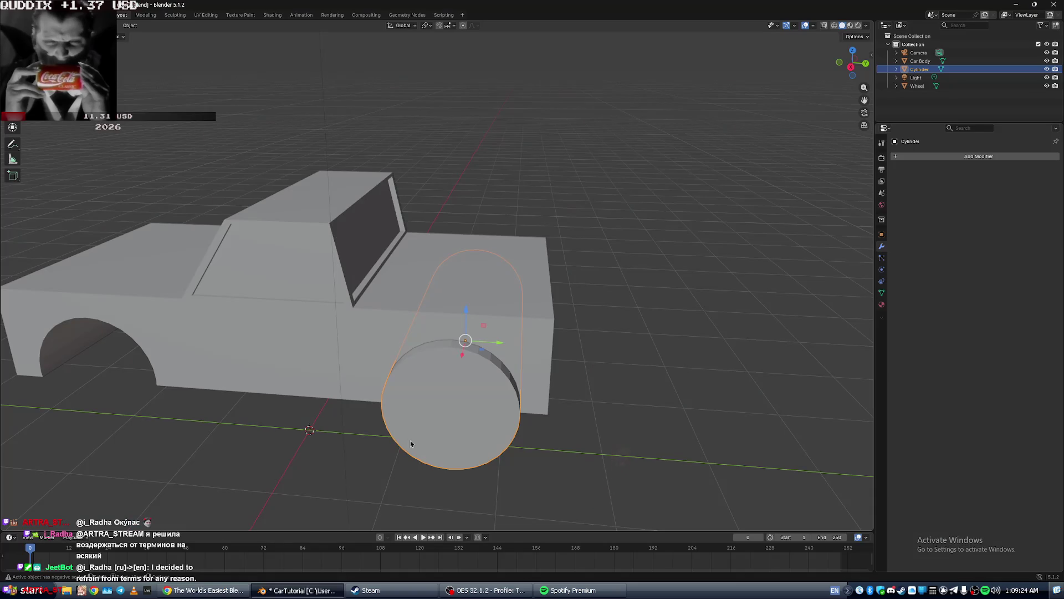
Delete the selected cutting cylinder, leaving Camera, Car Body, Light and Wheel.
key("x")
left_click(411, 444)
middle_click_drag(412, 444, 444, 419)
key("alt+Tab")
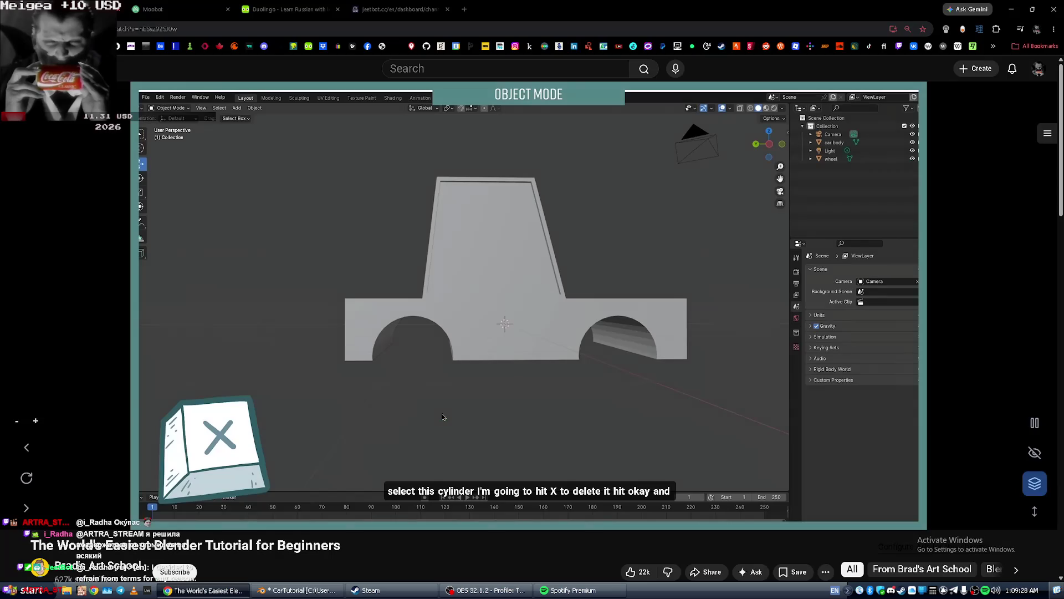
key("space")
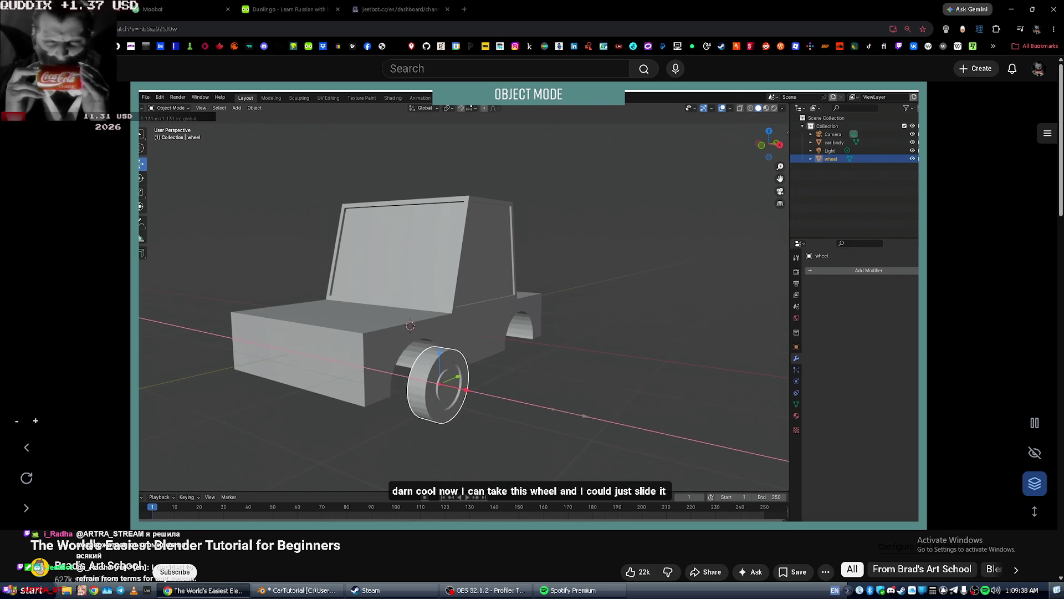
key("alt+Tab")
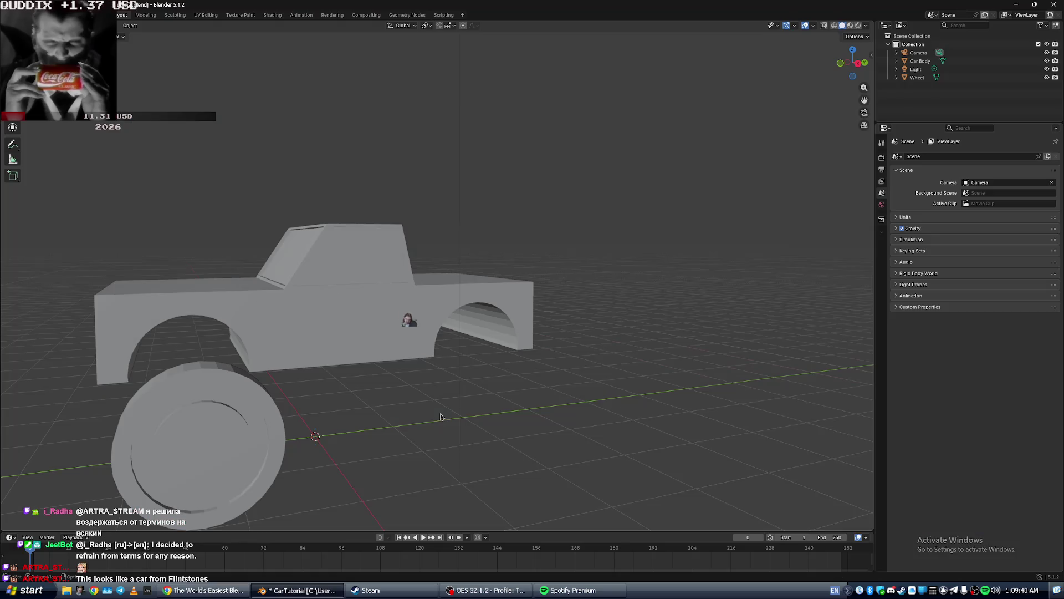
Move the selected wheel into the front wheel arch and nudge it along the X axis.
left_click(242, 419)
mouse_move(200, 460)
middle_mouse_down()
mouse_move(254, 450)
mouse_move(289, 462)
middle_mouse_up()
mouse_move(440, 447)
middle_mouse_down()
mouse_move(340, 459)
mouse_move(440, 368)
mouse_move(375, 428)
mouse_move(261, 435)
mouse_move(363, 429)
middle_mouse_up()
mouse_move(330, 425)
left_mouse_down()
mouse_move(315, 422)
mouse_move(292, 366)
left_mouse_up()
scroll(292, 366, "up", 2)
mouse_move(292, 366)
middle_mouse_down()
mouse_move(208, 348)
mouse_move(287, 382)
middle_mouse_up()
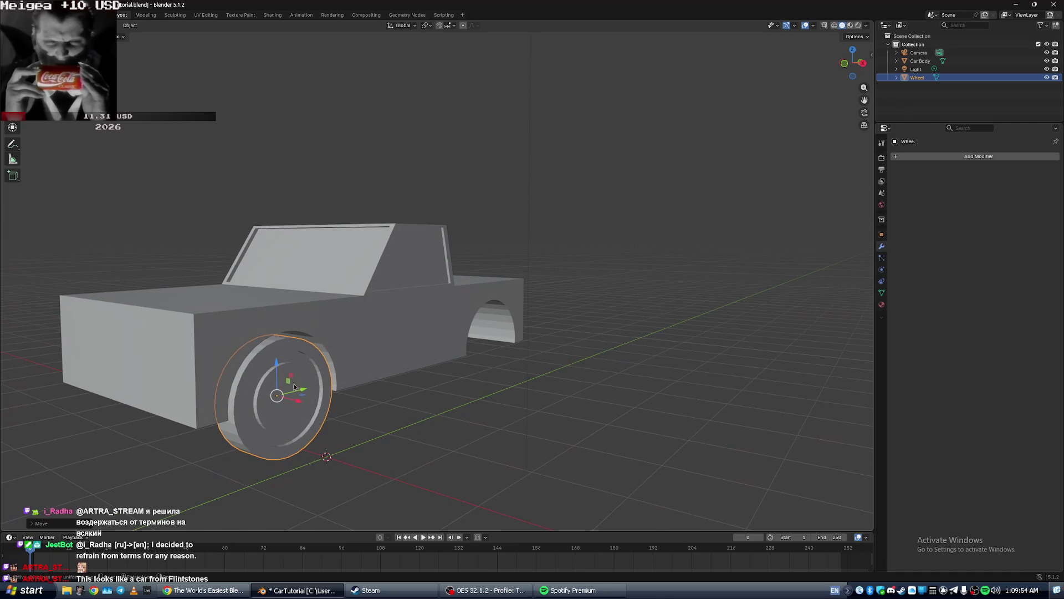
left_click_drag(299, 404, 304, 395)
Orbit around the truck's front to check the wheel's placement against the tutorial.
key("alt+Tab")
left_click(304, 394)
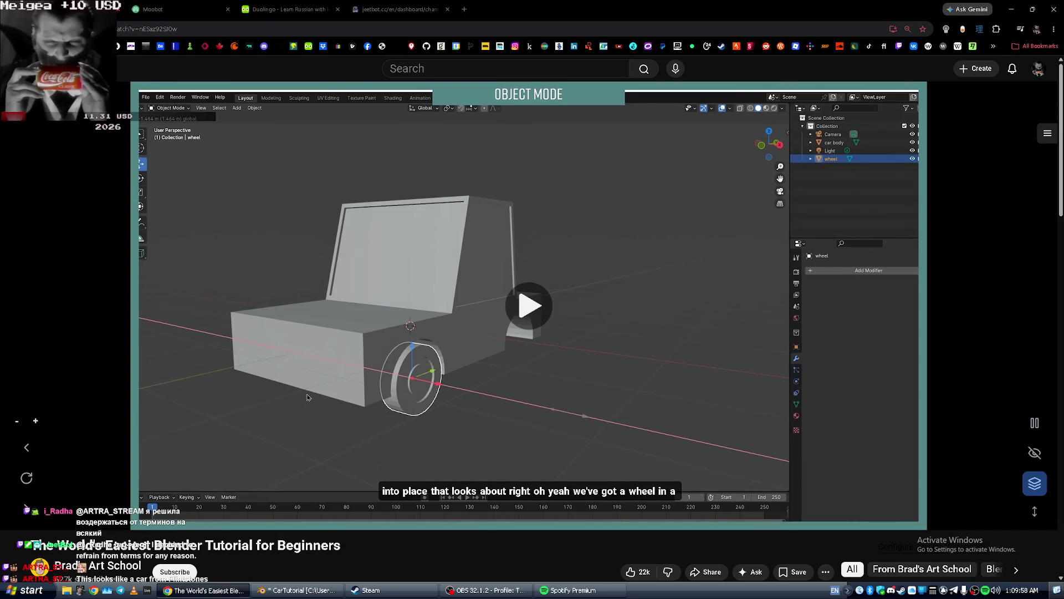
key("alt+Tab")
mouse_move(424, 369)
middle_mouse_down()
mouse_move(456, 381)
mouse_move(441, 469)
mouse_move(499, 471)
mouse_move(514, 439)
mouse_move(493, 486)
mouse_move(548, 383)
mouse_move(530, 410)
mouse_move(515, 384)
mouse_move(542, 279)
middle_mouse_up()
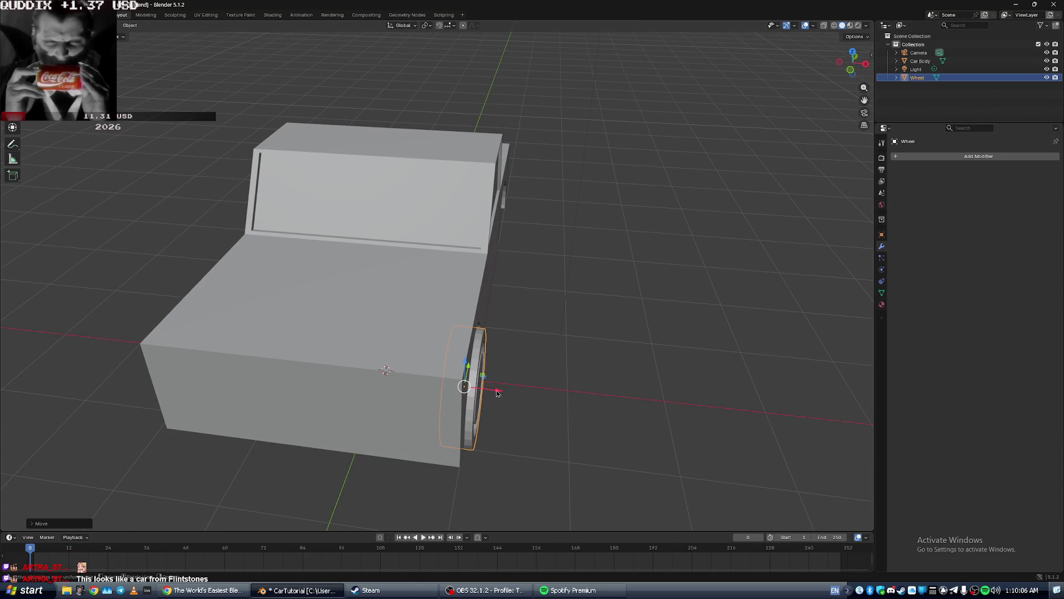
mouse_move(515, 366)
middle_mouse_down()
mouse_move(526, 349)
mouse_move(498, 336)
middle_mouse_up()
key("alt+Tab")
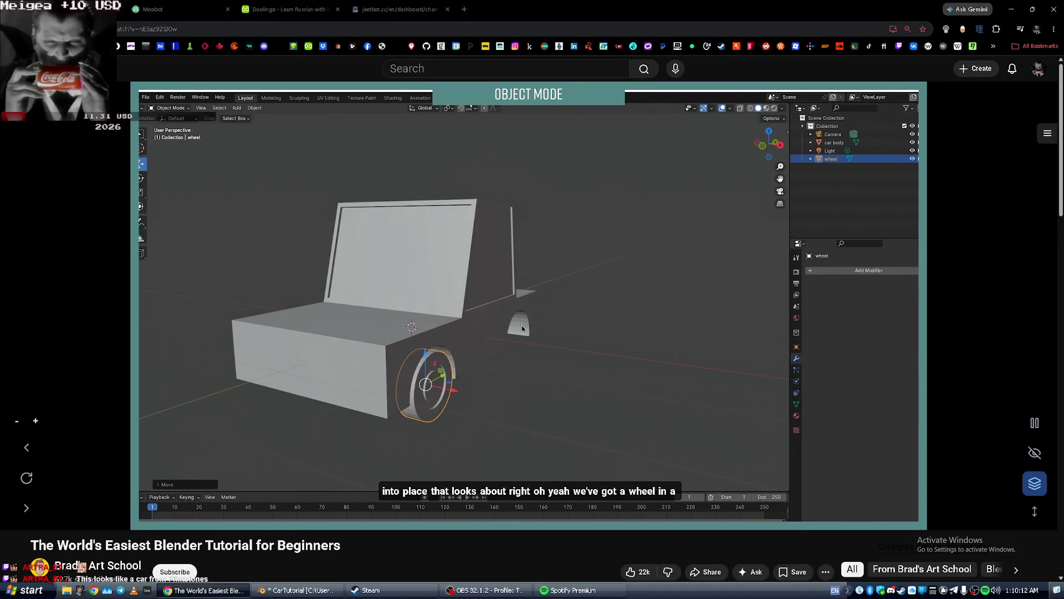
key("alt+Tab")
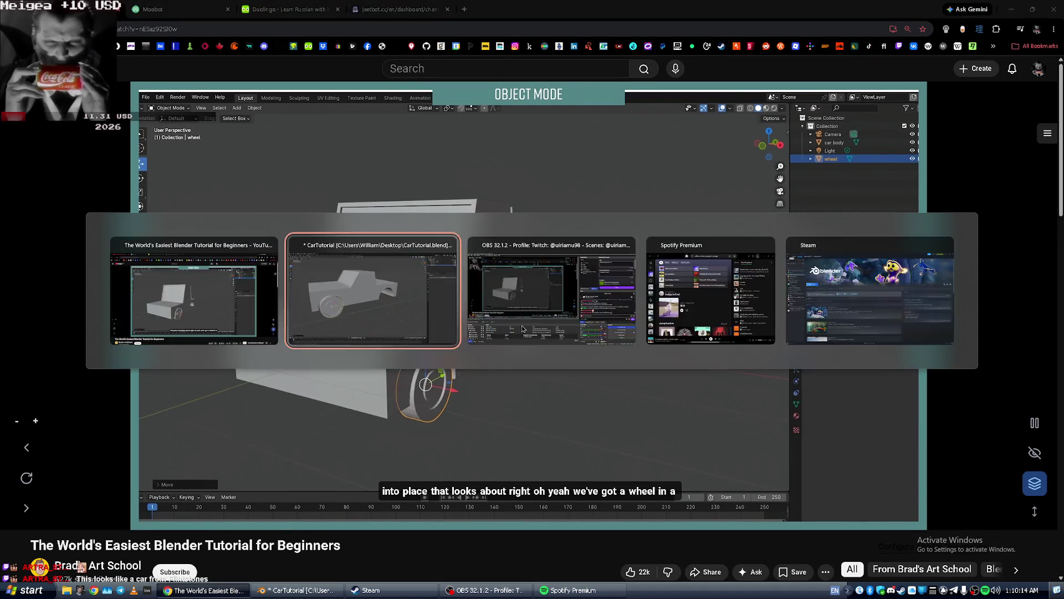
mouse_move(449, 237)
middle_mouse_down()
mouse_move(393, 259)
mouse_move(450, 242)
mouse_move(372, 244)
mouse_move(467, 242)
mouse_move(381, 245)
mouse_move(432, 248)
middle_mouse_up()
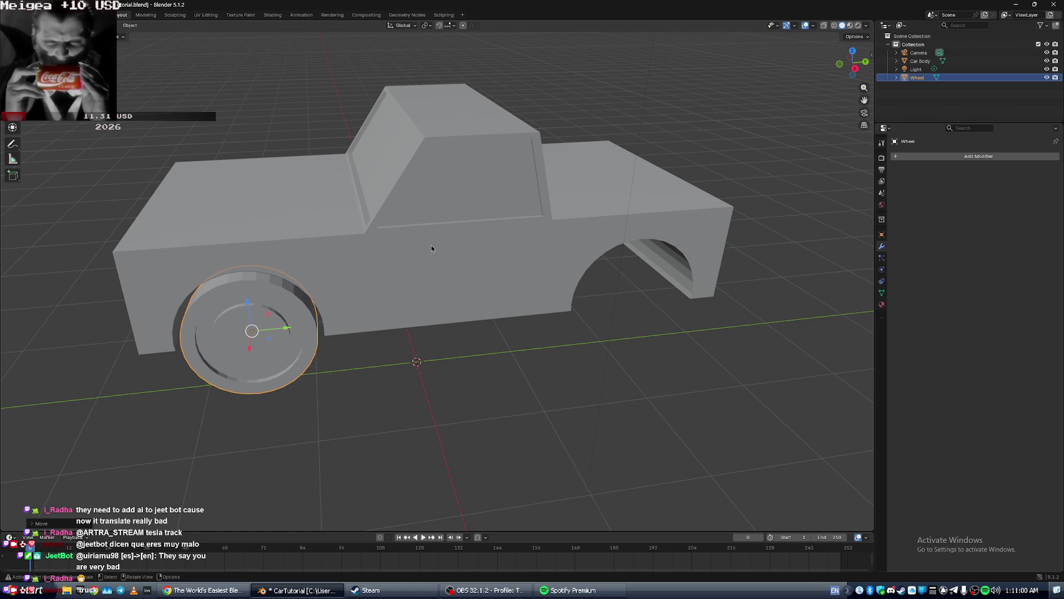
key("alt+Tab")
key("space")
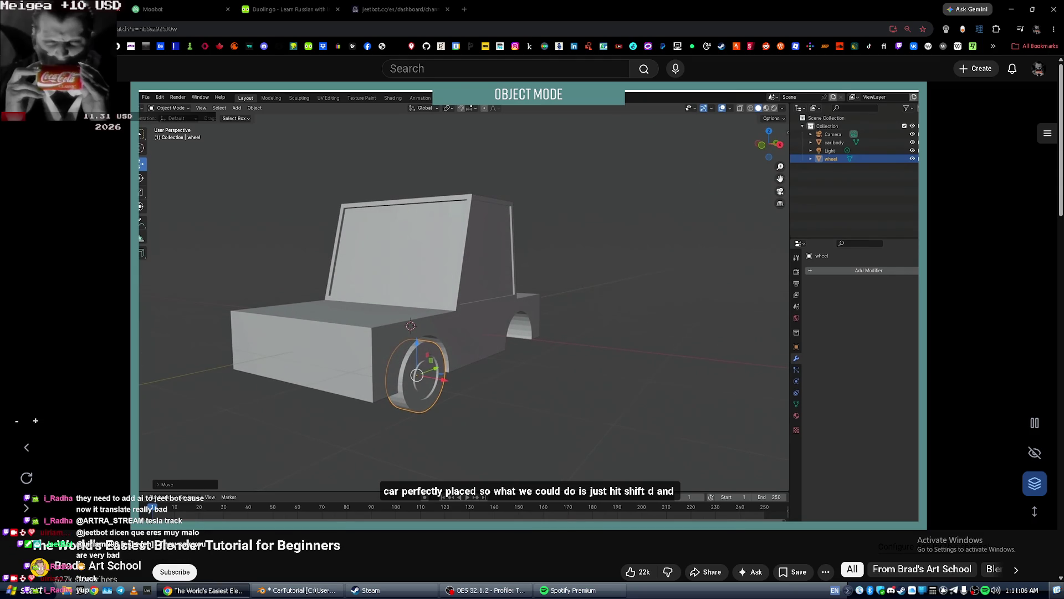
left_click(428, 248)
Search Google Images for 'cybertruck' in an Incognito window and preview the first photo.
key("ctrl+shift+n")
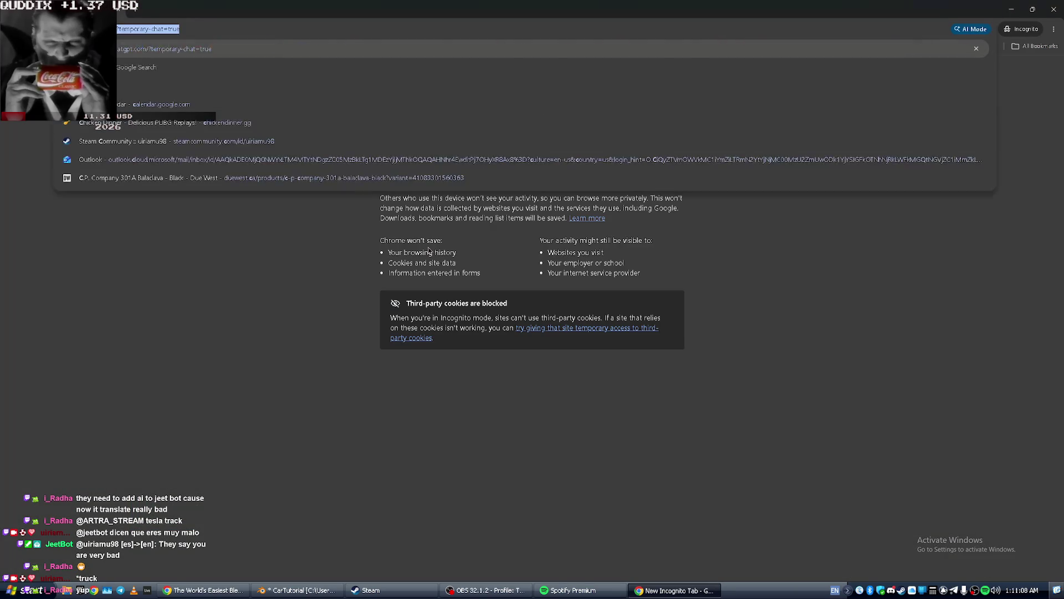
type("cybertruck")
key("Return")
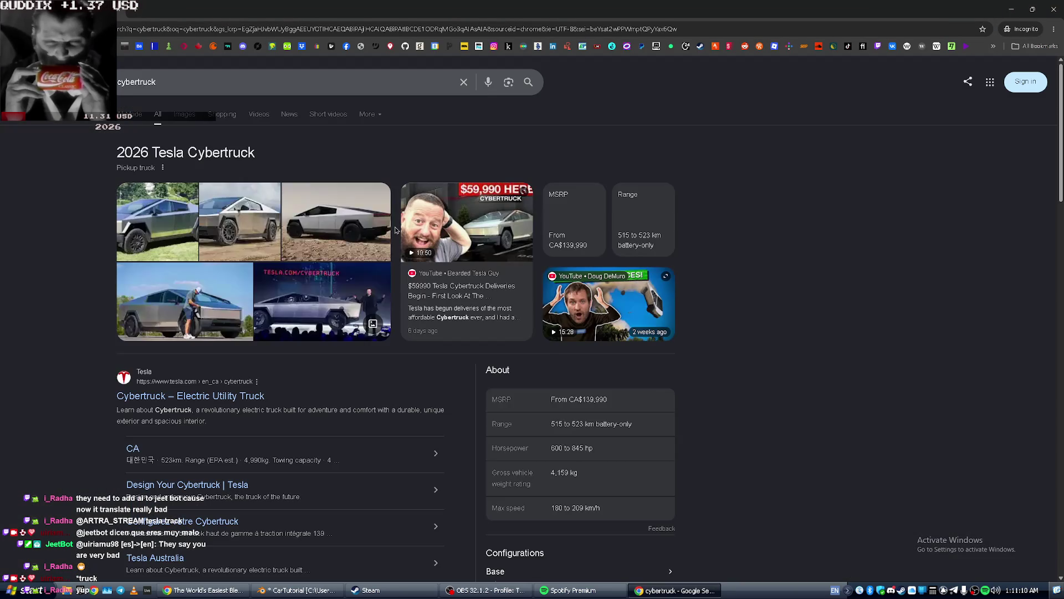
left_click(185, 114)
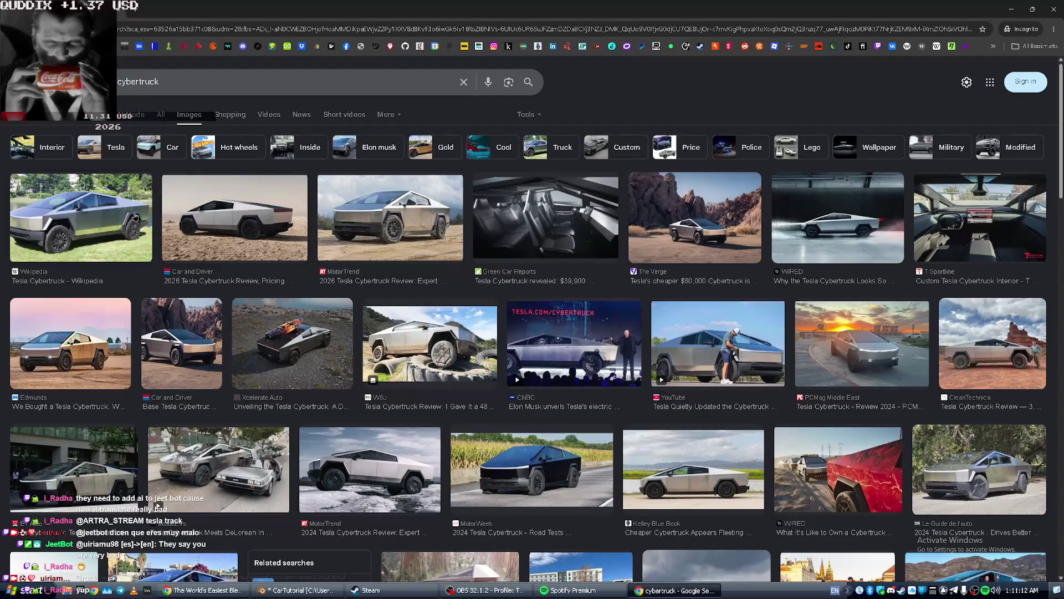
left_click(137, 218)
key("alt+Tab")
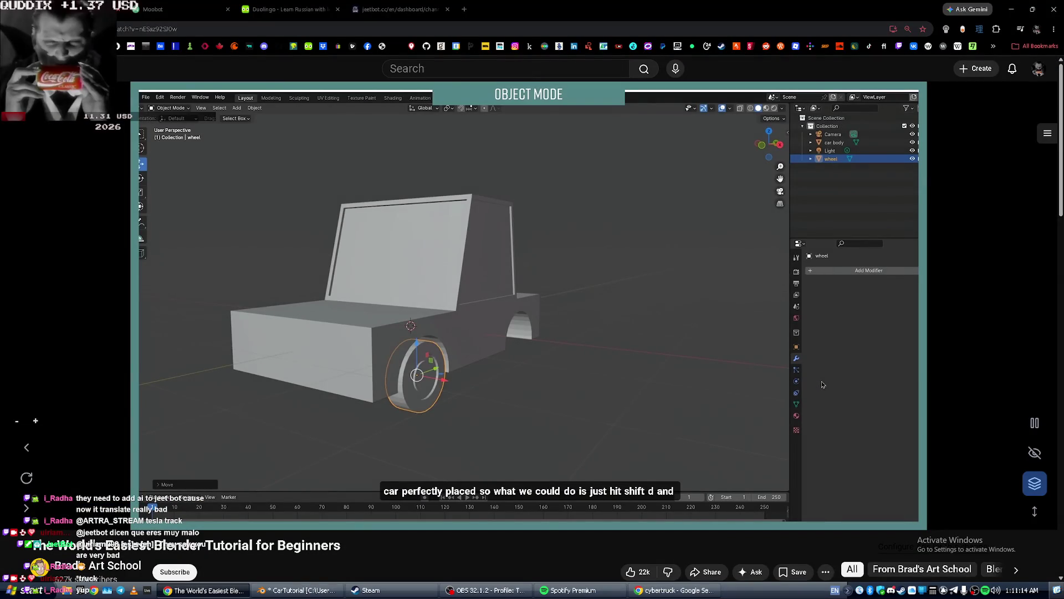
key("alt+Tab")
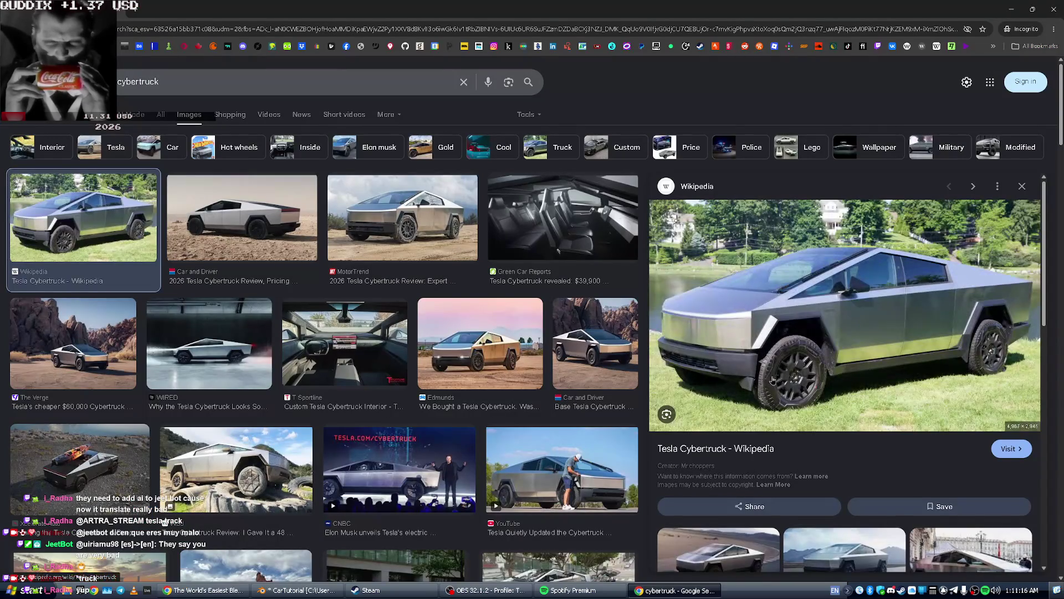
Compare with the orbited truck model, then search images for 'ford f150 1970s'.
key("alt+Tab")
key("alt+Tab")
middle_click_drag(495, 309, 232, 115)
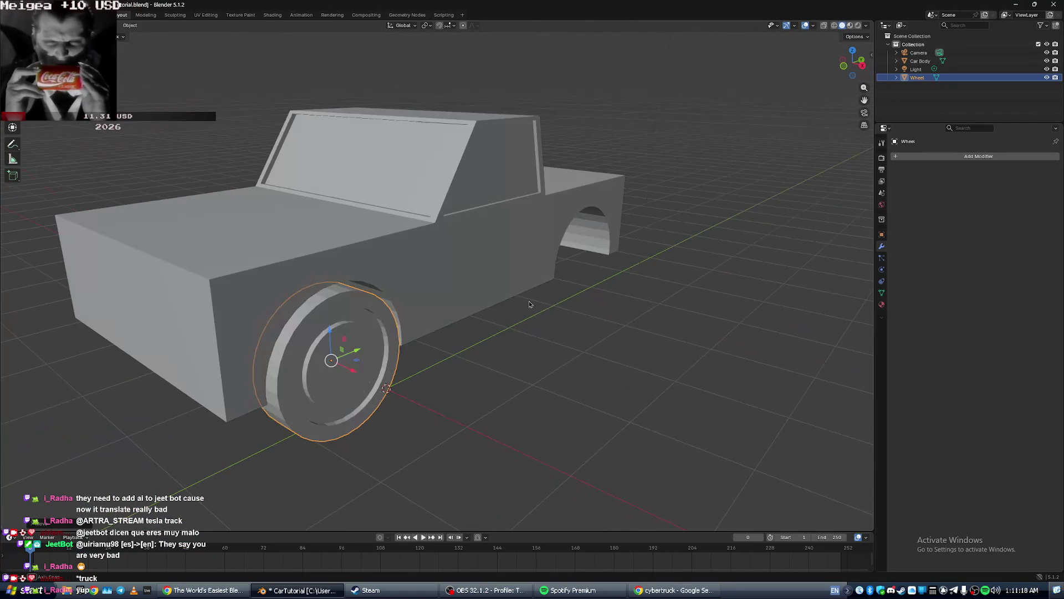
key("alt+Tab")
double_click(186, 88)
type("ford f150")
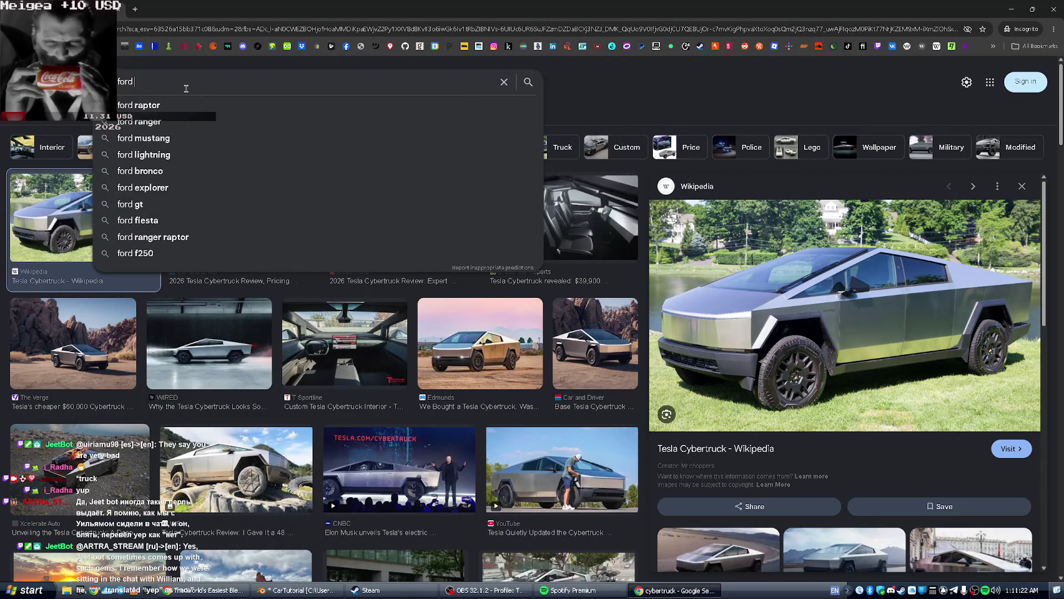
type(" 197")
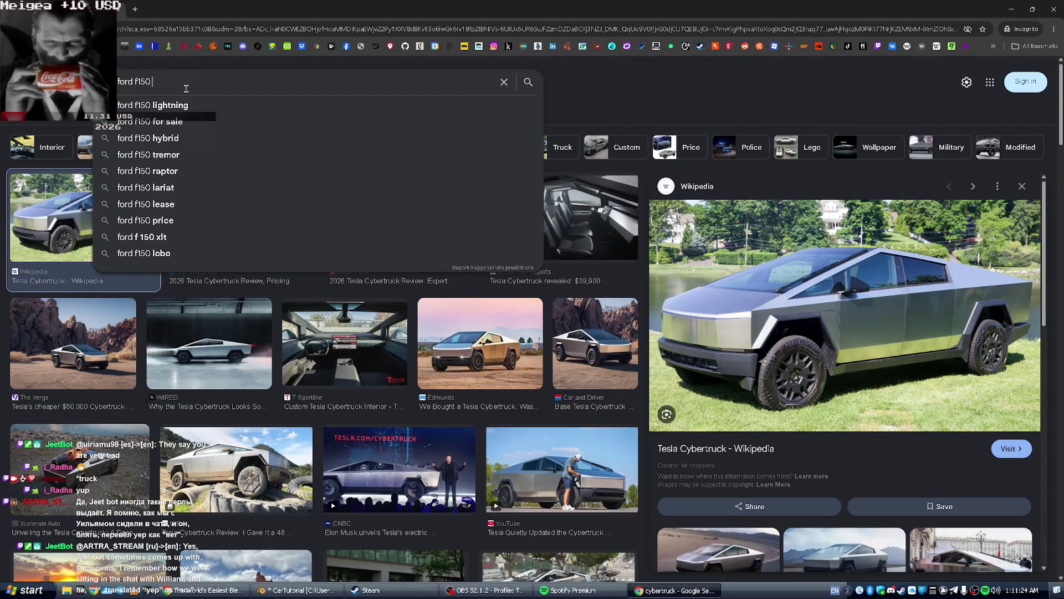
type("0s")
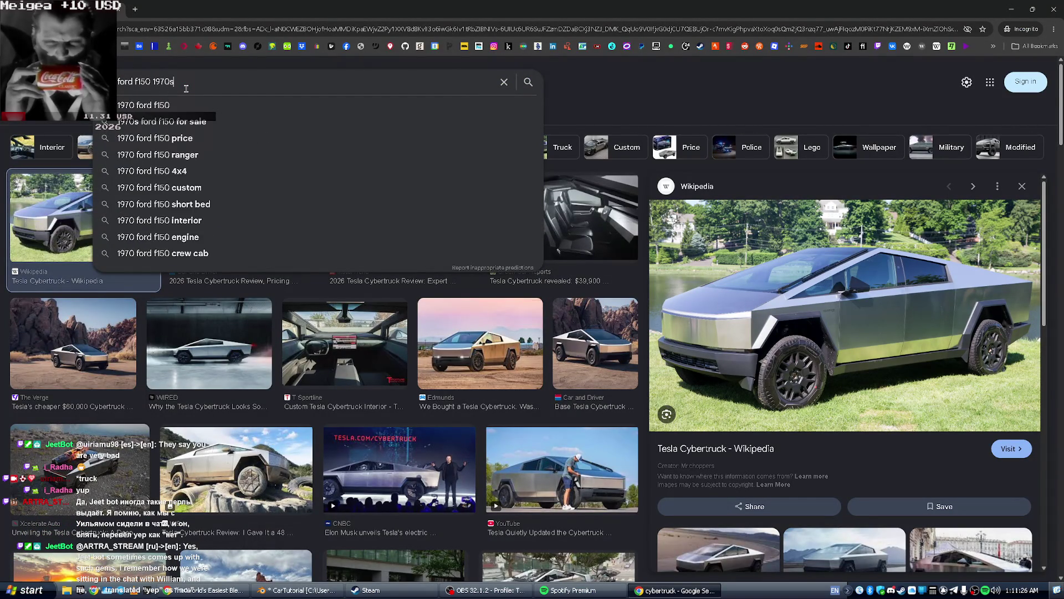
key("Return")
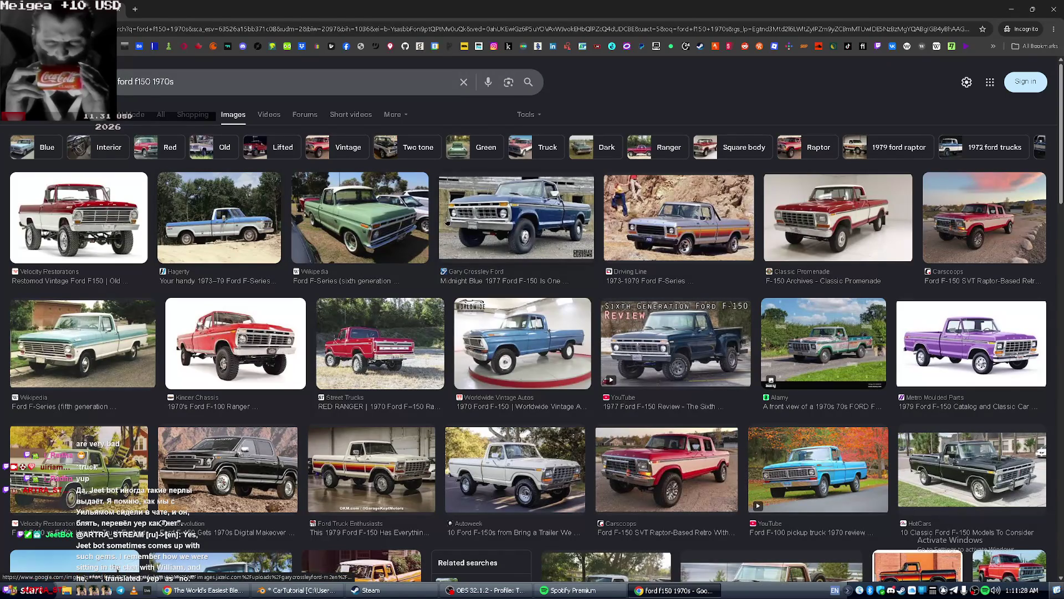
Preview the 1973-1979 F-Series photo and compare it with the truck model's side view.
left_click(668, 226)
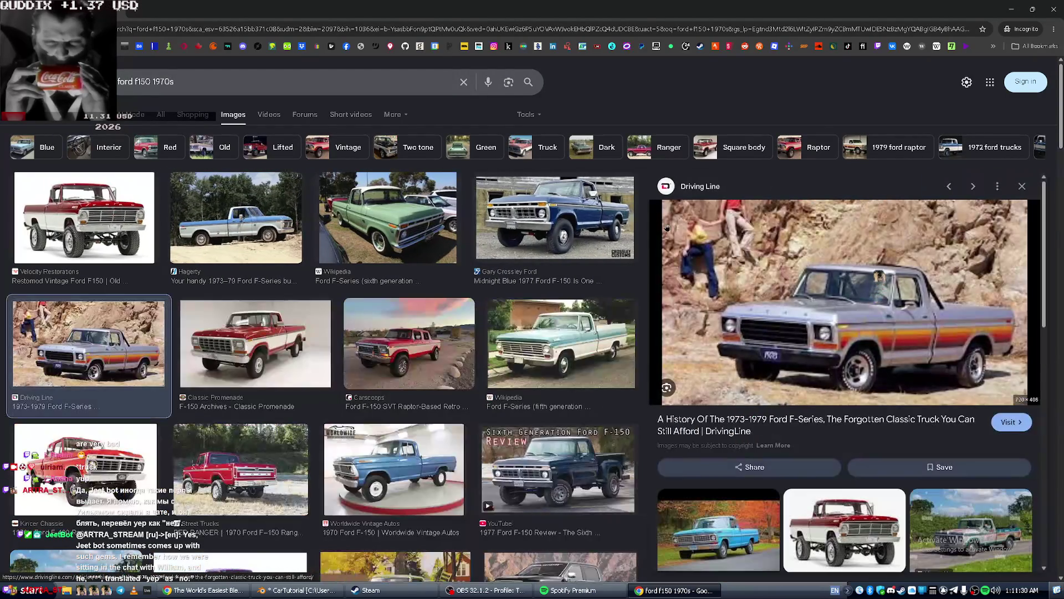
key("alt+Tab")
mouse_move(622, 226)
middle_mouse_down()
mouse_move(442, 197)
mouse_move(399, 211)
middle_mouse_up()
key("alt+Tab")
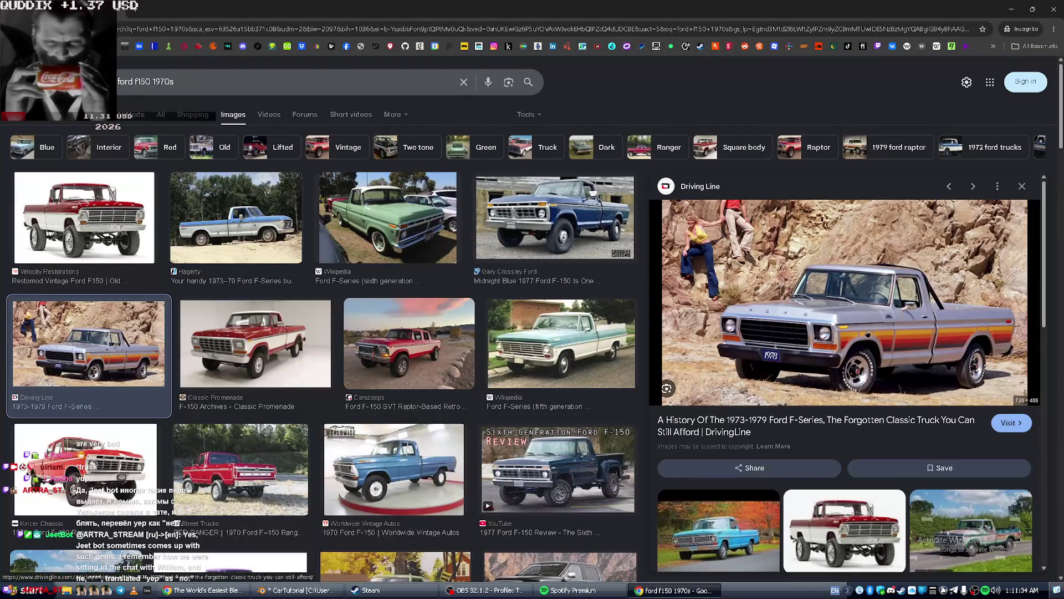
key("alt+Tab")
key("alt+Tab")
Search images for 'honda kei truck', preview the Honda Acty photo, then return to Blender.
left_click(201, 79)
key("BackSpace")
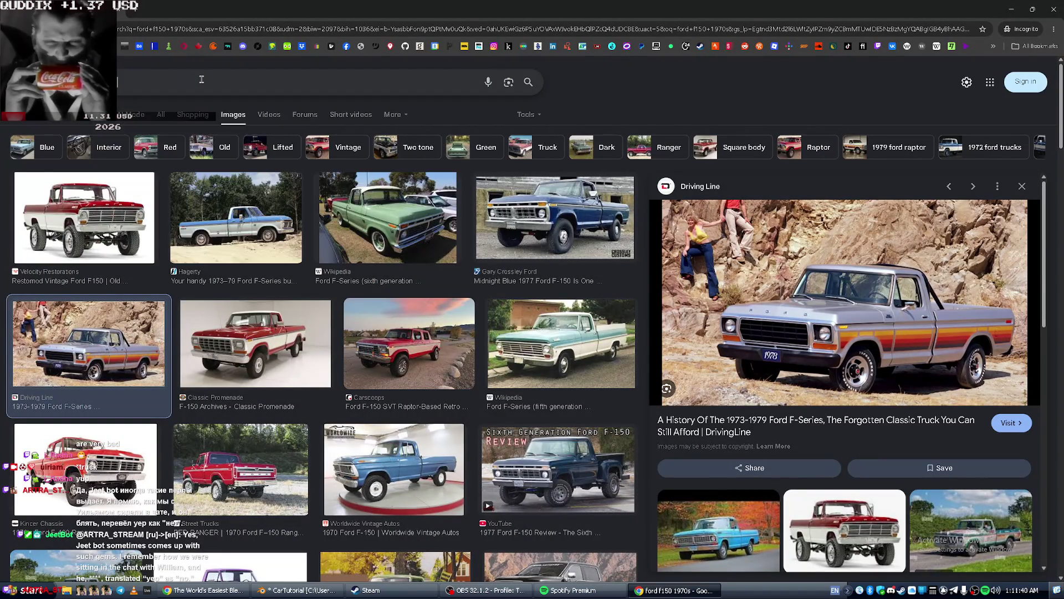
type("kei truck")
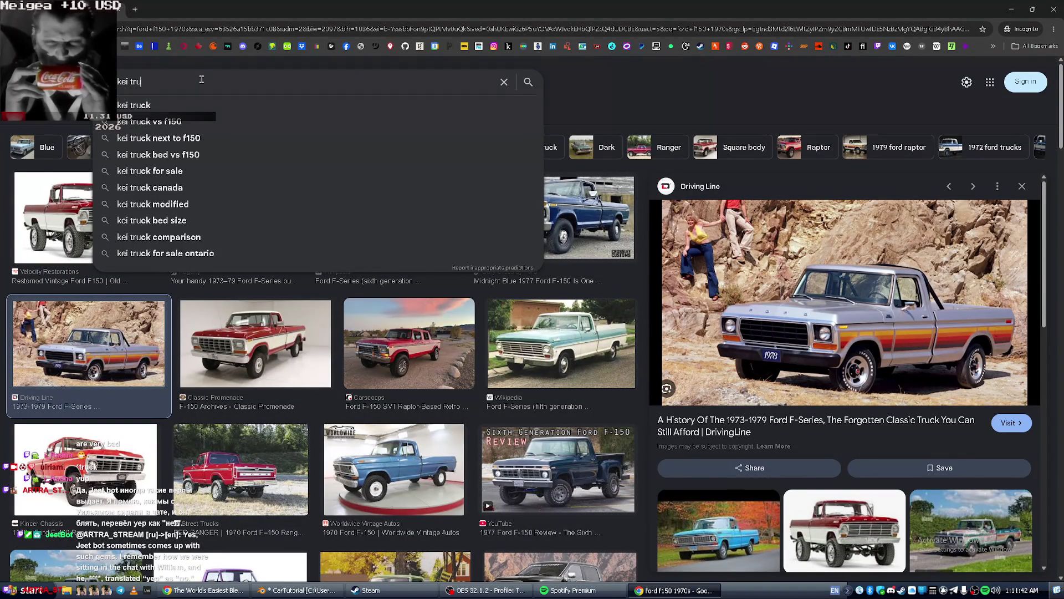
key("Home")
type("jh")
key("BackSpace")
key("BackSpace")
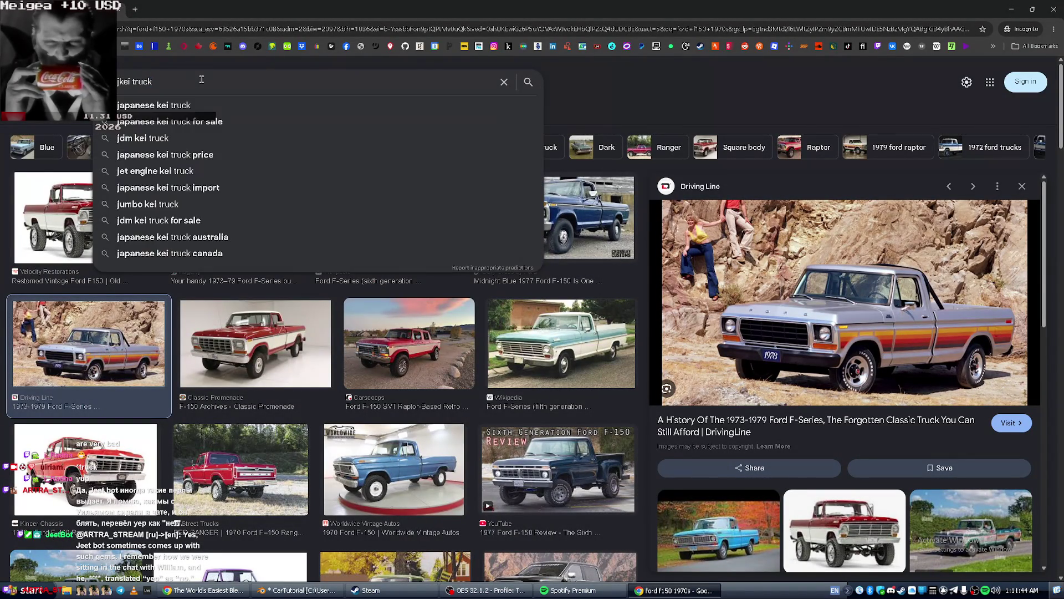
type("honda")
key("Return")
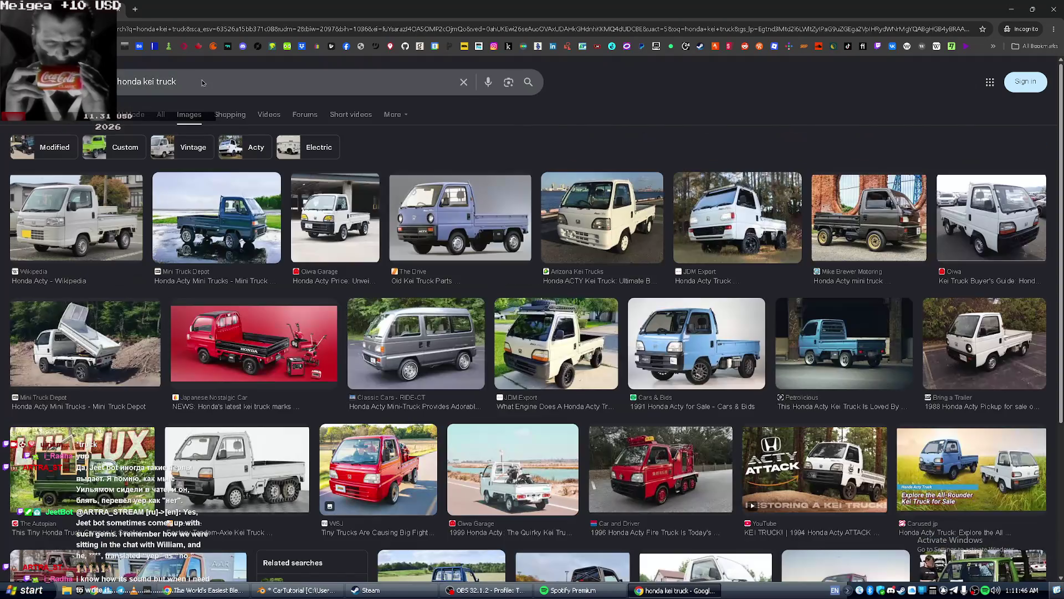
left_click(131, 228)
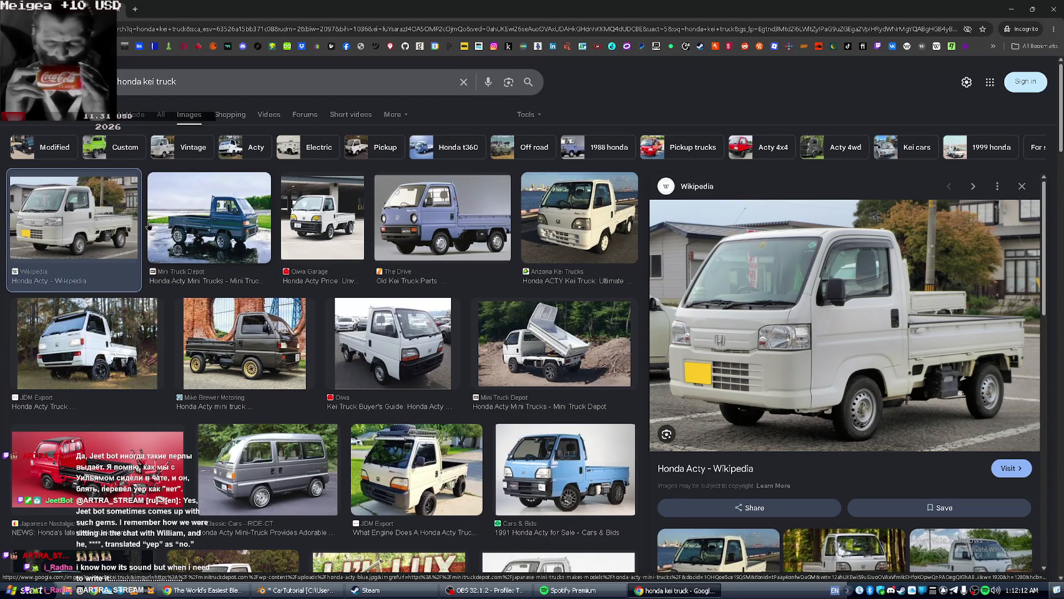
key("alt+Tab")
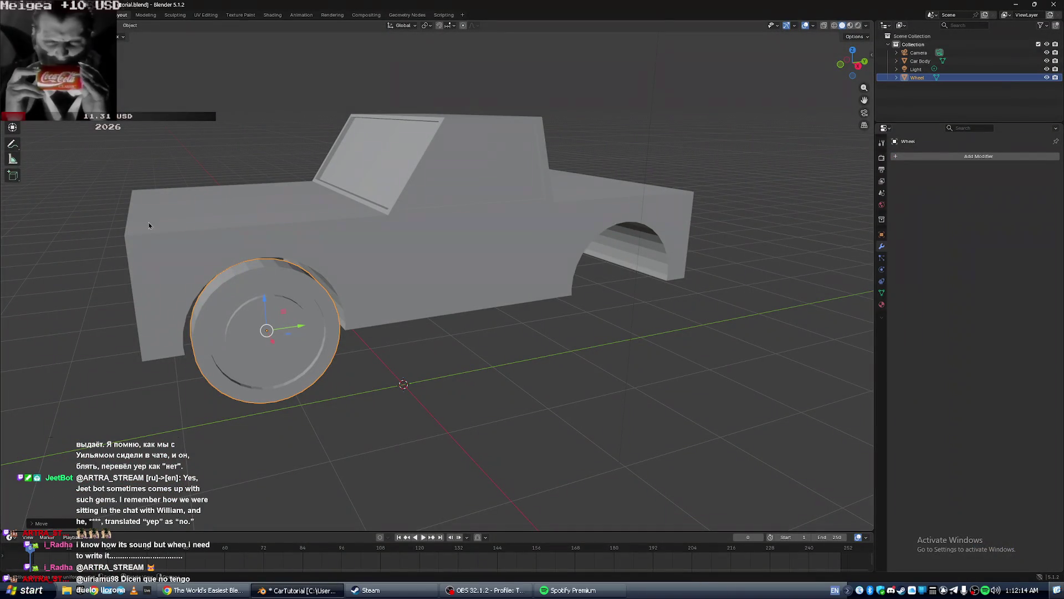
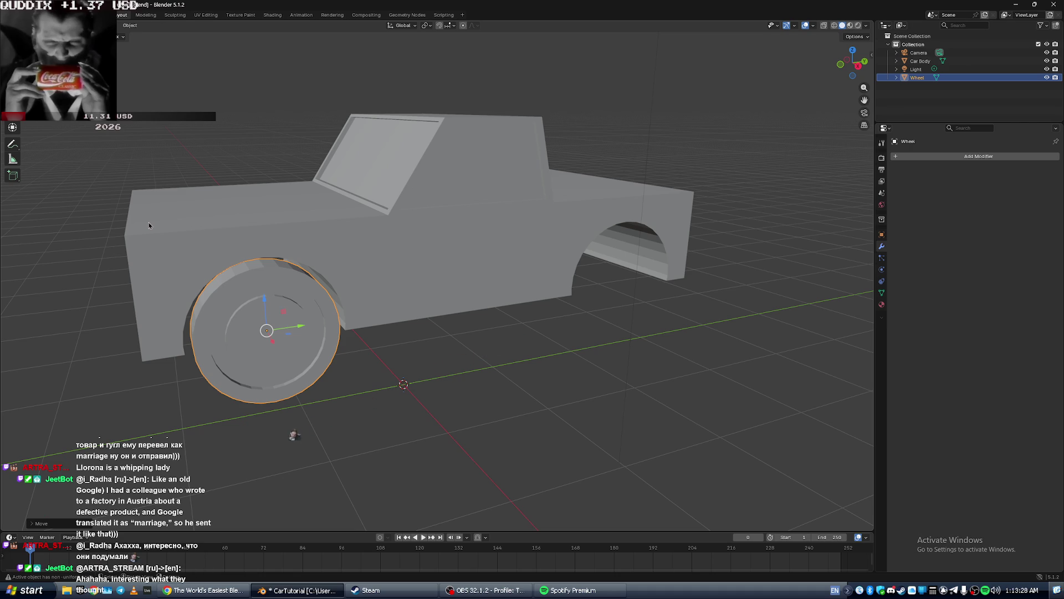
Switch from Blender to OBS Studio and show its Google Translate dock.
key("alt+Tab")
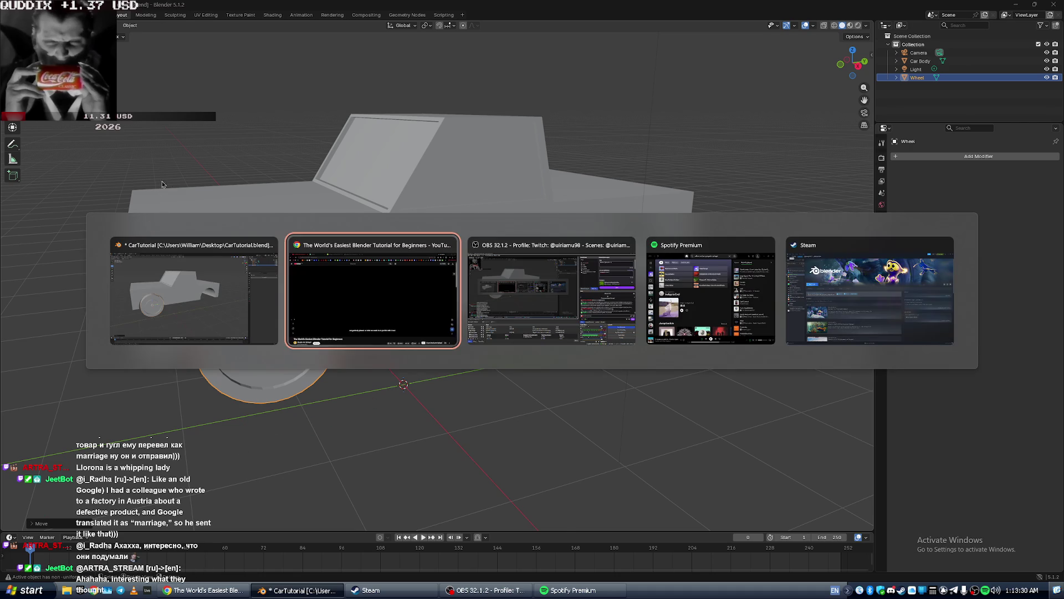
left_click(793, 439)
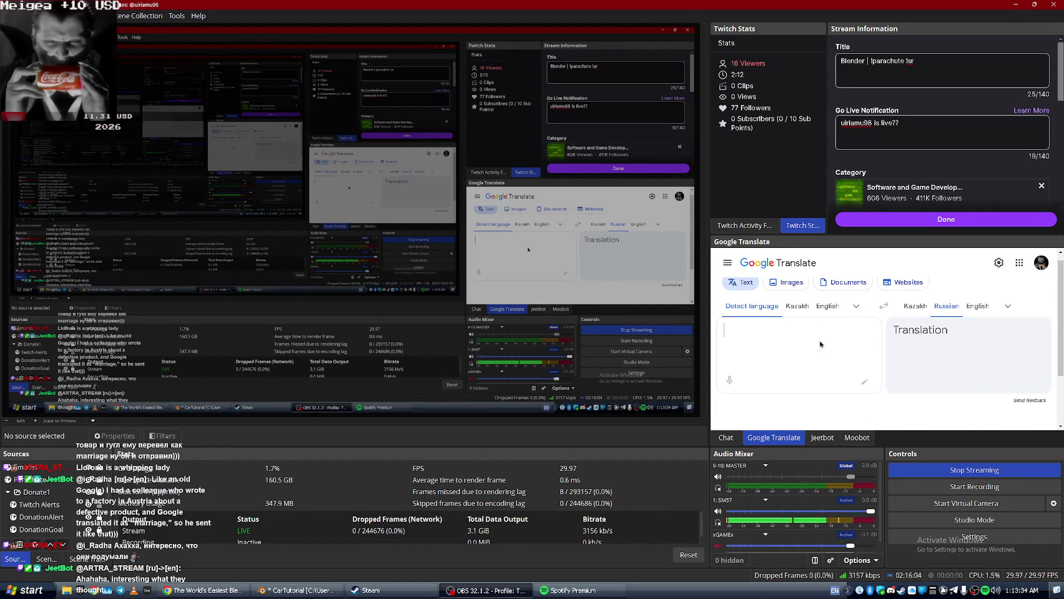
With English as the source, translate the word 'communicate', then clear it.
left_click(818, 306)
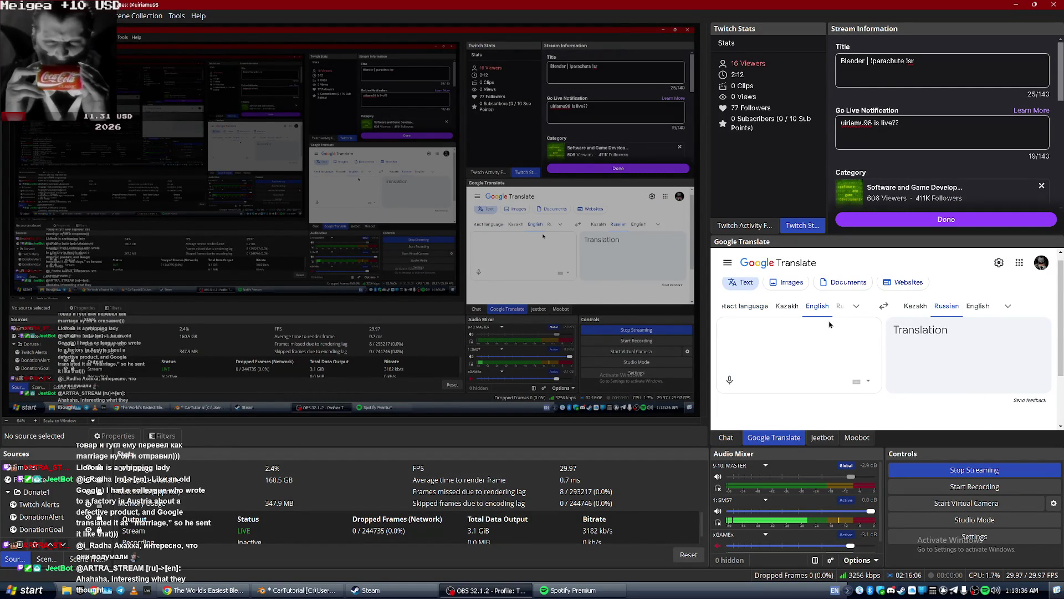
type("communicate")
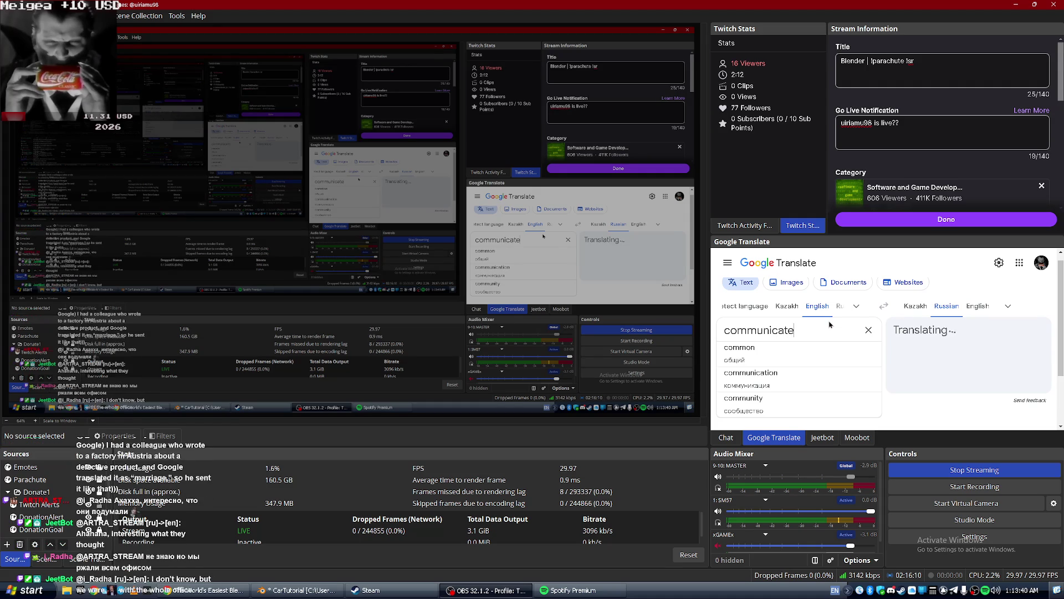
scroll(916, 307, "down", 3)
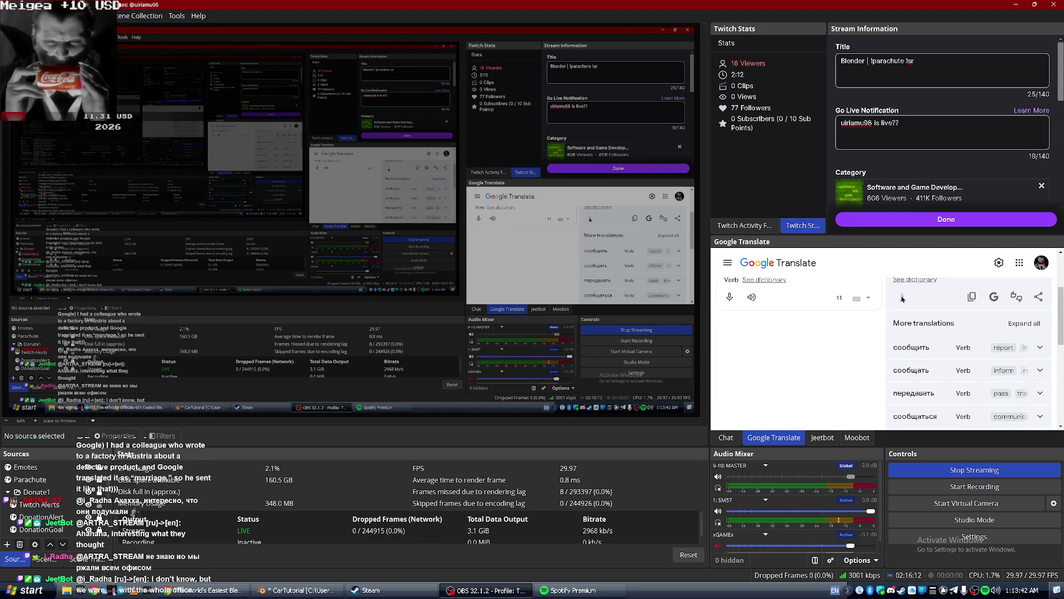
scroll(915, 308, "up", 3)
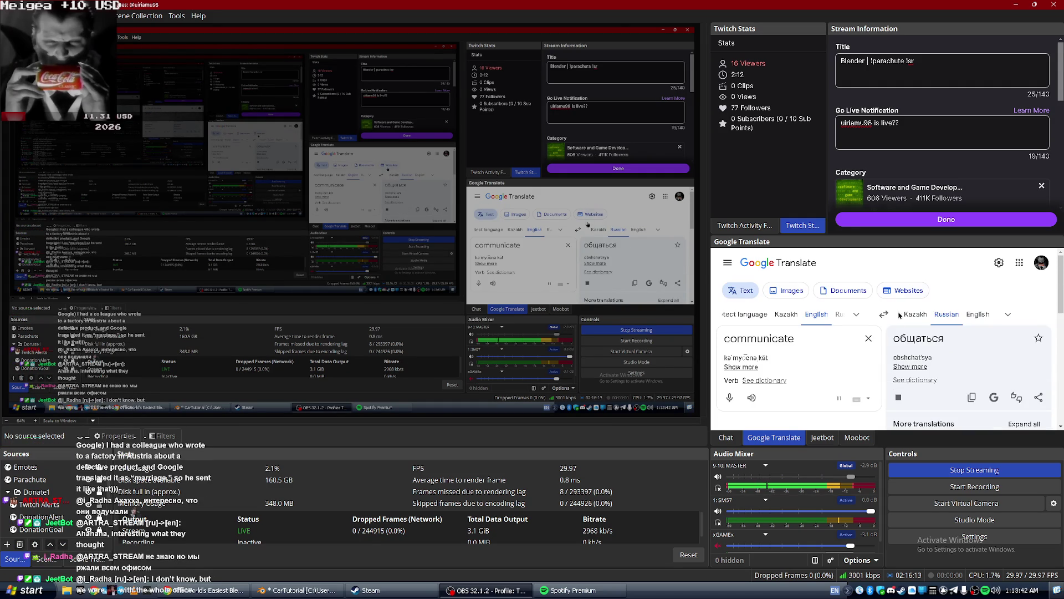
left_click(866, 341)
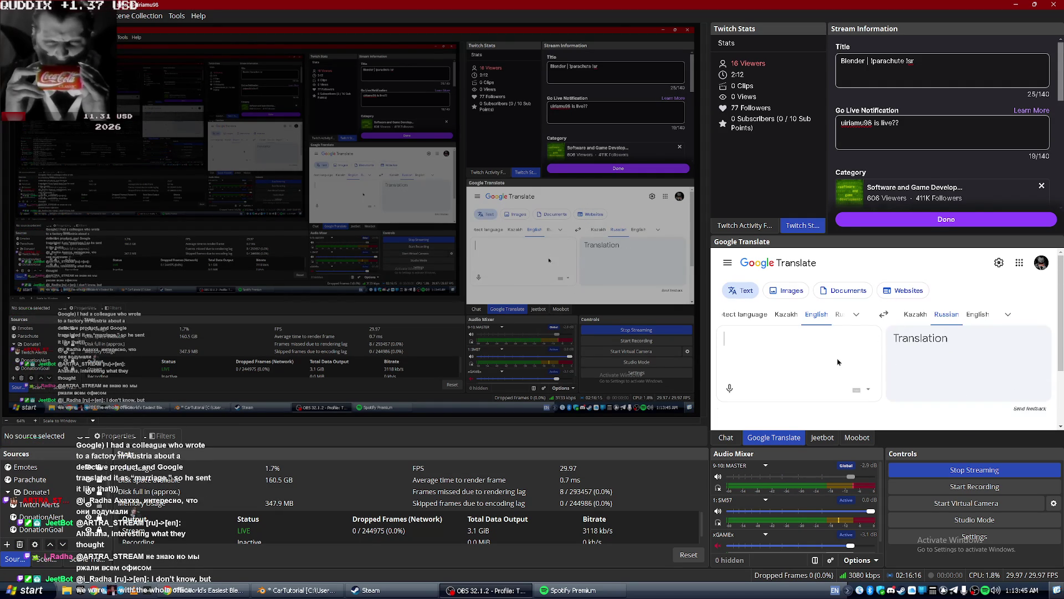
Switch the source language to Japanese and translate 'nandesuka!' (なにですか！) into Russian.
left_click(855, 315)
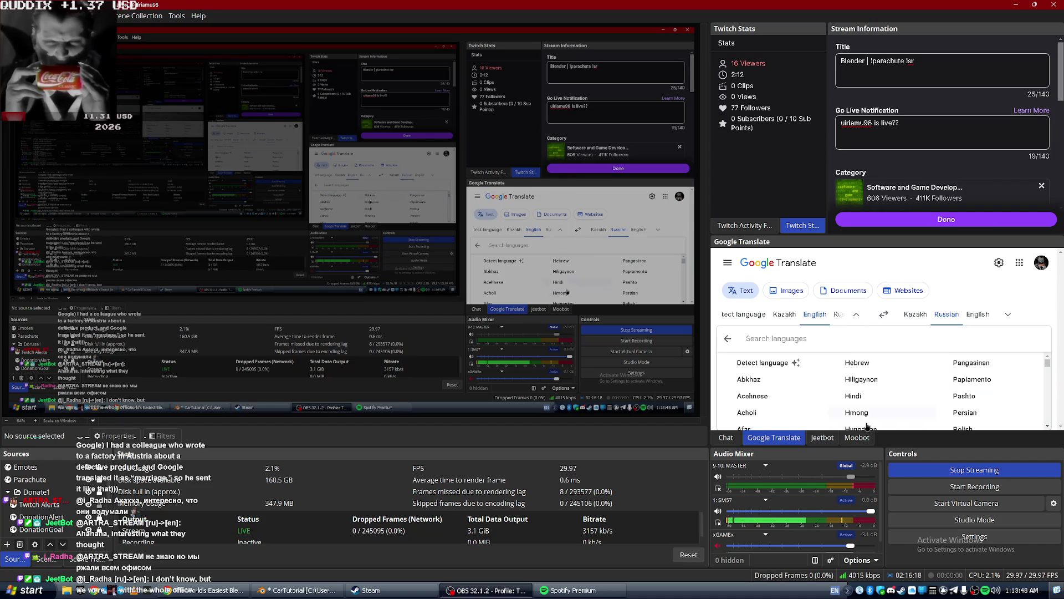
left_click(849, 591)
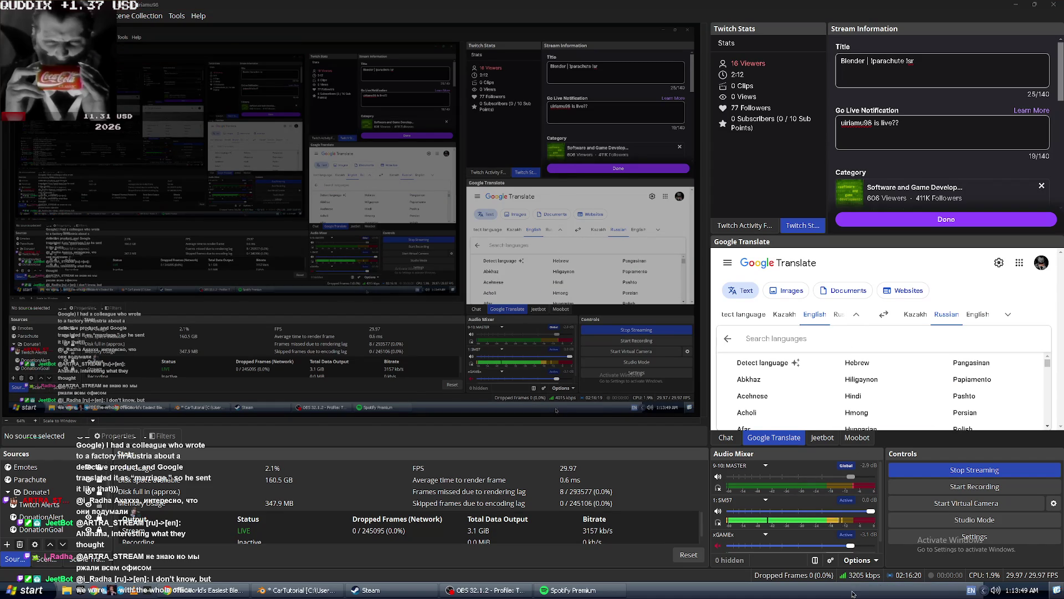
left_click(983, 591)
type("japanese")
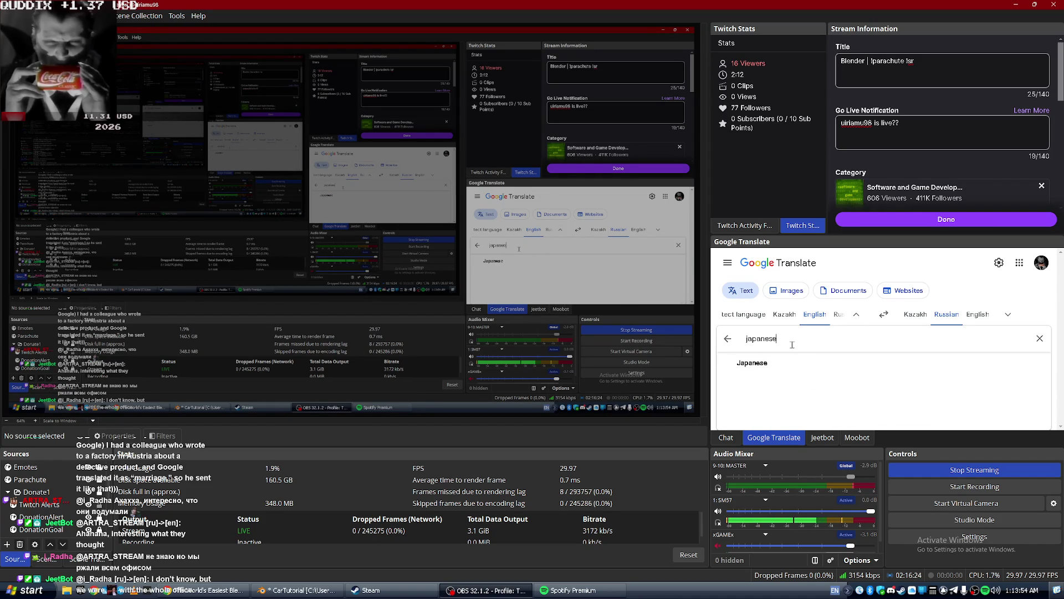
left_click(797, 371)
scroll(814, 325, "up", 2)
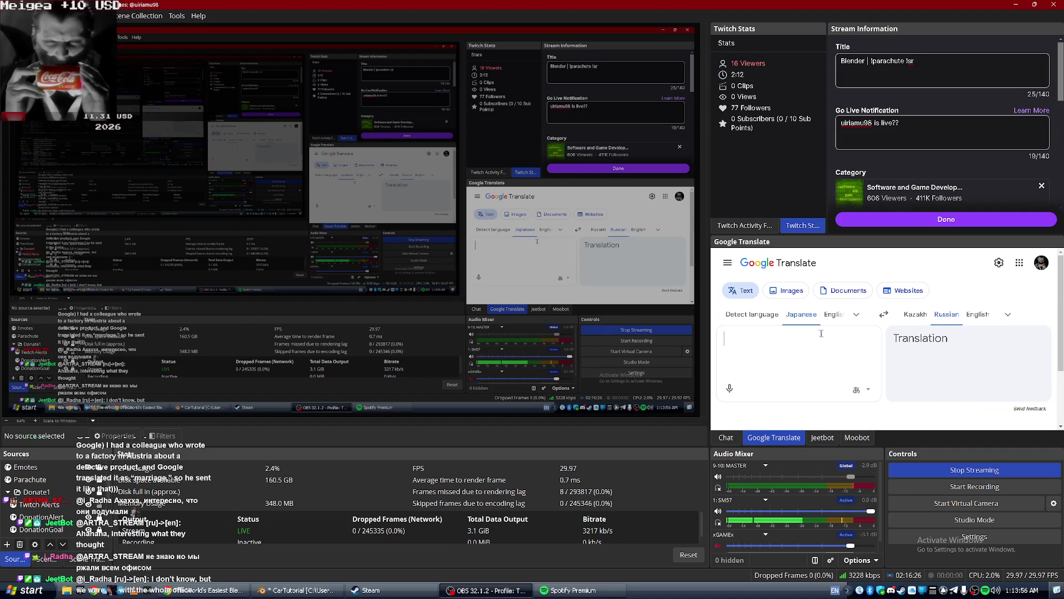
type("なn")
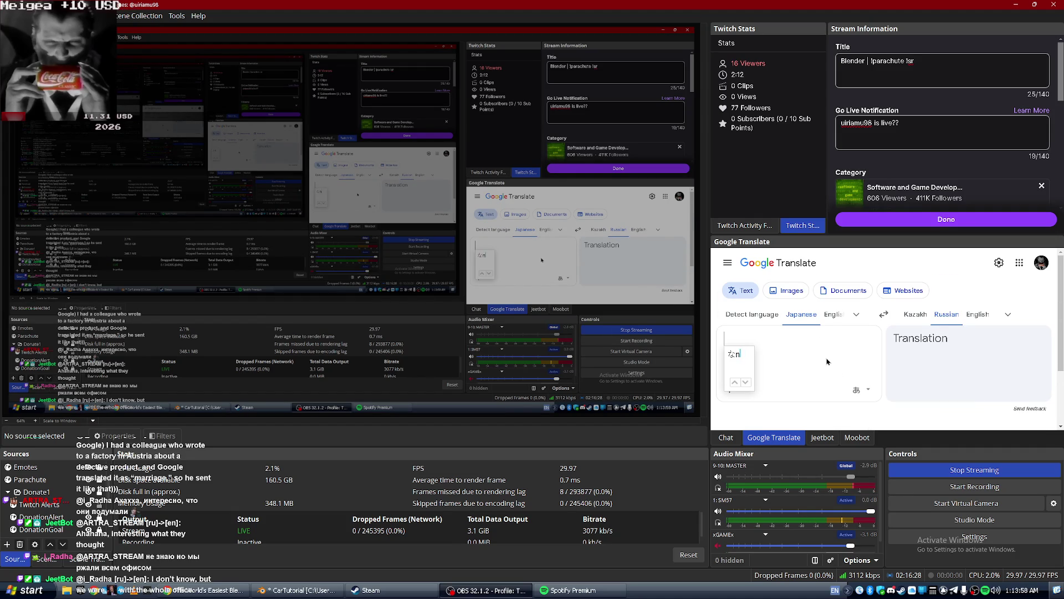
type("andesu")
type("ka!")
key("Return")
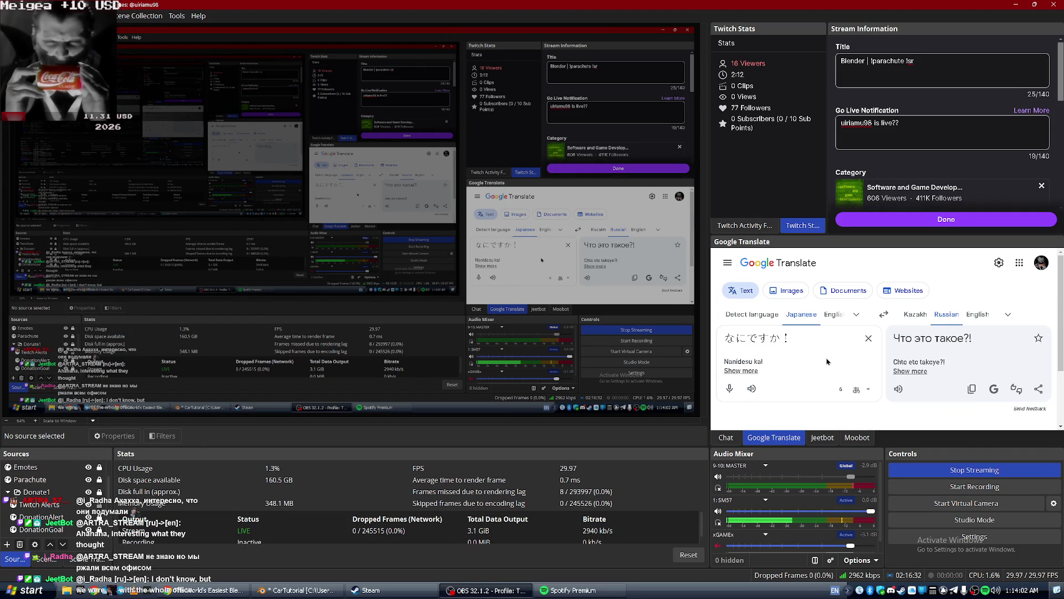
Play the Japanese phrase and its Russian 'Что это такое?!' aloud, then delete the phrase.
left_click(752, 388)
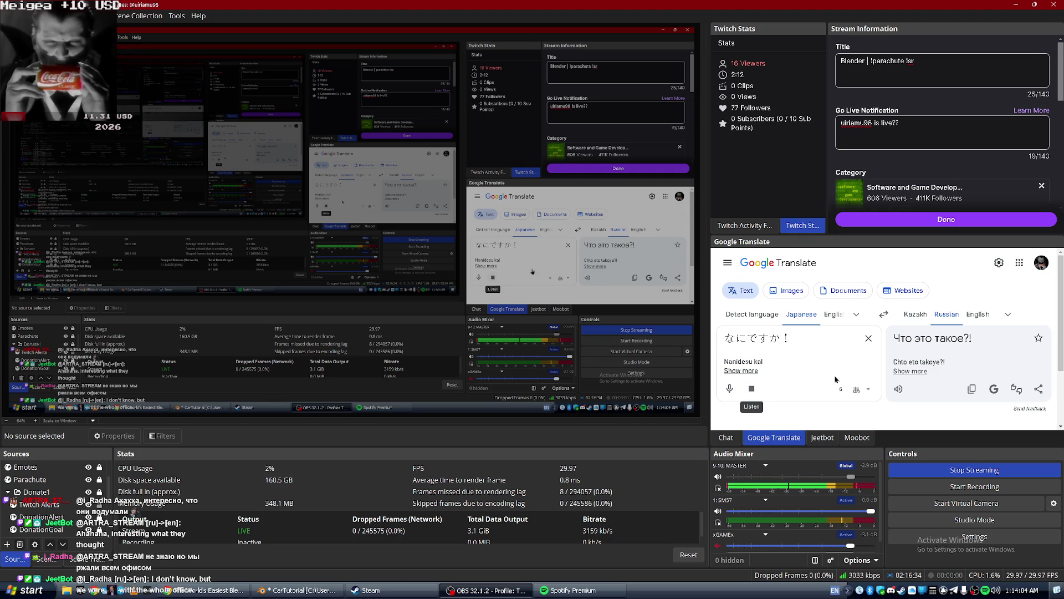
left_click(899, 388)
triple_click(815, 343)
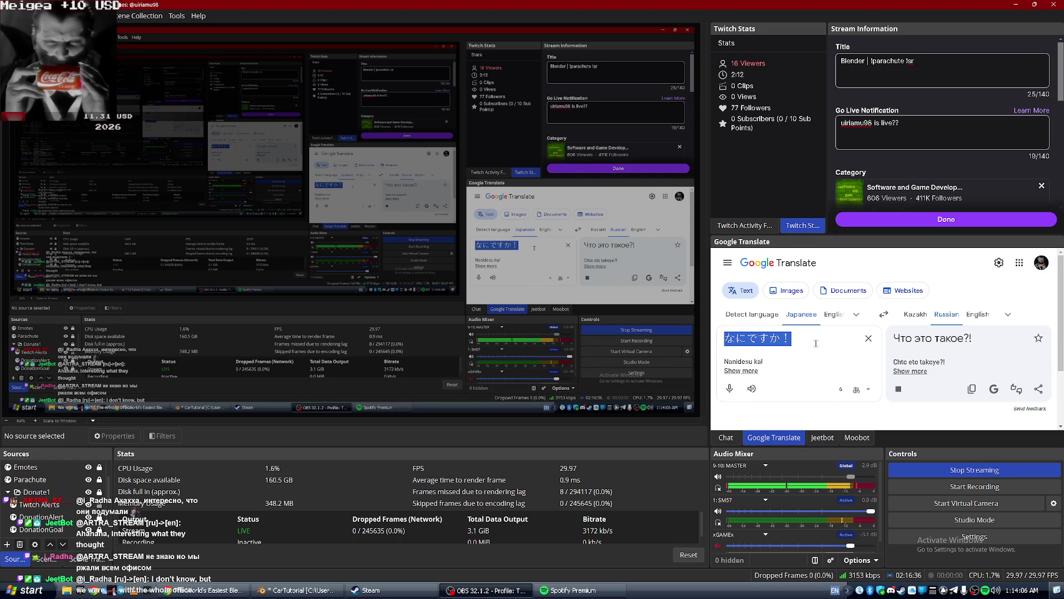
key("BackSpace")
Translate the Japanese 'sumimasen, roshiago chotto muzukashii' (Russian is a bit difficult).
type("sumi")
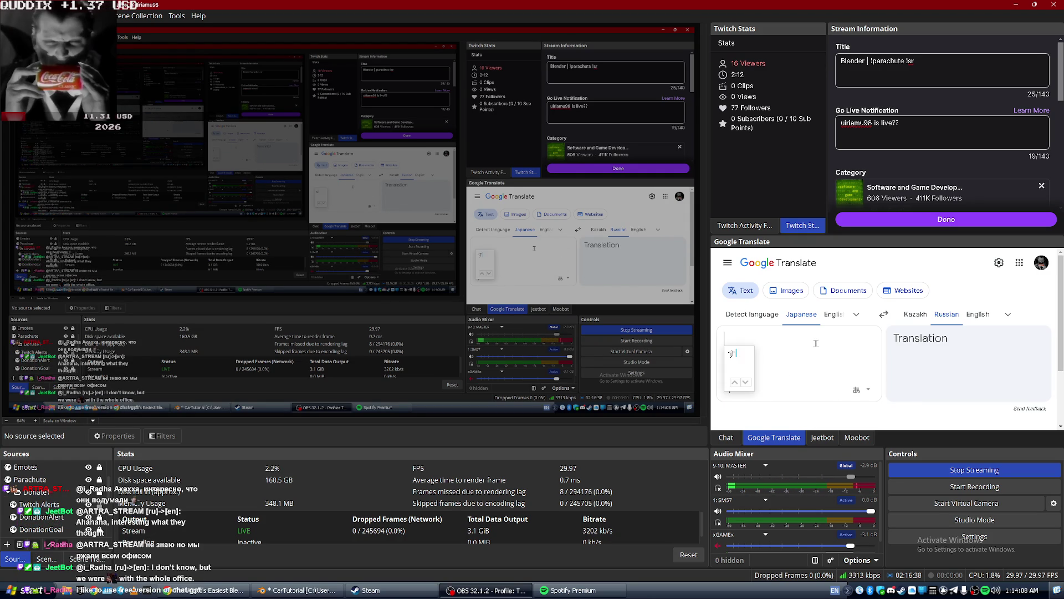
type("masen")
key("space")
type(",o")
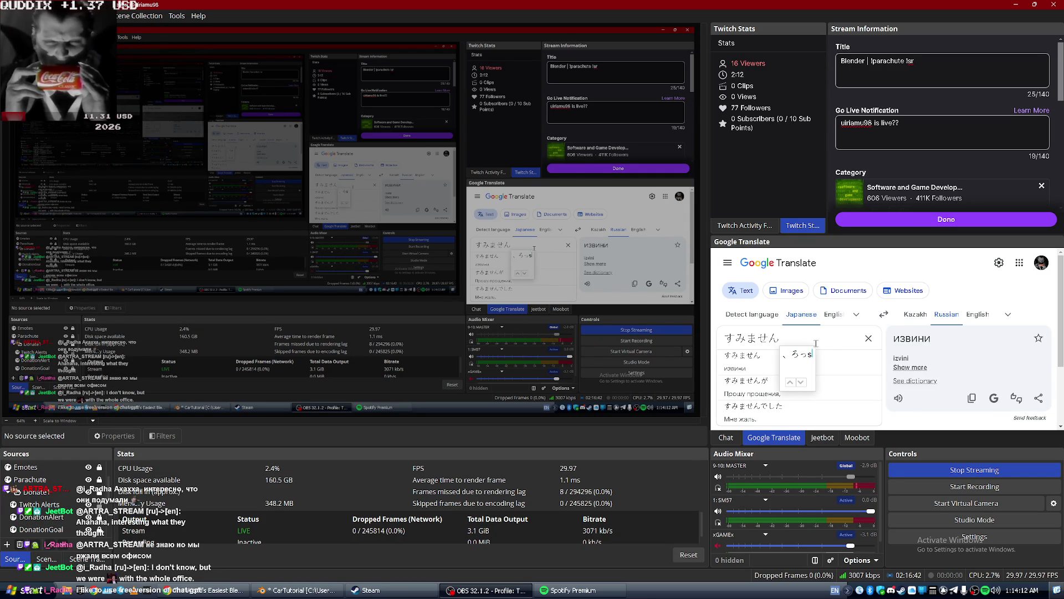
type("shiago")
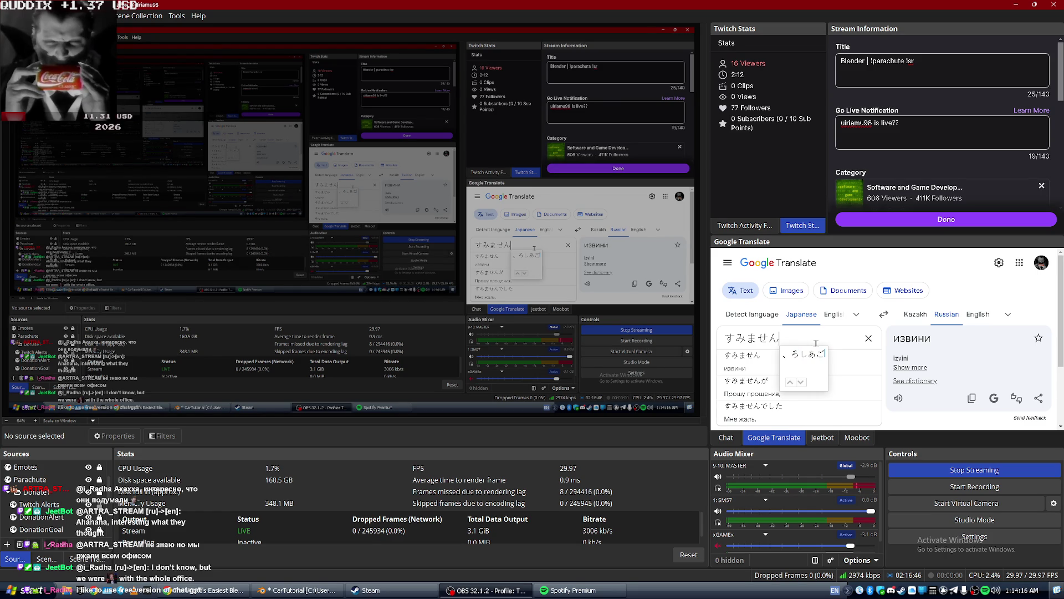
type("chotto")
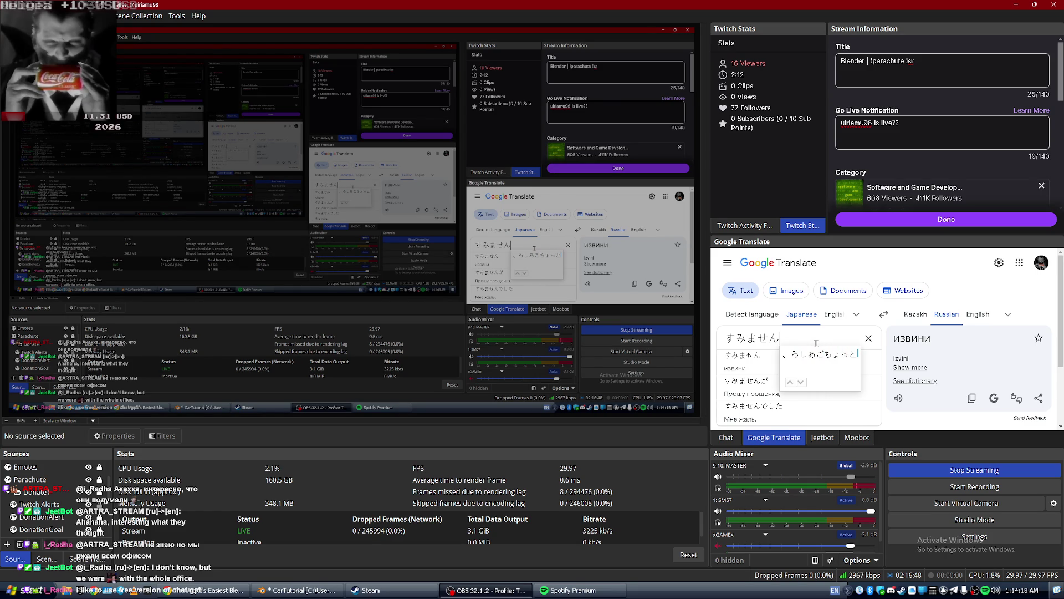
type("muzukashii")
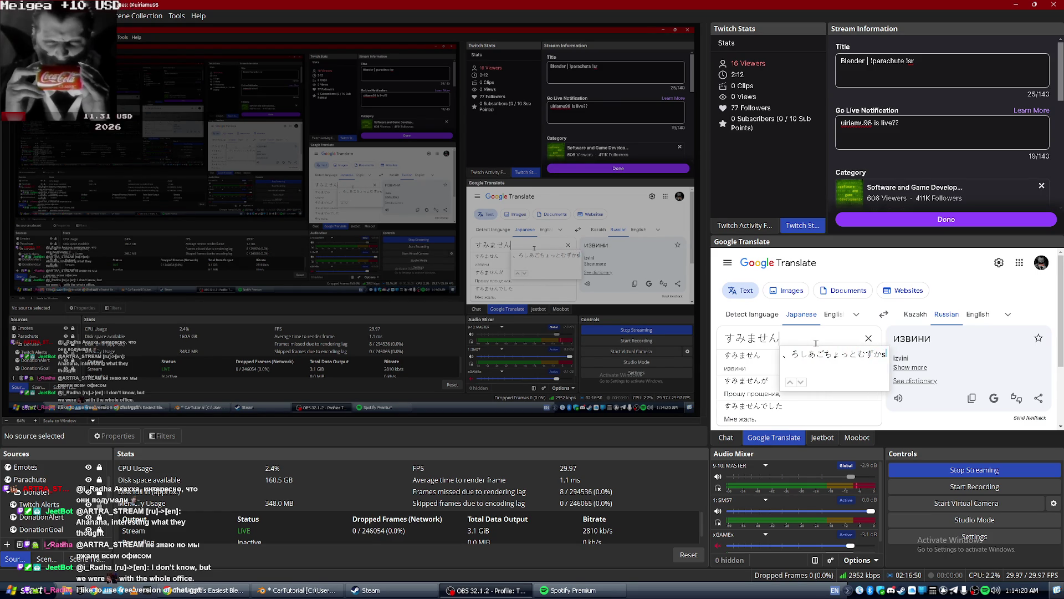
key("space")
key("Return")
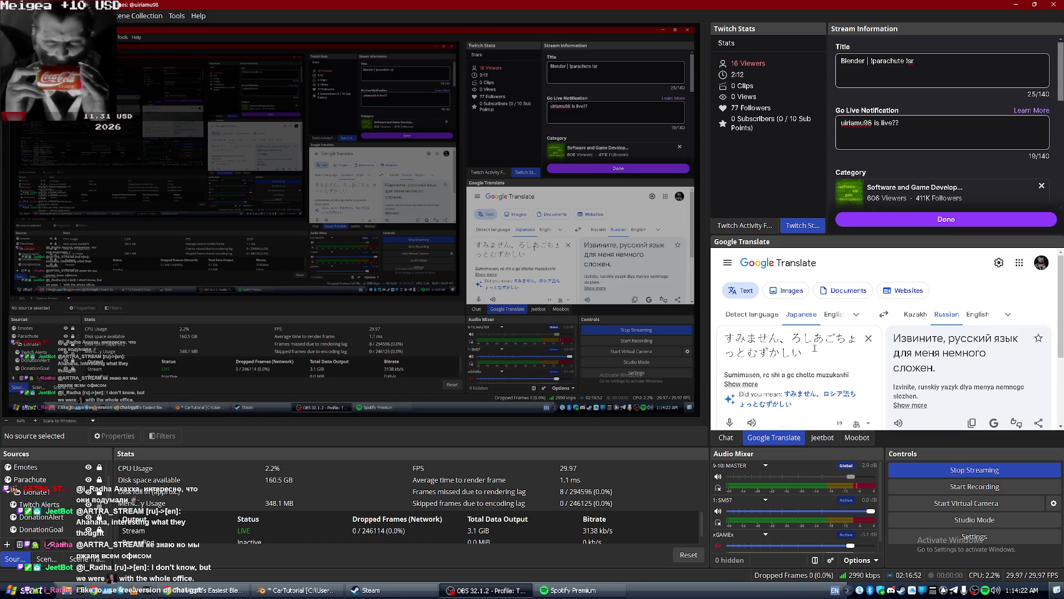
scroll(794, 388, "down", 1)
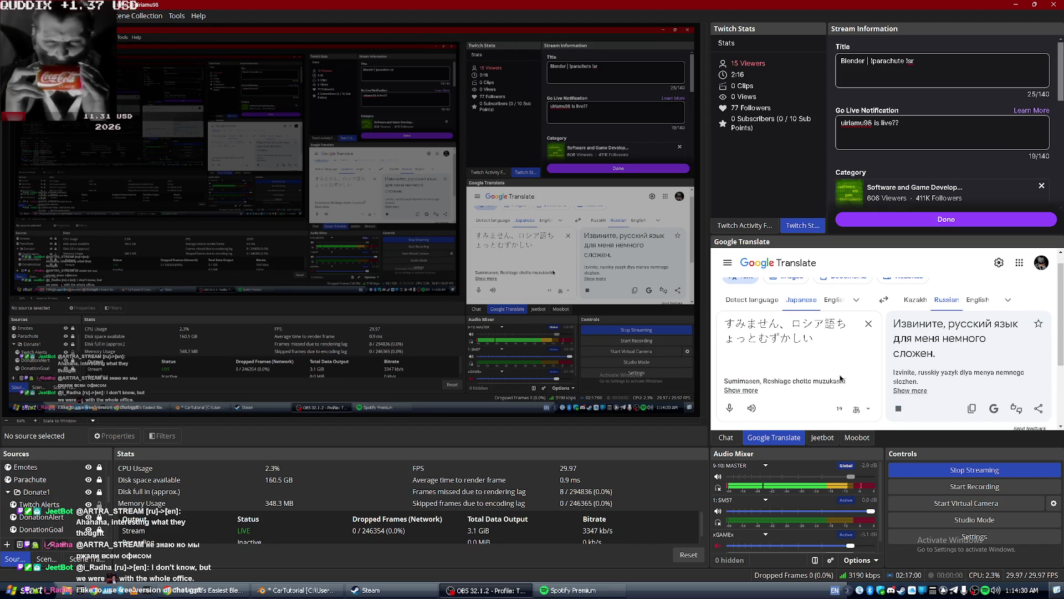
scroll(867, 336, "up", 1)
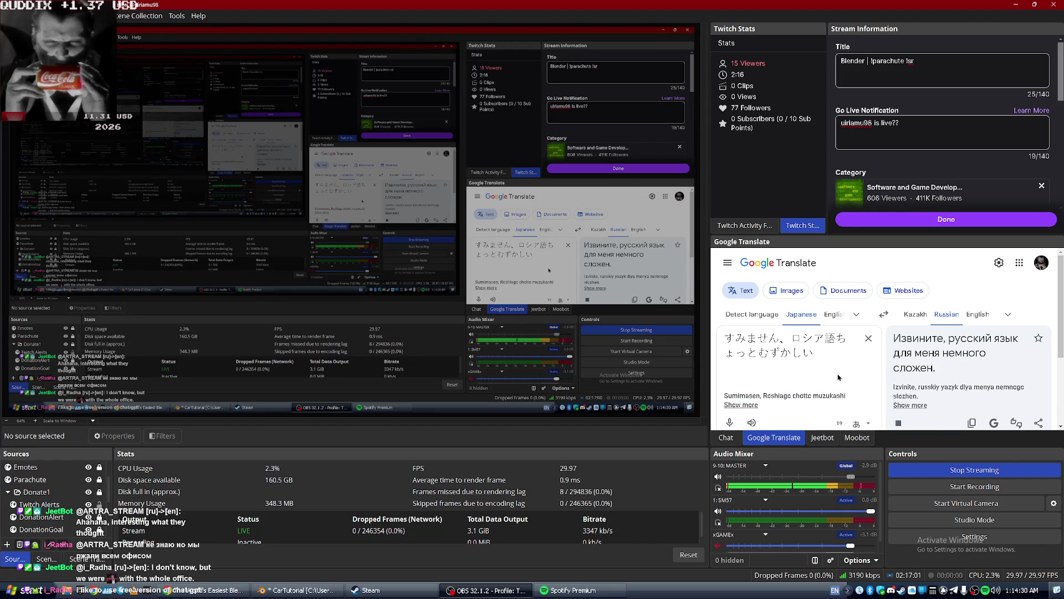
Clear the translation boxes, show the stream chat dock, and return to Blender.
left_click(869, 339)
left_click(826, 321)
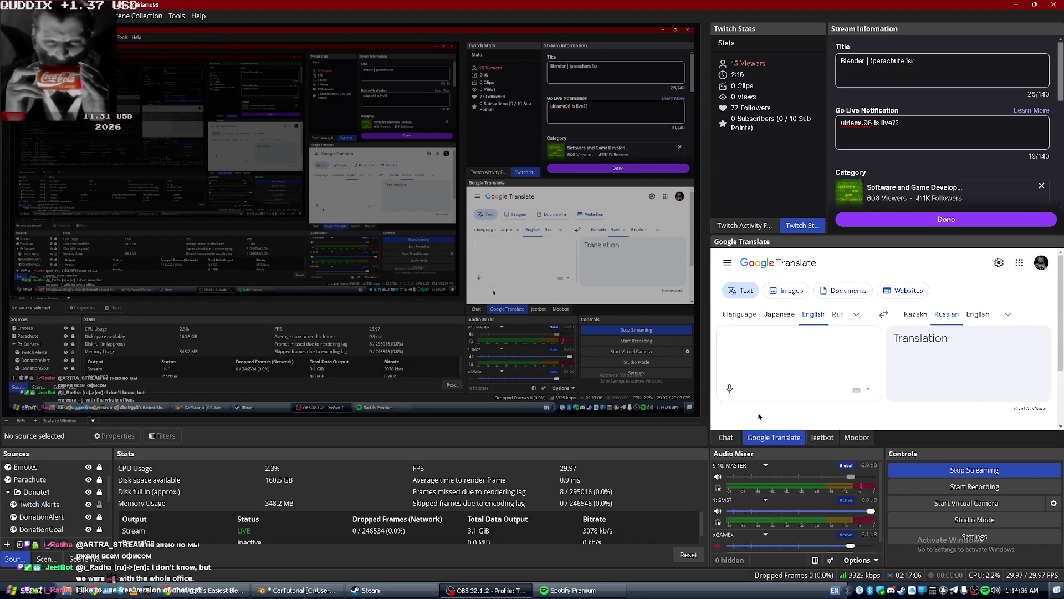
key("alt+Tab")
left_click(726, 437)
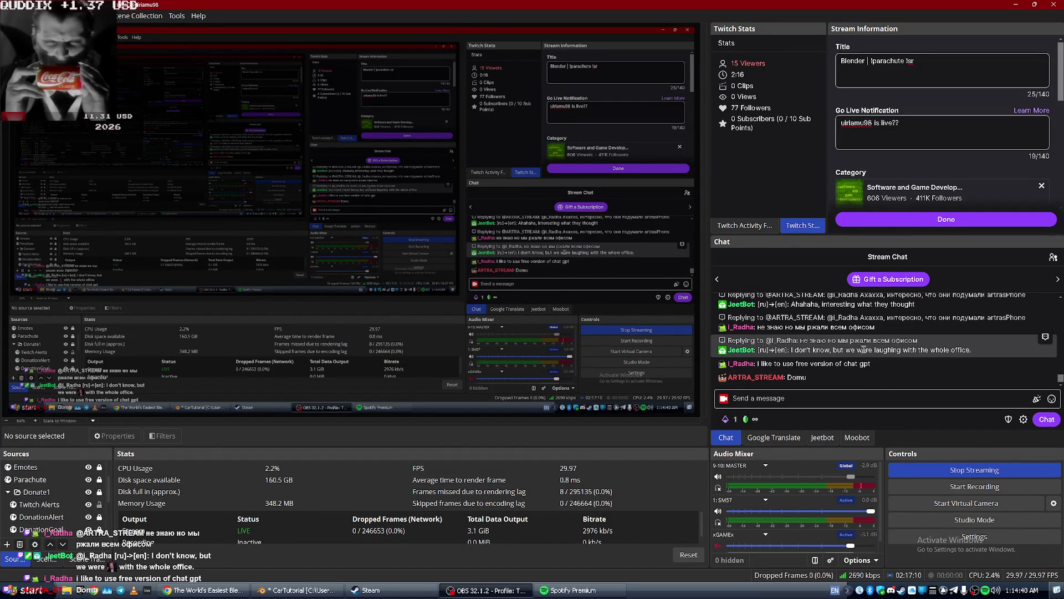
key("alt+Tab")
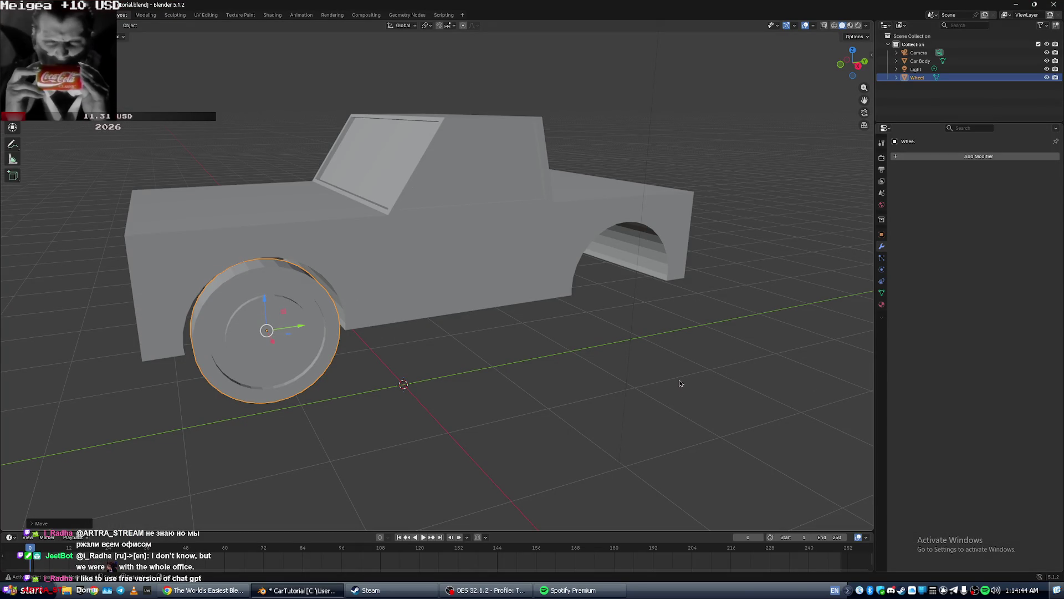
Watch the tutorial's wheel-duplication part, pausing and resuming, then open a new Chrome tab.
key("alt+Tab")
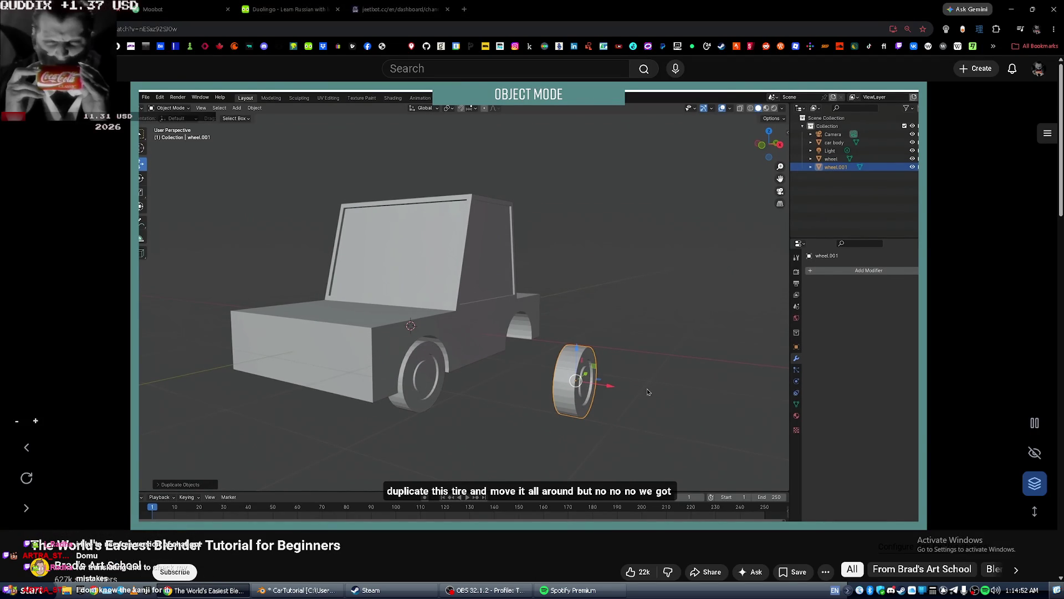
key("space")
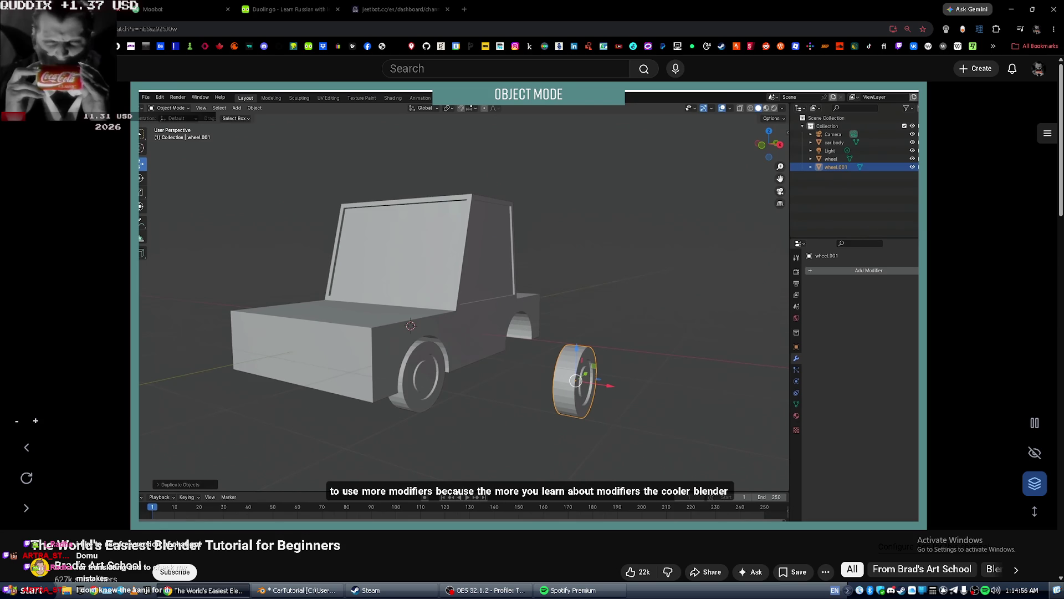
key("space")
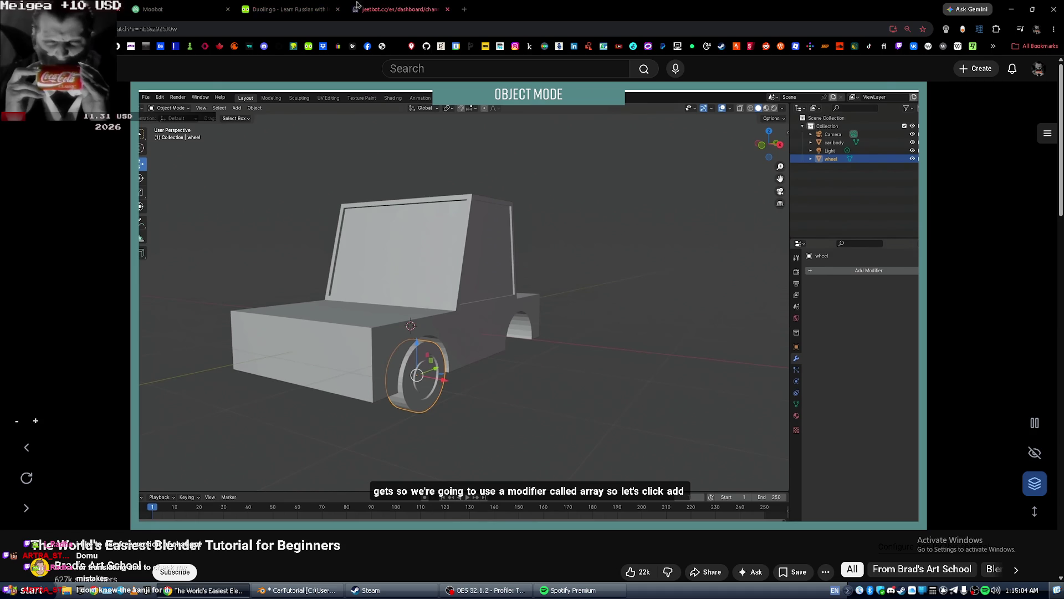
left_click(466, 9)
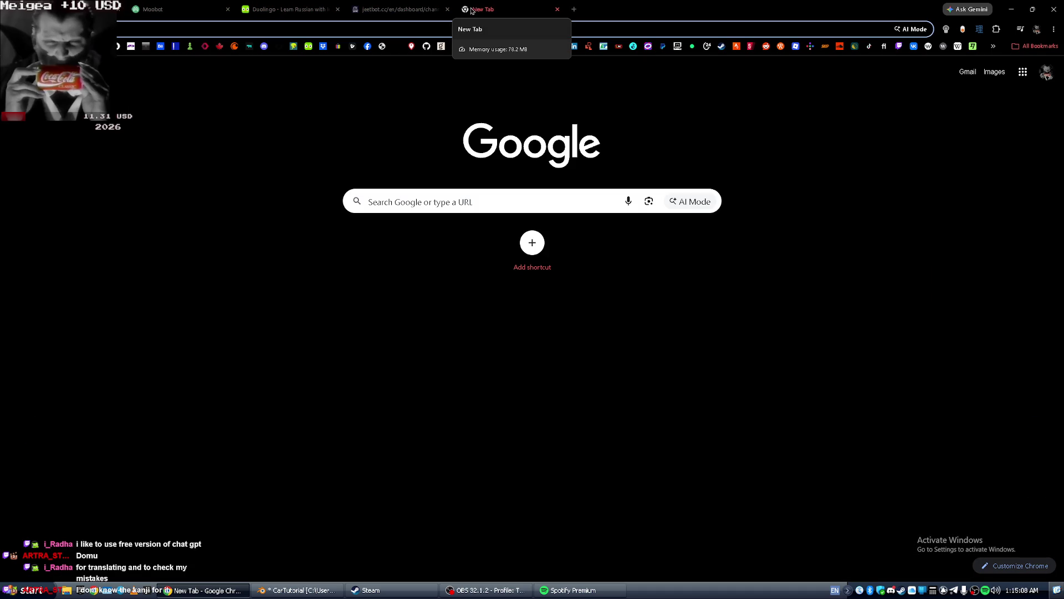
Close the empty tab and translate Japanese 'domu' (ドむ) into Russian 'Дом' in OBS.
left_click(433, 28)
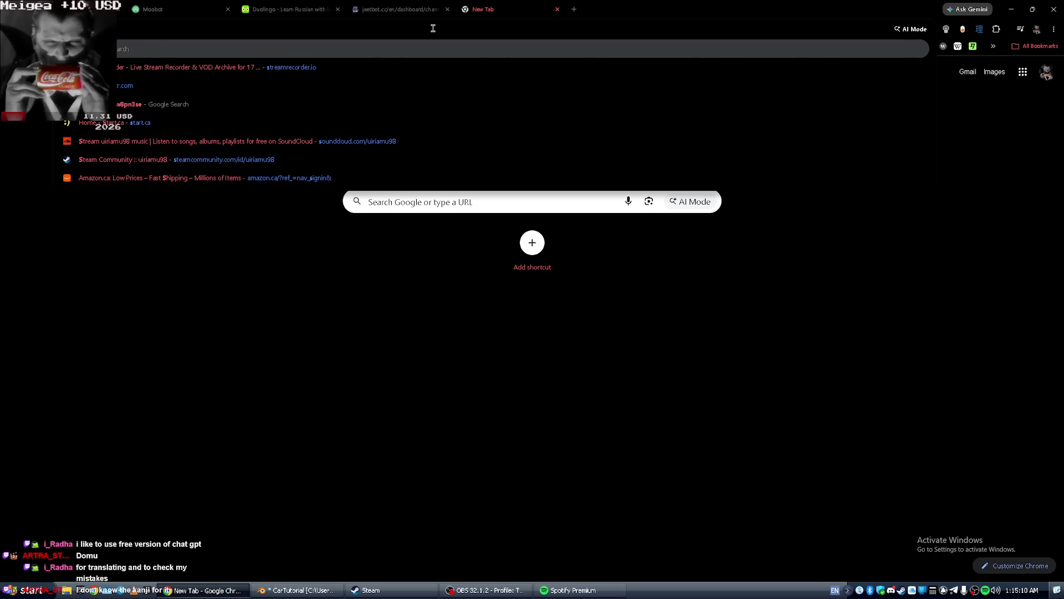
key("ctrl+w")
key("alt+Tab")
key("alt+Tab")
key("alt+Tab")
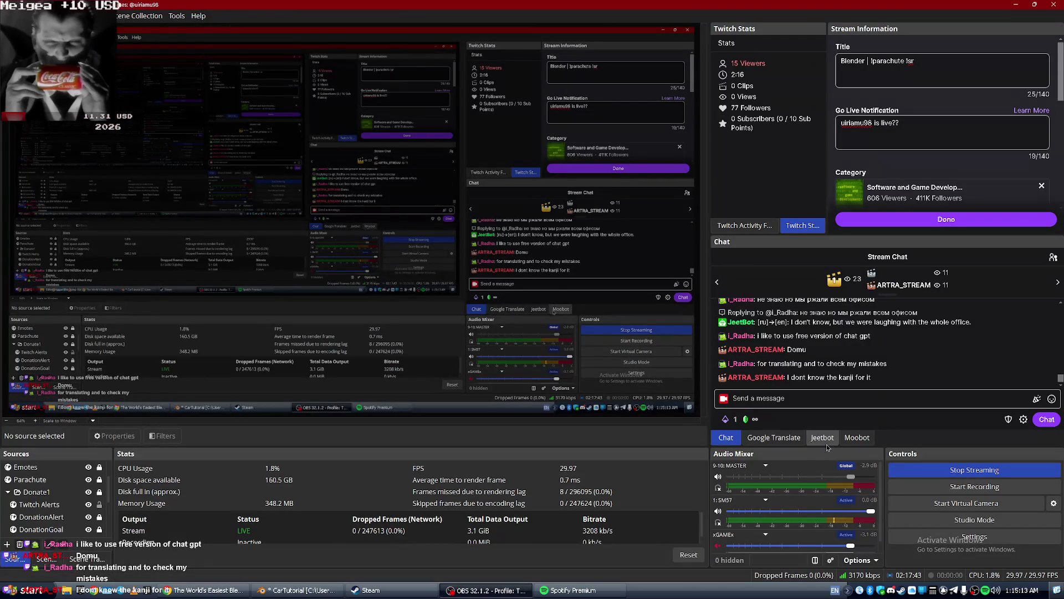
left_click(776, 438)
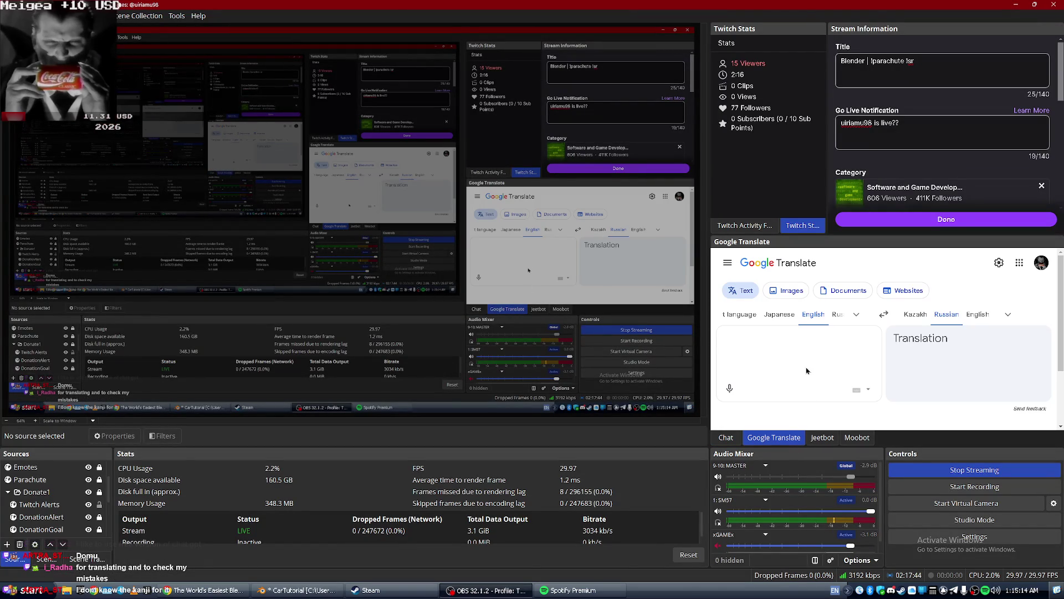
type("d")
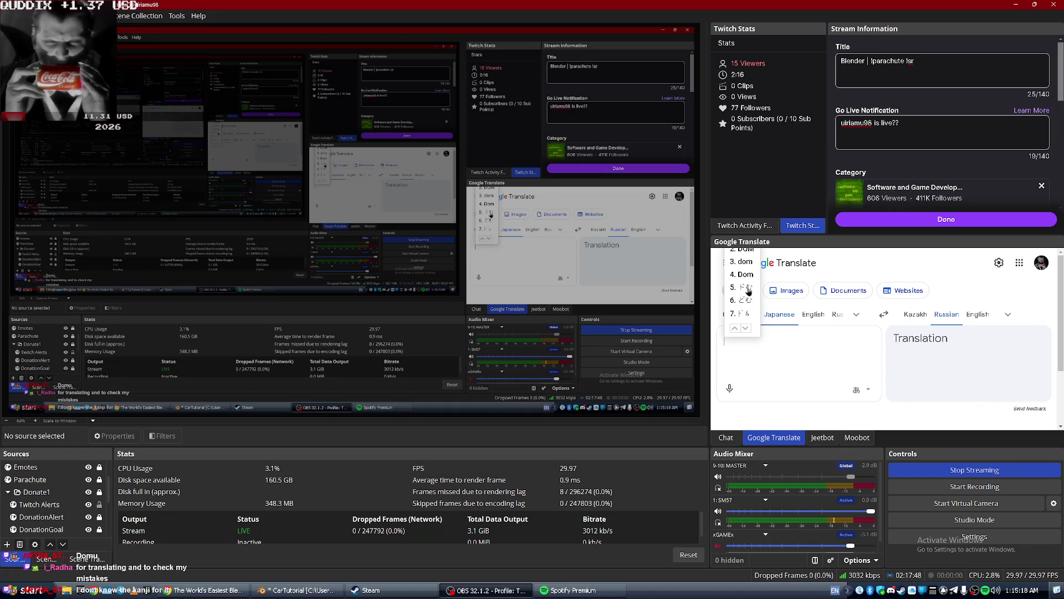
left_click(745, 287)
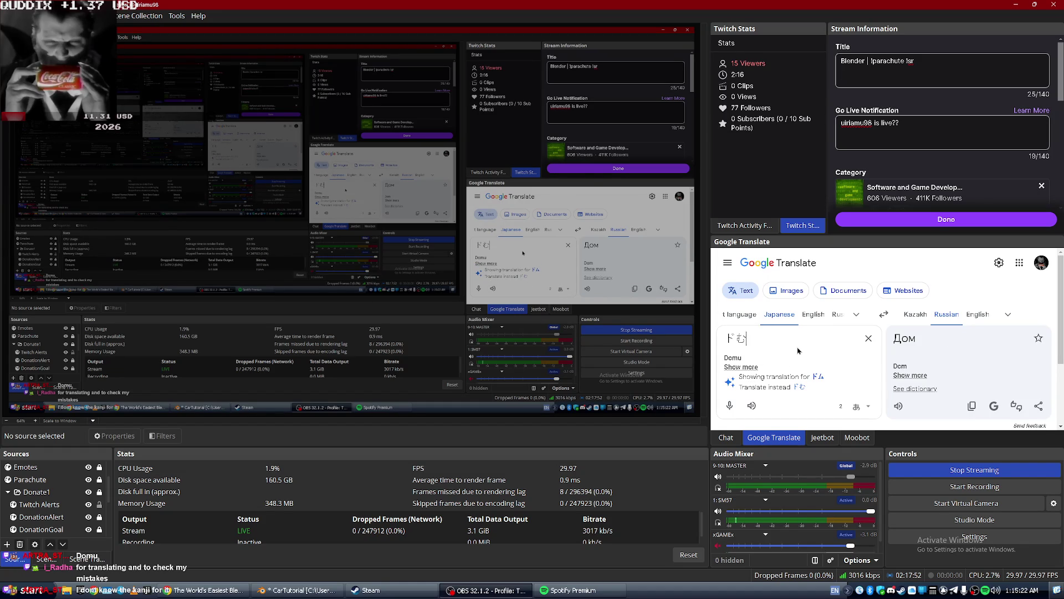
Clear the translation text and switch back to the YouTube tutorial.
key("BackSpace")
key("BackSpace")
key("alt+Tab")
key("alt+Tab")
key("alt+Tab")
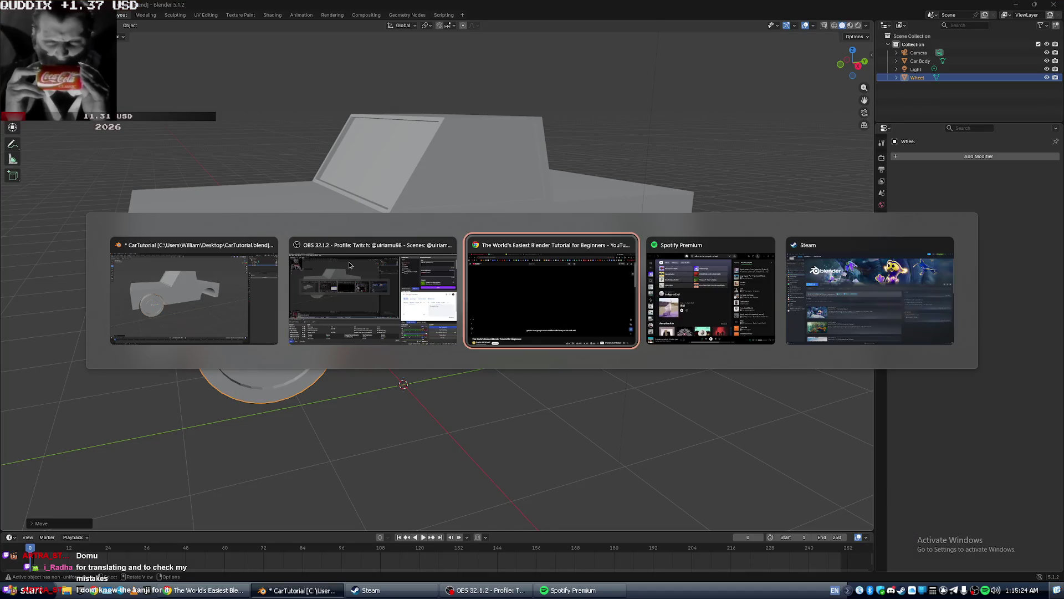
key("alt+Tab")
key("alt+Tab")
key("alt+Tab")
Search Google for 'domu kanji' and read the expanded AI Overview.
left_click(740, 434)
key("alt+Tab")
key("alt+Tab")
key("alt+Tab")
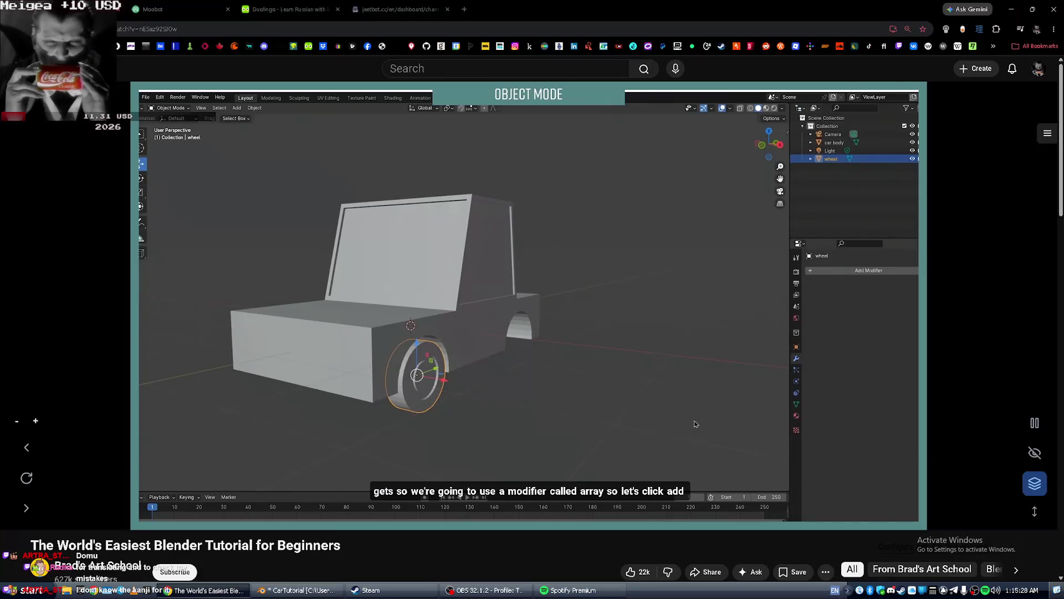
key("ctrl+t")
type("domu kanji")
key("Return")
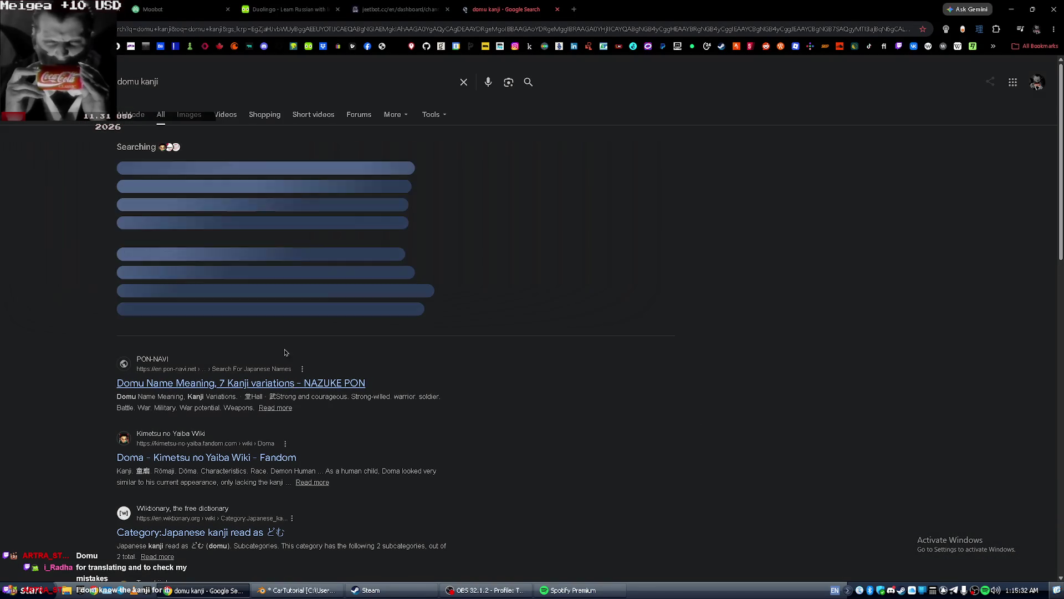
left_click(161, 325)
scroll(160, 360, "down", 1)
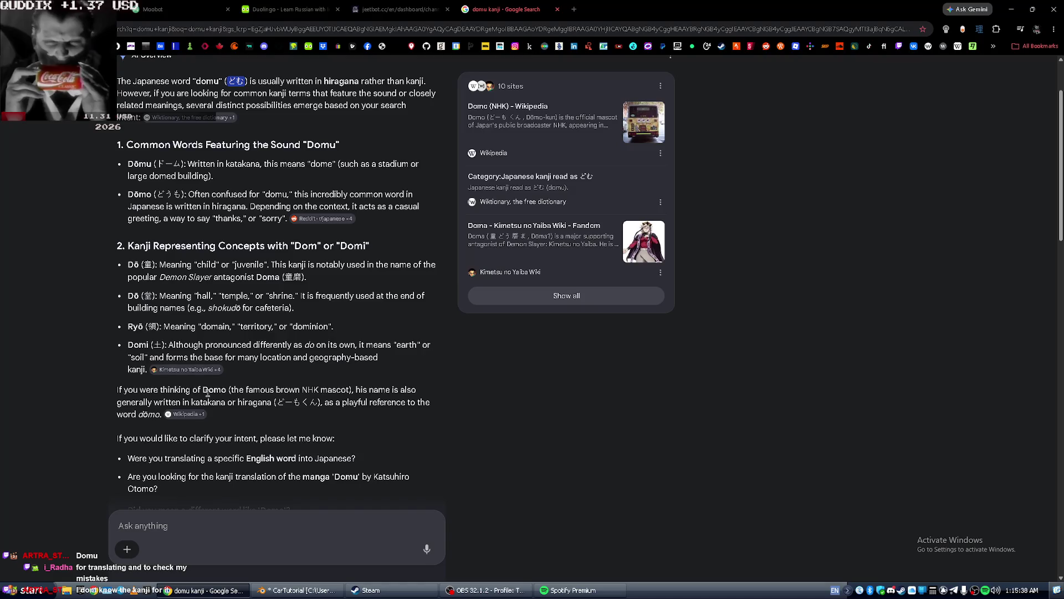
scroll(207, 393, "down", 2)
scroll(240, 366, "up", 4)
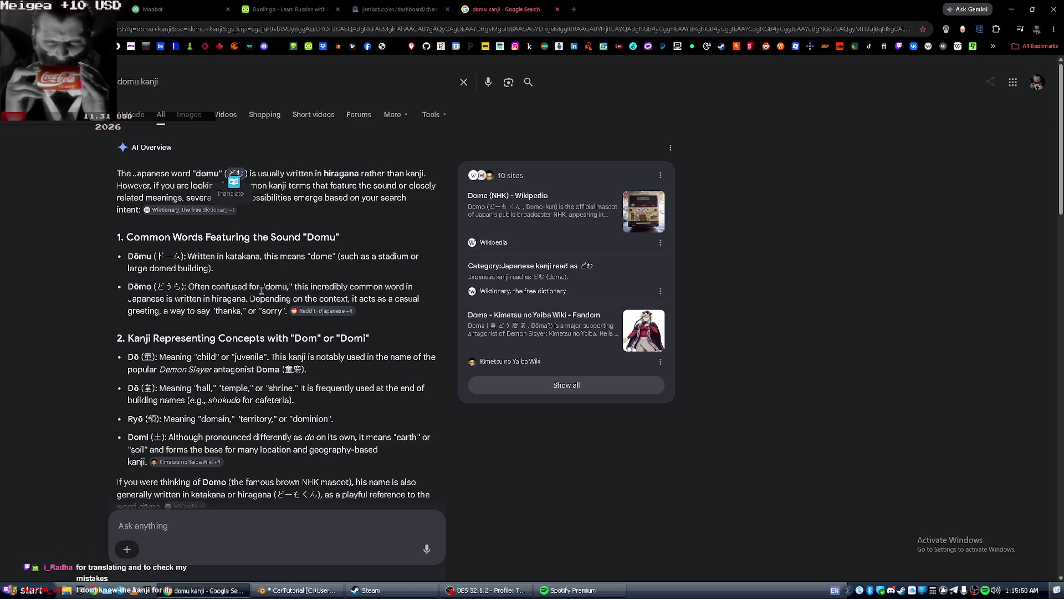
scroll(267, 295, "down", 7)
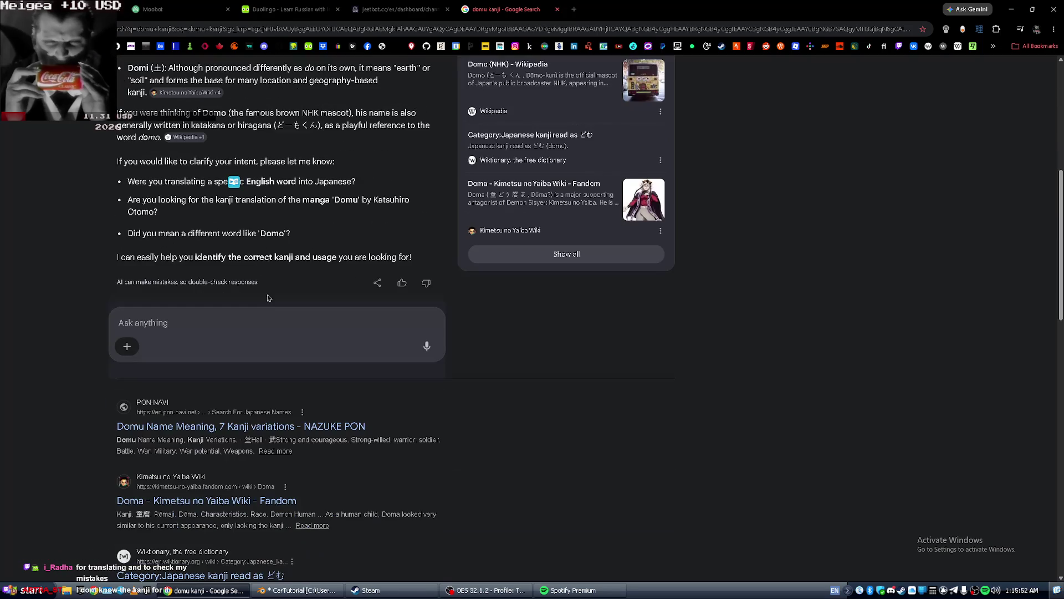
scroll(273, 420, "down", 2)
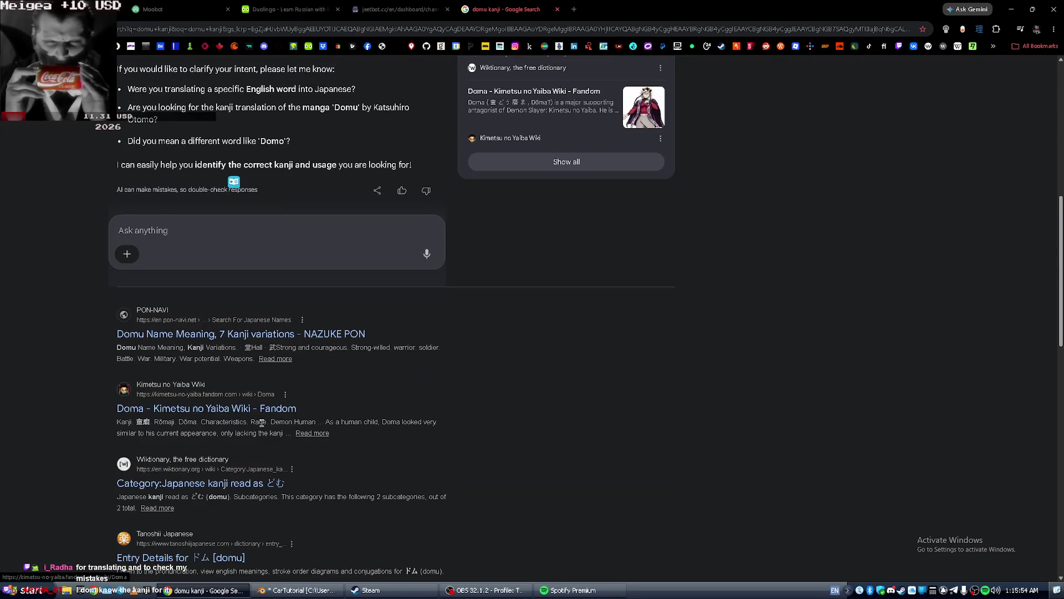
scroll(318, 357, "up", 6)
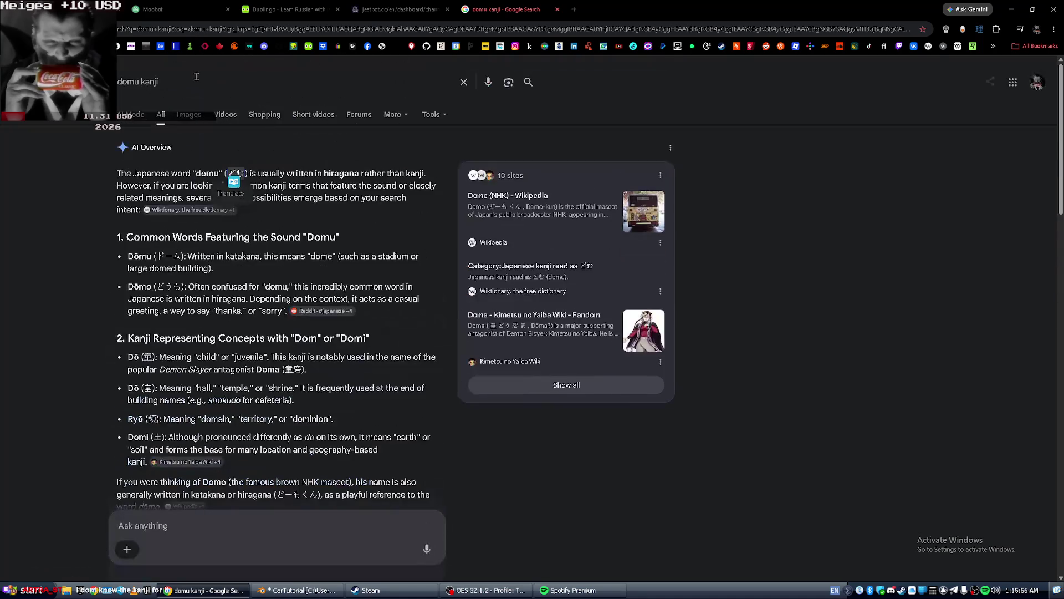
Change the query to 'domo kanji', read its AI Overview, then close the tab.
left_click(135, 81)
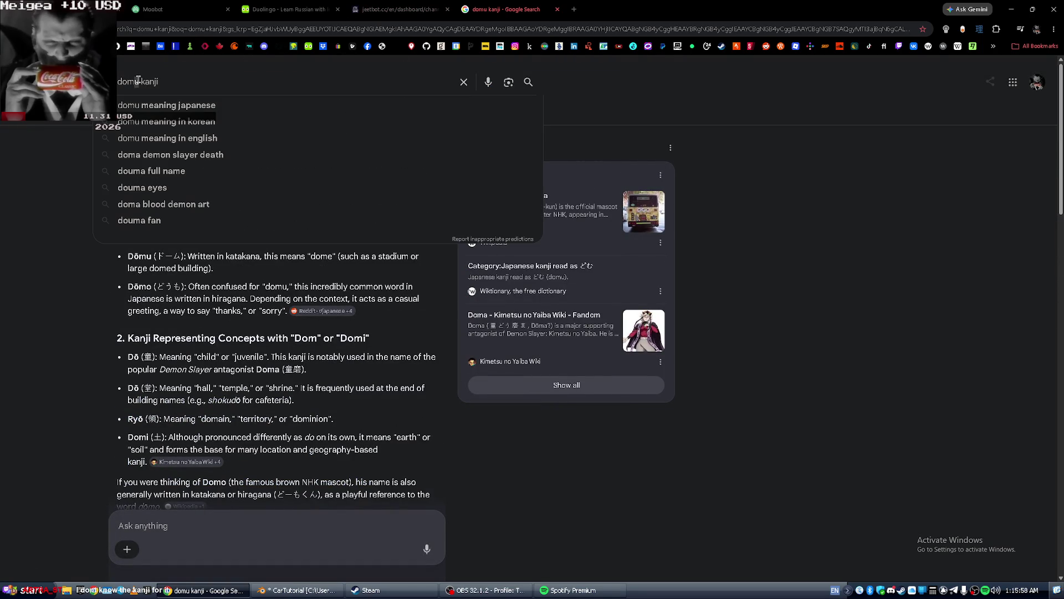
key("BackSpace")
type("i")
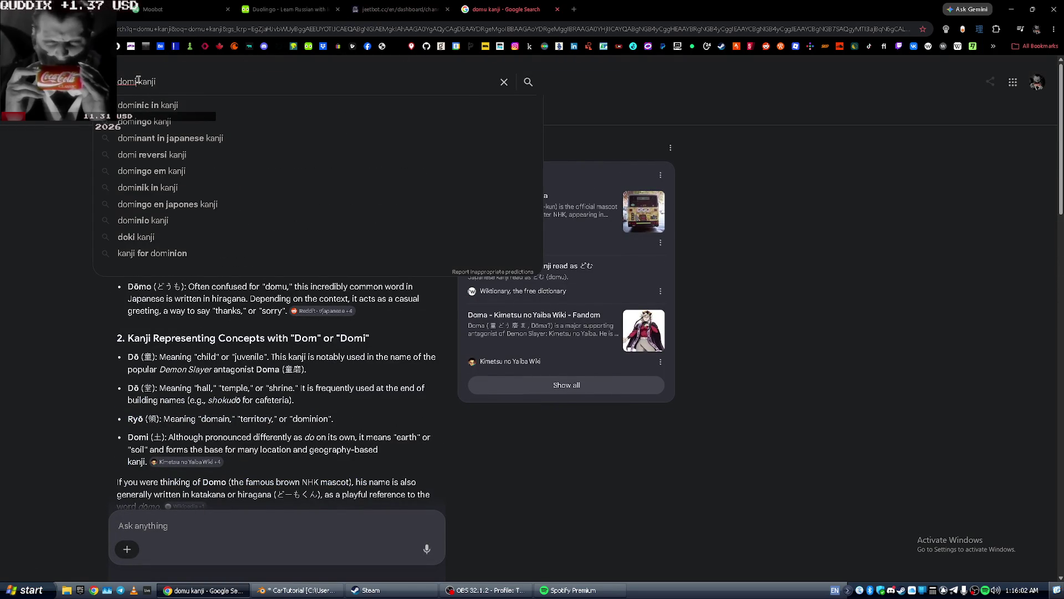
key("BackSpace")
type("o")
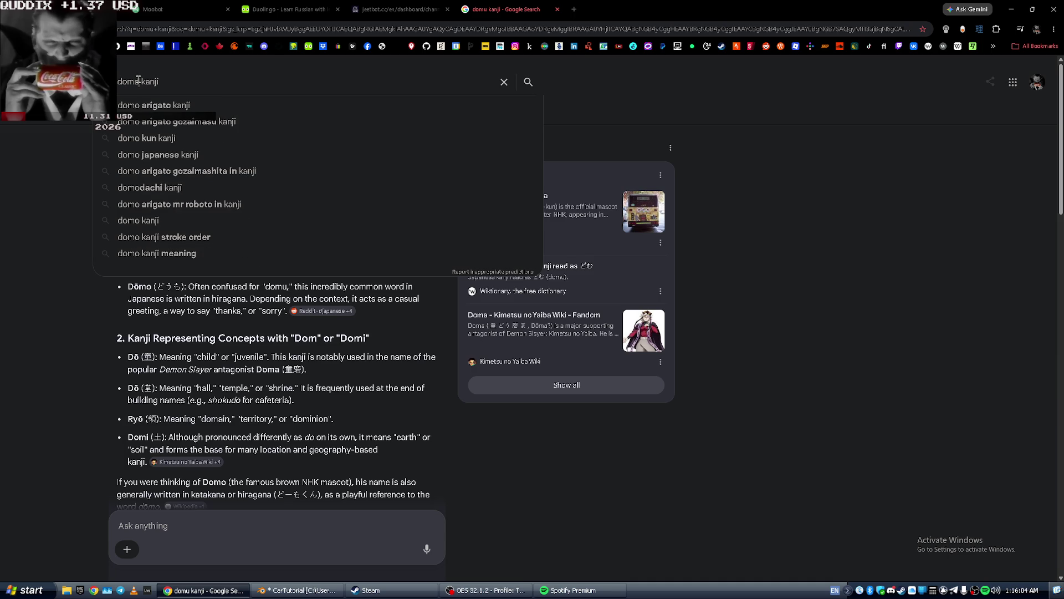
key("Return")
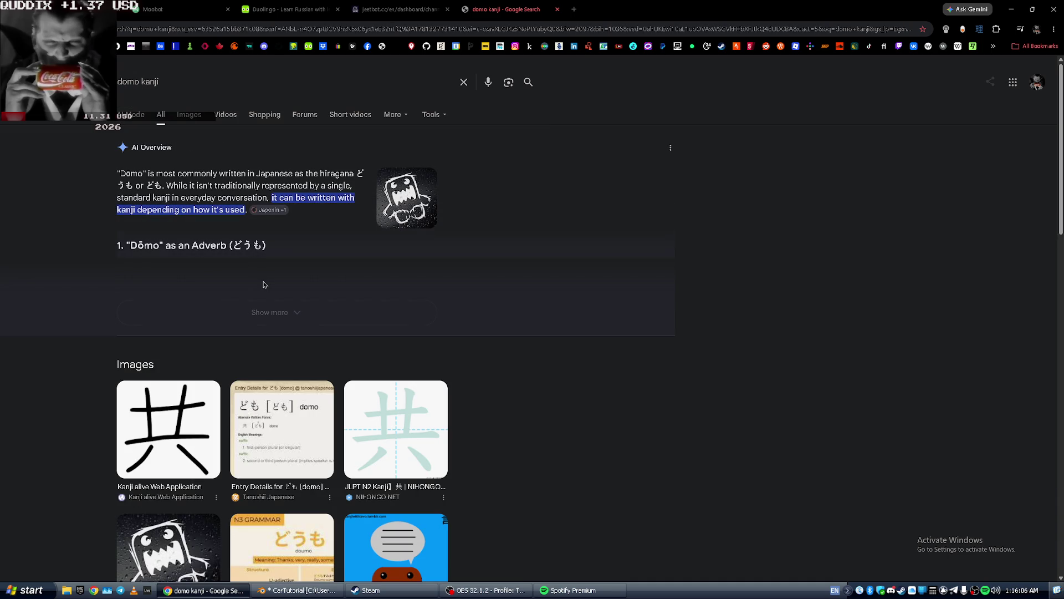
left_click(248, 311)
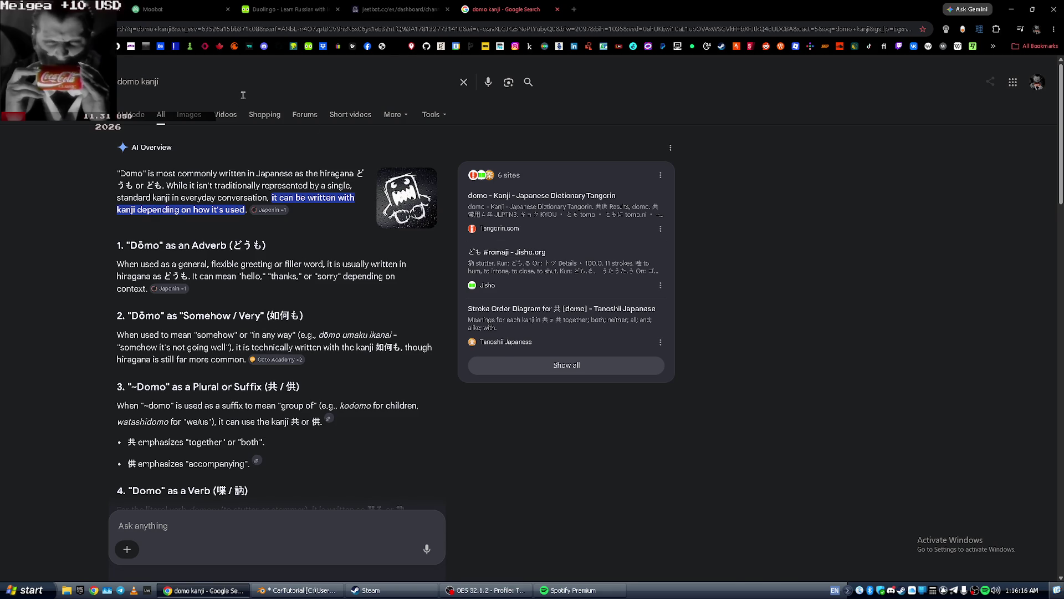
key("ctrl+w")
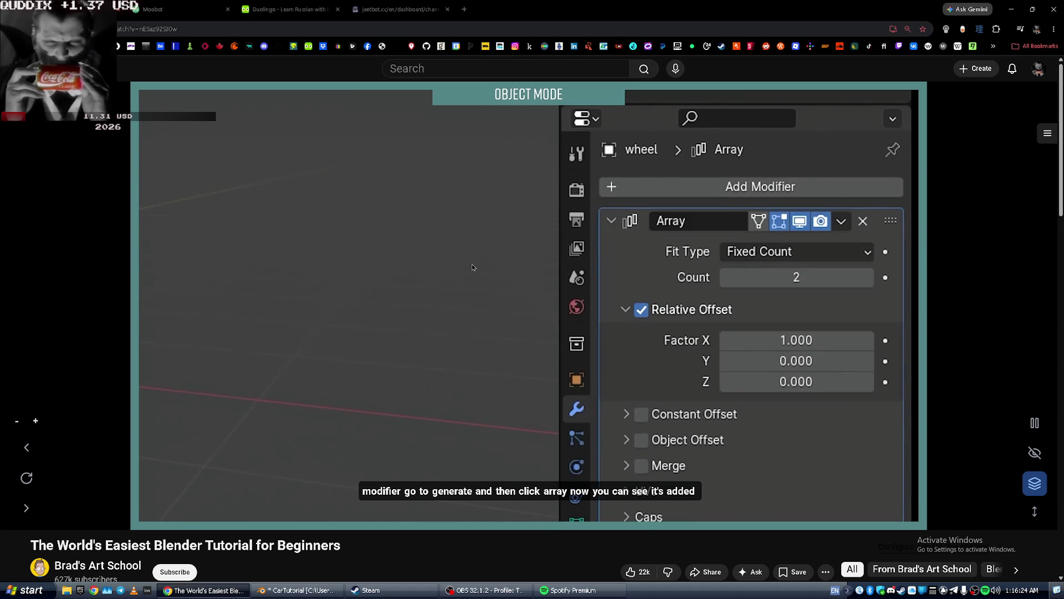
Pause the tutorial and add an Array modifier to the Wheel in Blender.
key("Left")
key("space")
key("alt+Tab")
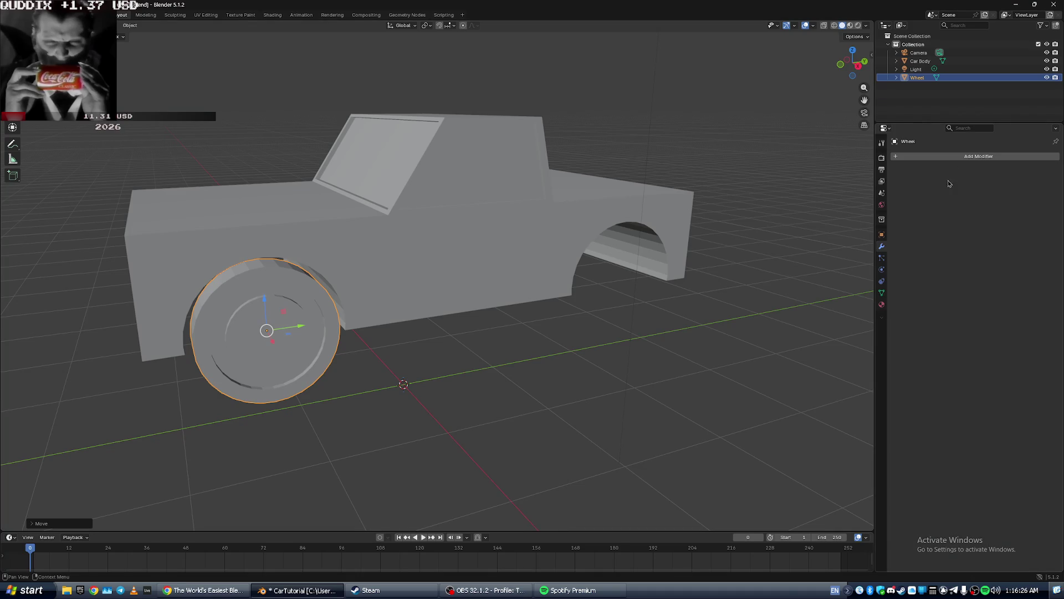
left_click(945, 156)
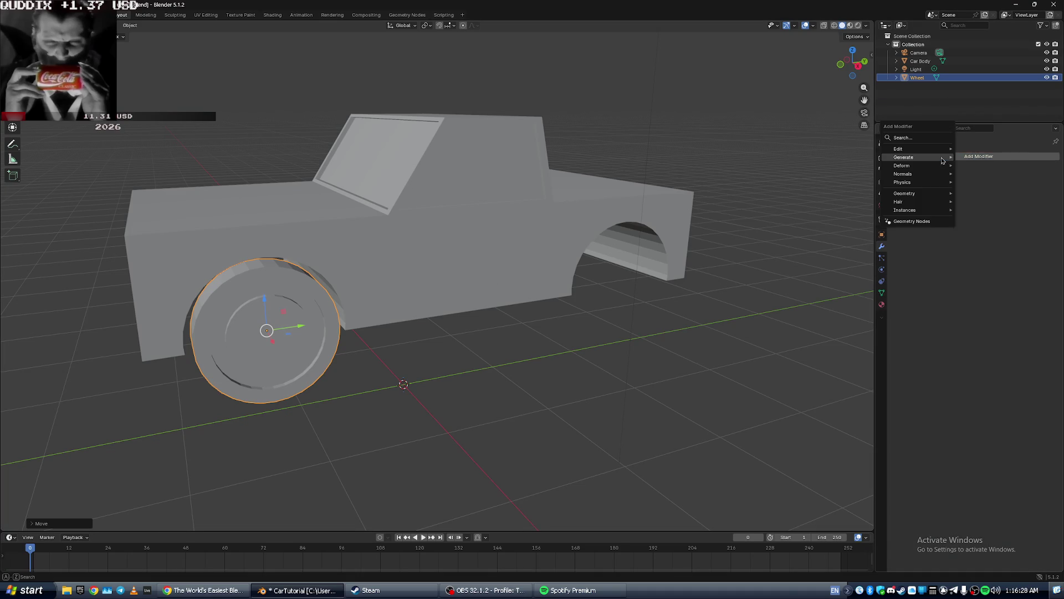
mouse_move(947, 153)
left_click(976, 159)
Compare with the tutorial and orbit the view to inspect the arrayed wheel copies.
key("alt+Tab")
key("alt+Tab")
mouse_move(499, 249)
middle_mouse_down()
mouse_move(488, 332)
mouse_move(478, 301)
mouse_move(500, 221)
mouse_move(508, 232)
mouse_move(518, 222)
mouse_move(475, 269)
mouse_move(500, 291)
middle_mouse_up()
key("alt+Tab")
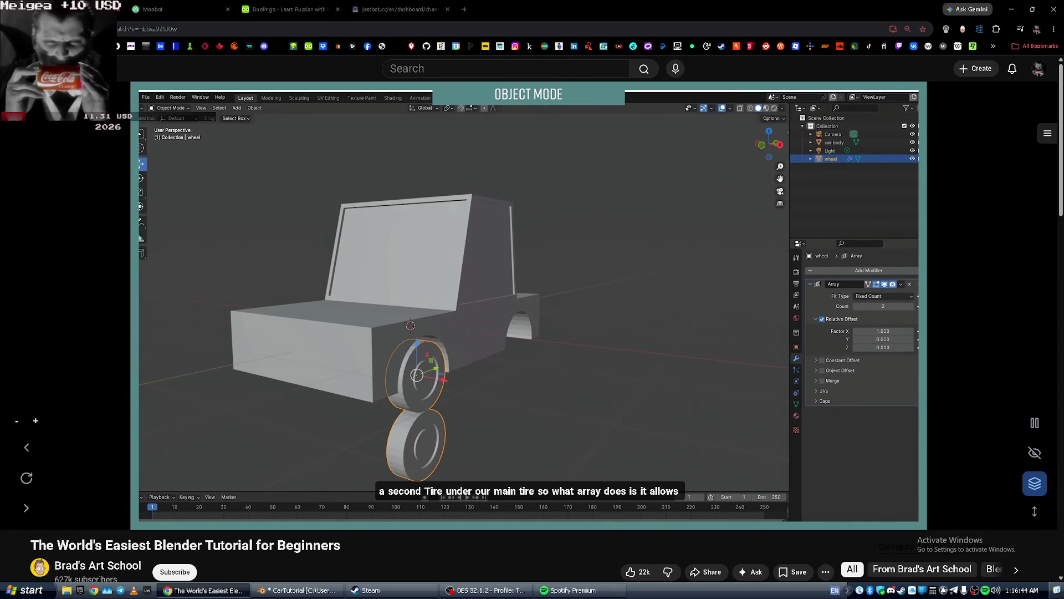
left_click(350, 394)
key("alt+Tab")
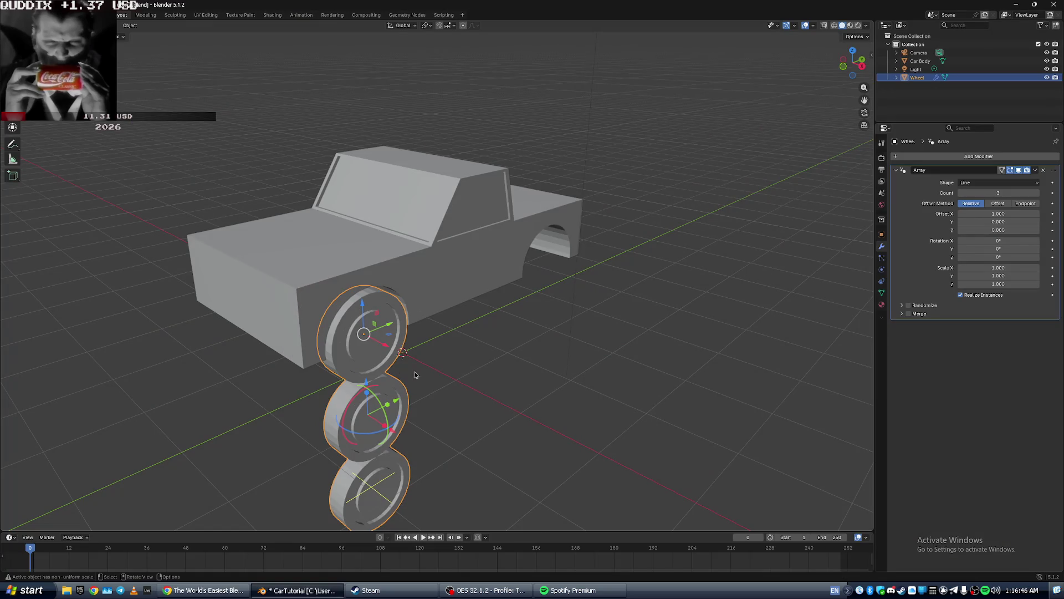
mouse_move(443, 397)
middle_mouse_down()
mouse_move(360, 392)
mouse_move(435, 393)
middle_mouse_up()
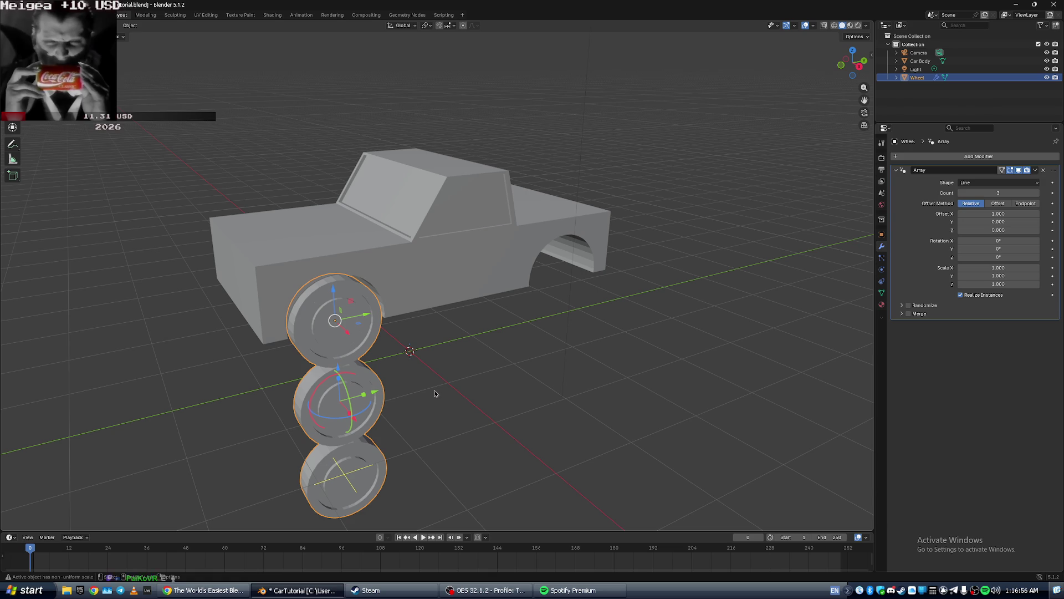
key("alt+Tab")
key("space")
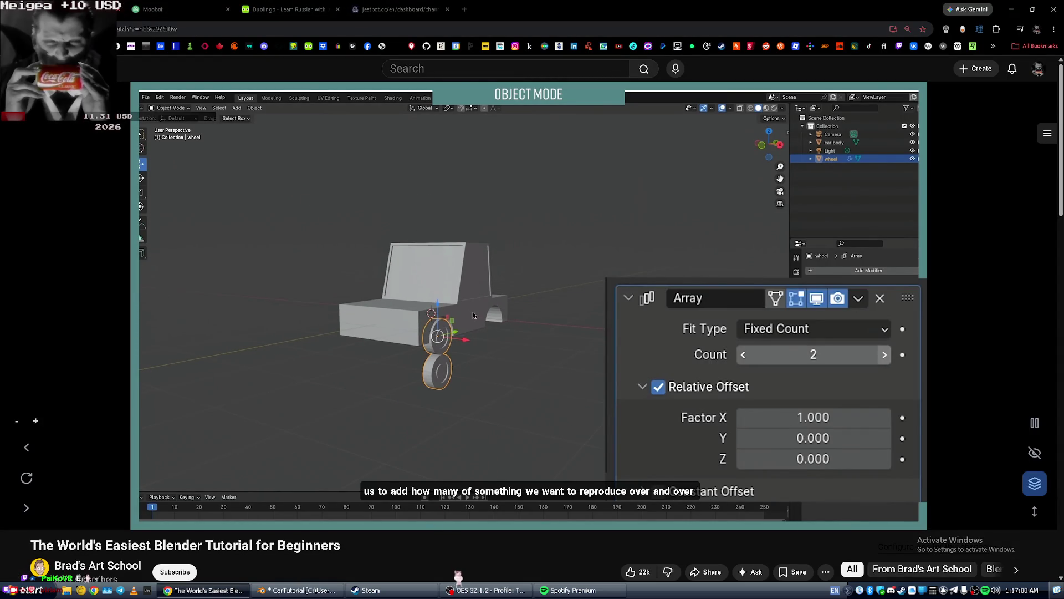
key("alt+Tab")
Reduce the array Count from 3 to 2 and resume the tutorial.
left_click(962, 193)
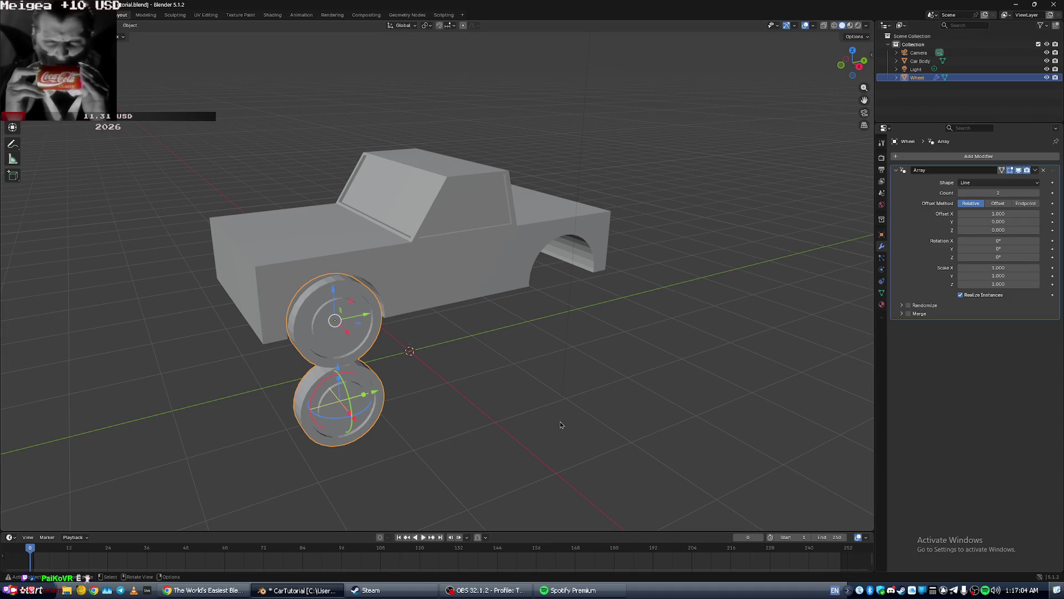
key("alt+Tab")
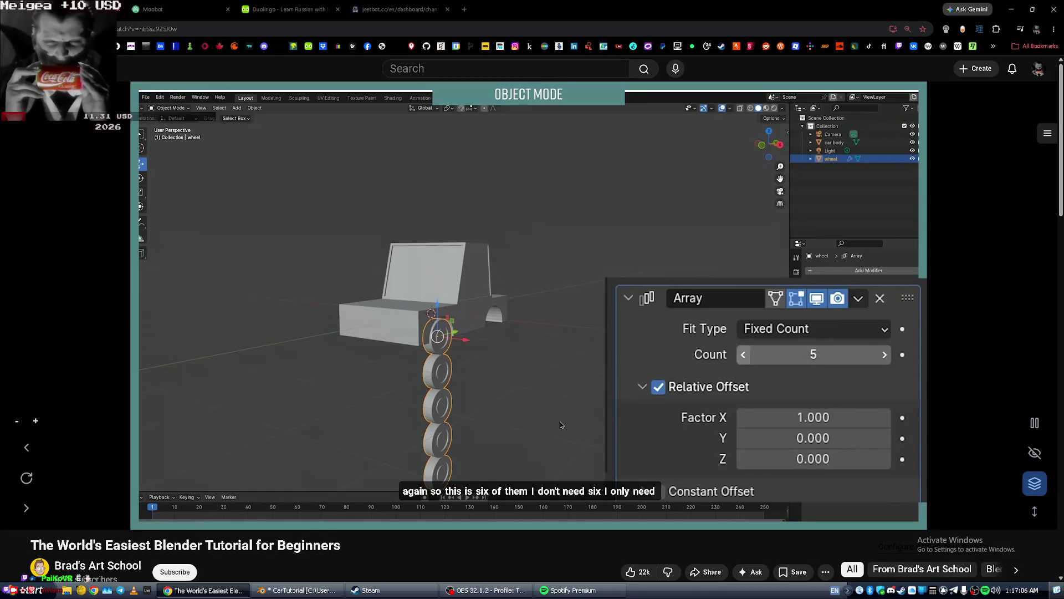
key("space")
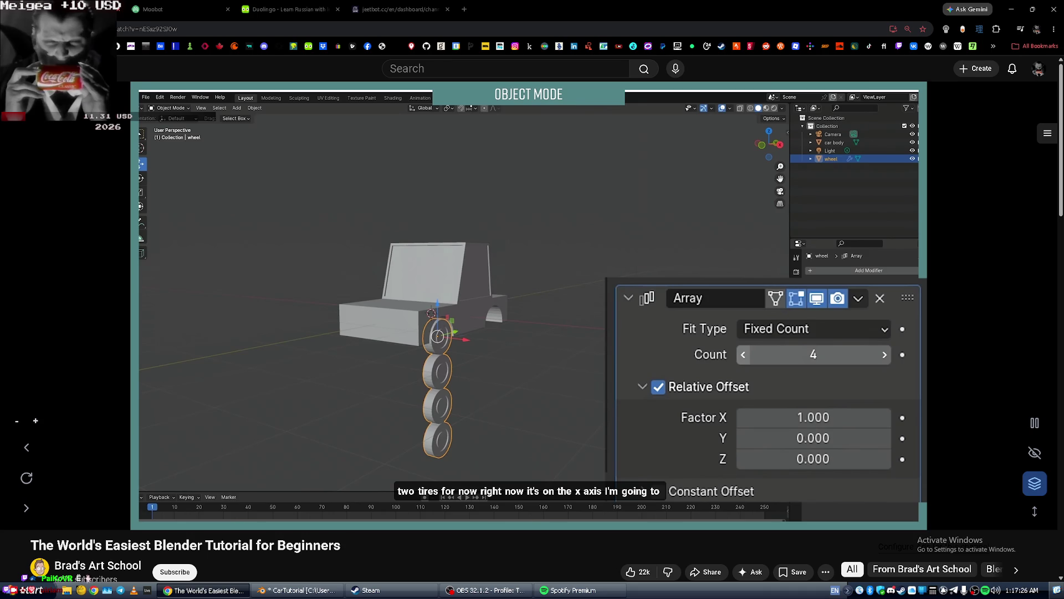
left_click(563, 416)
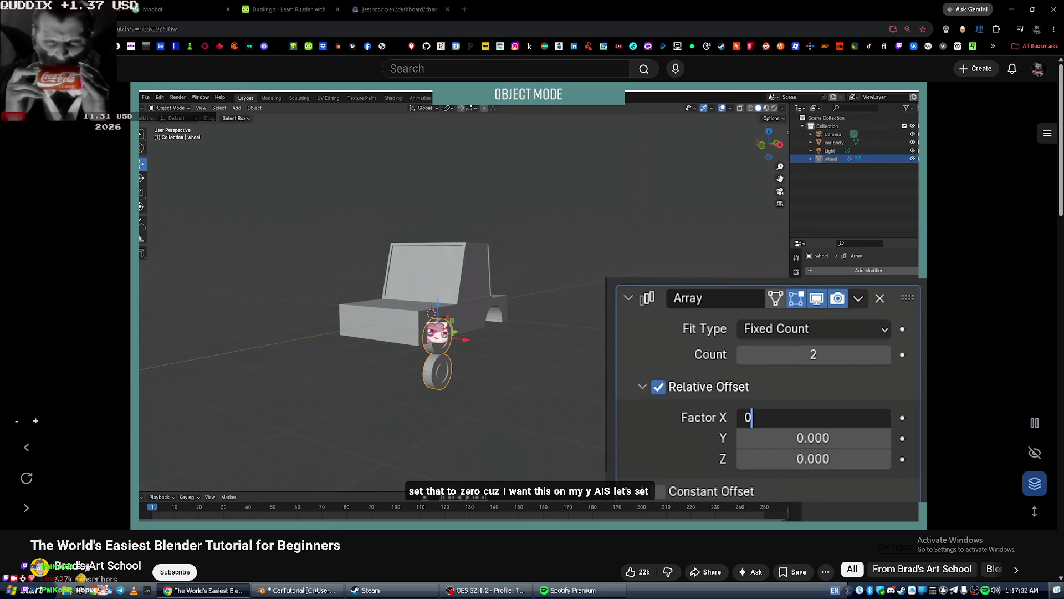
Set the wheel array's X offset factor to 0.
key("alt+Tab")
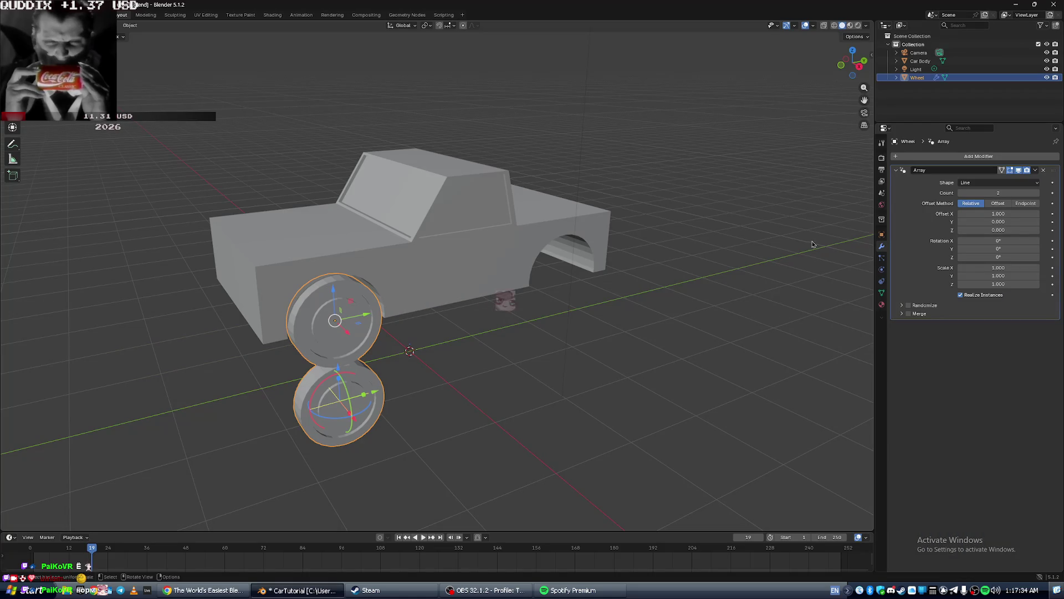
key("alt+Tab")
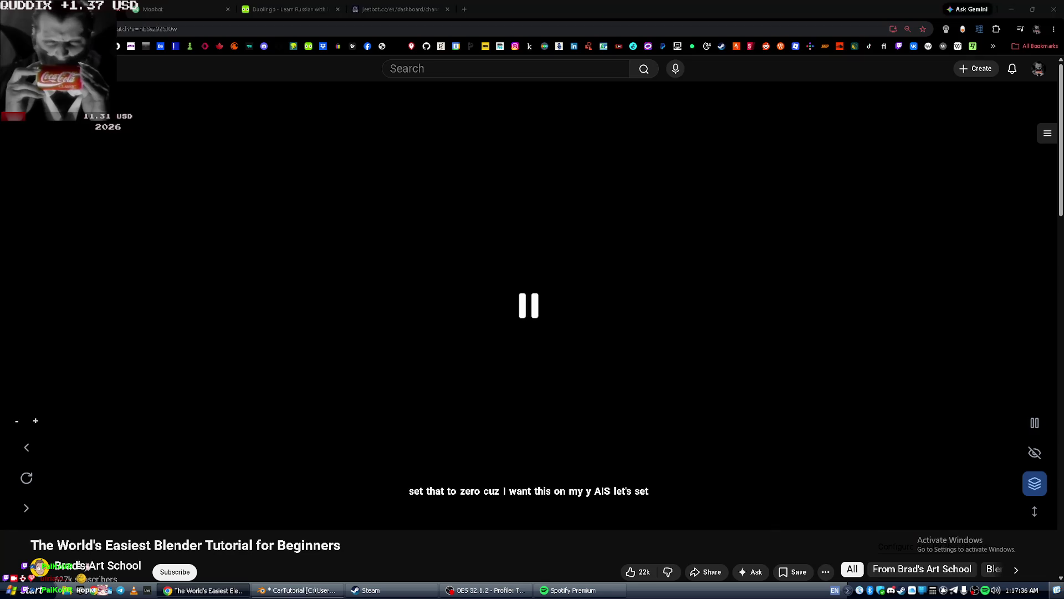
key("alt+Tab")
left_click(1005, 214)
type("0")
key("Return")
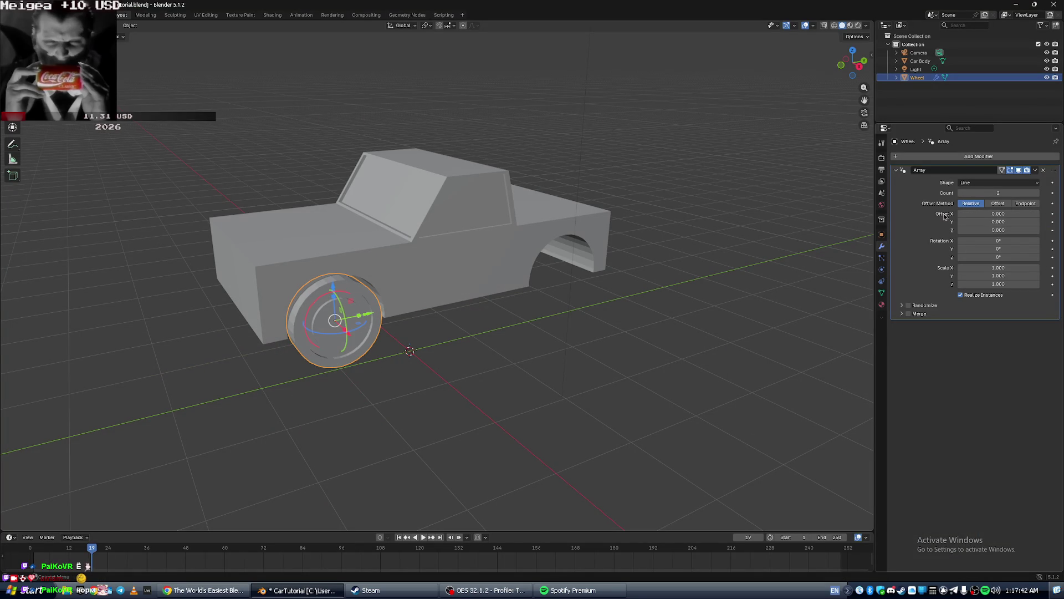
Set the array's Y offset factor to 1 so a second wheel appears beside it.
key("alt+Tab")
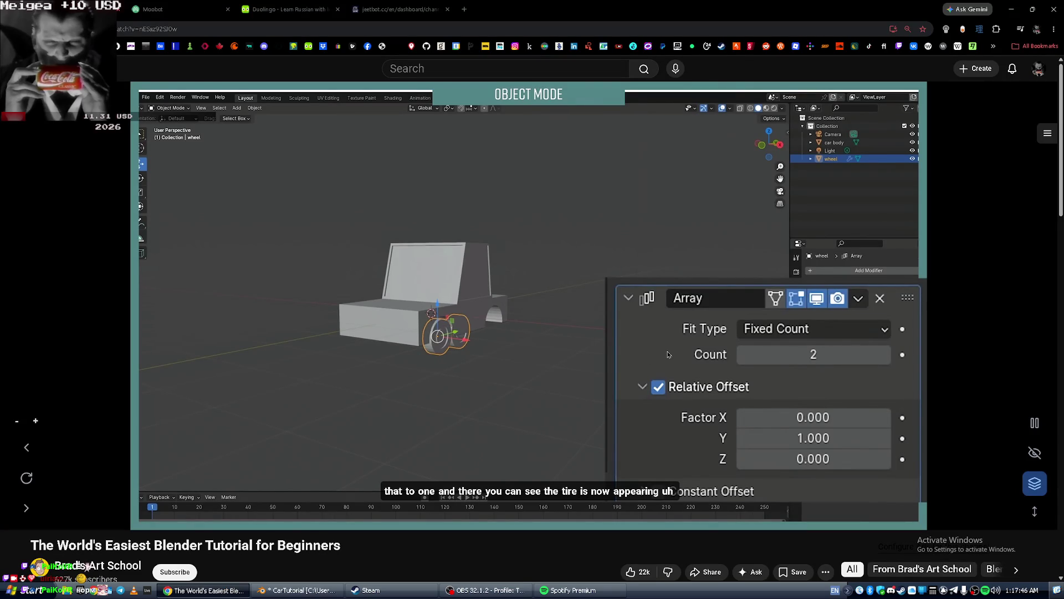
key("alt+Tab")
left_click(1001, 222)
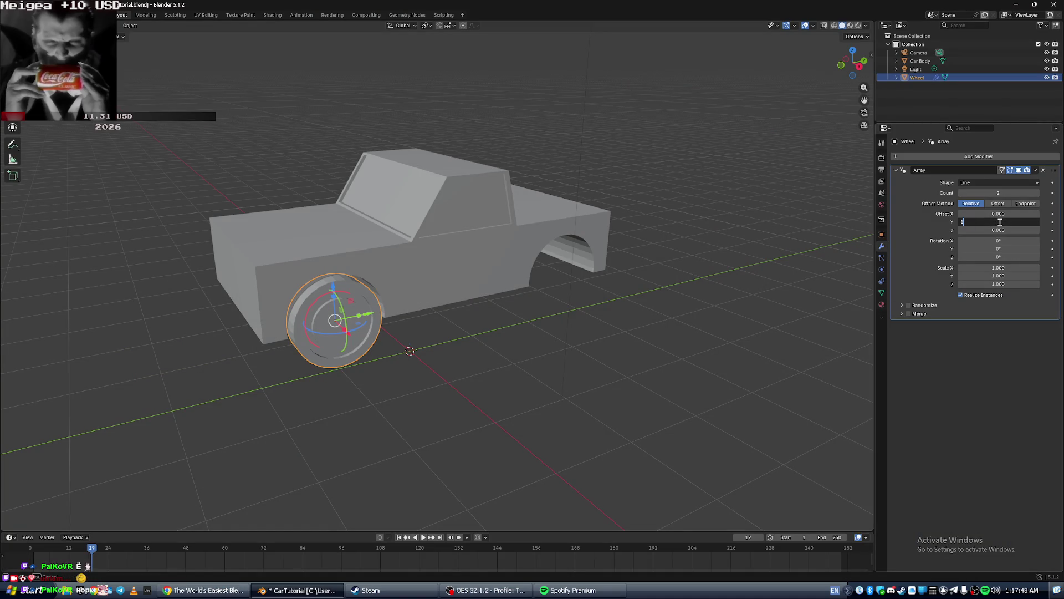
key("Return")
Pause the tutorial and view the Moobot panel in OBS Studio.
key("alt+Tab")
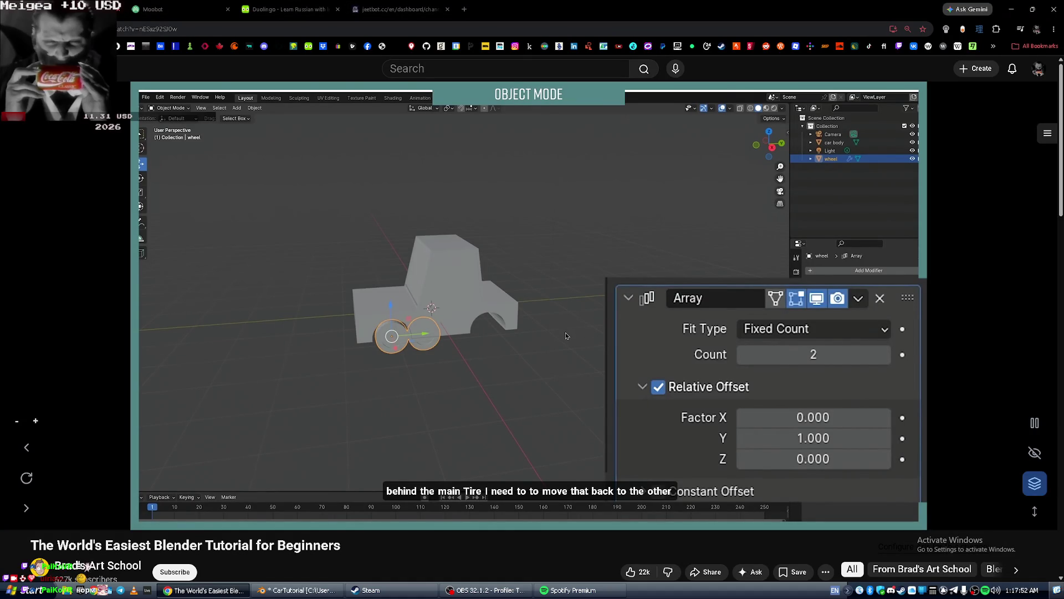
left_click(572, 401)
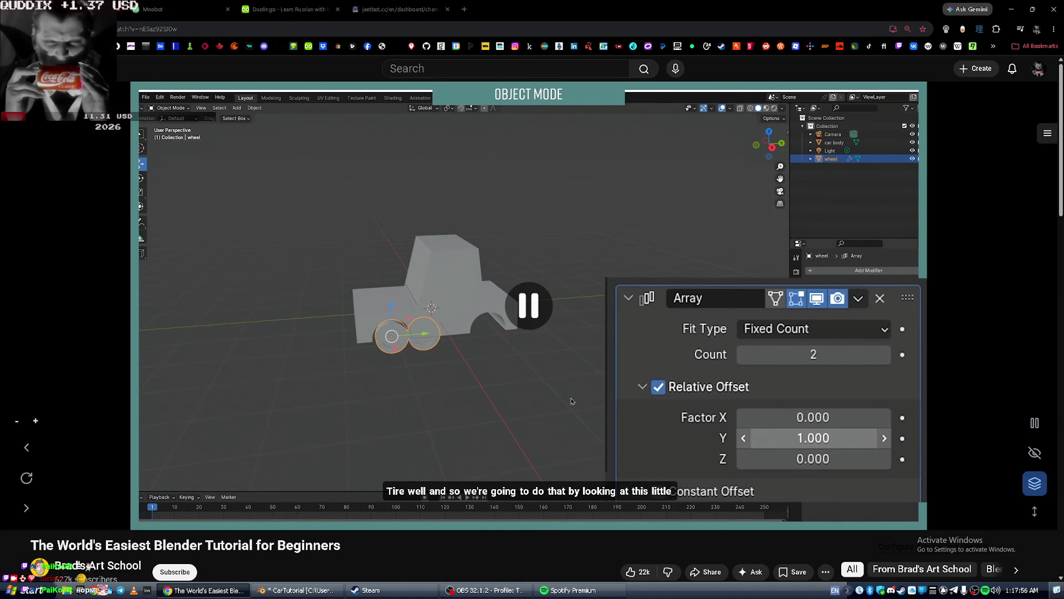
key("alt+Tab")
key("alt+Tab")
left_click(857, 437)
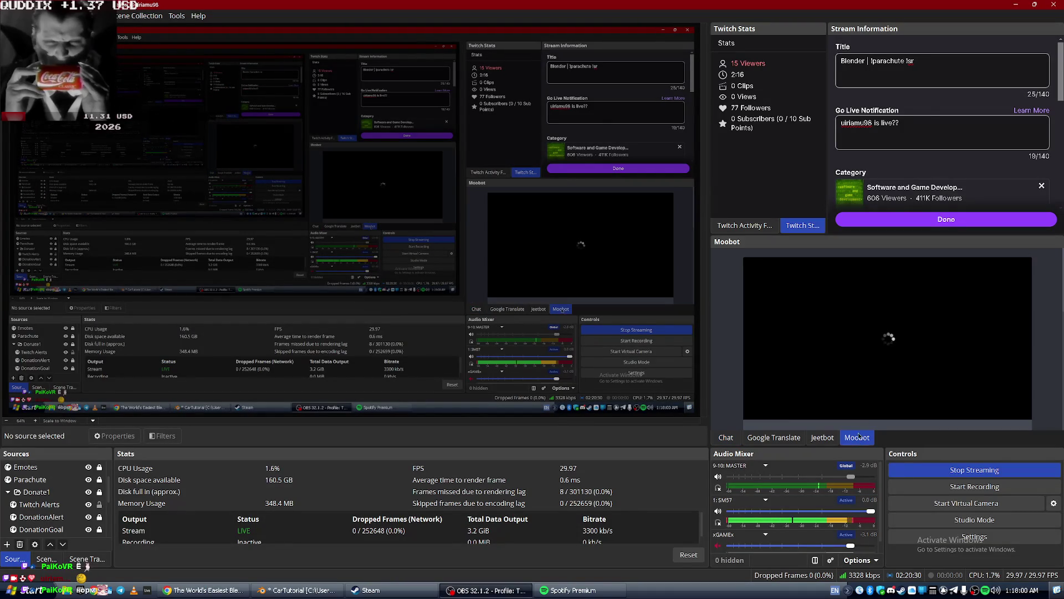
Return to the stream chat, type and discard a '!sr' command, then switch to the tutorial.
left_click(724, 438)
left_click(803, 398)
type("!sr")
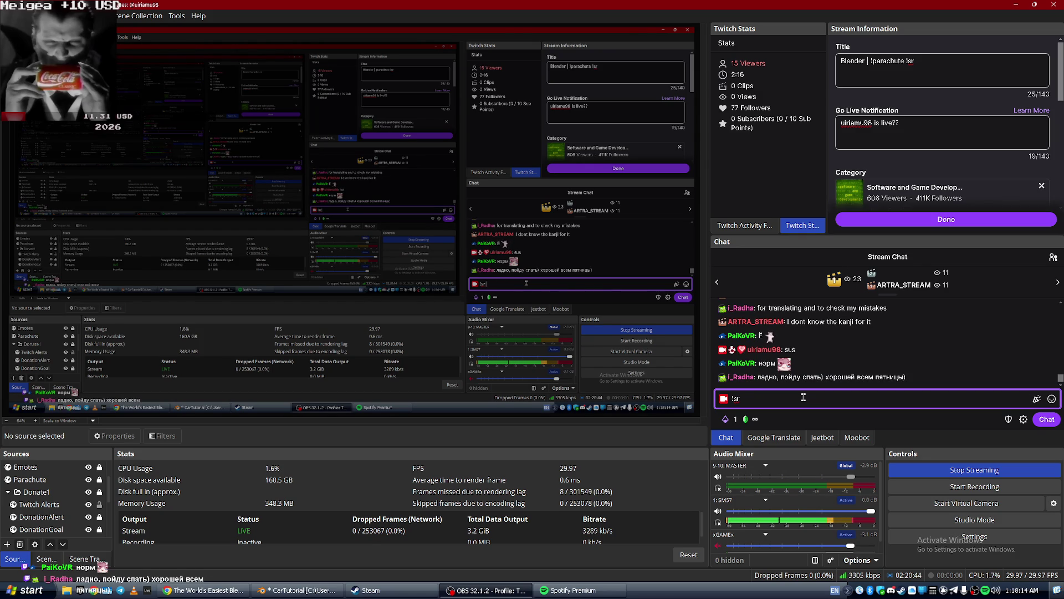
key("BackSpace")
key("BackSpace")
key("BackSpace")
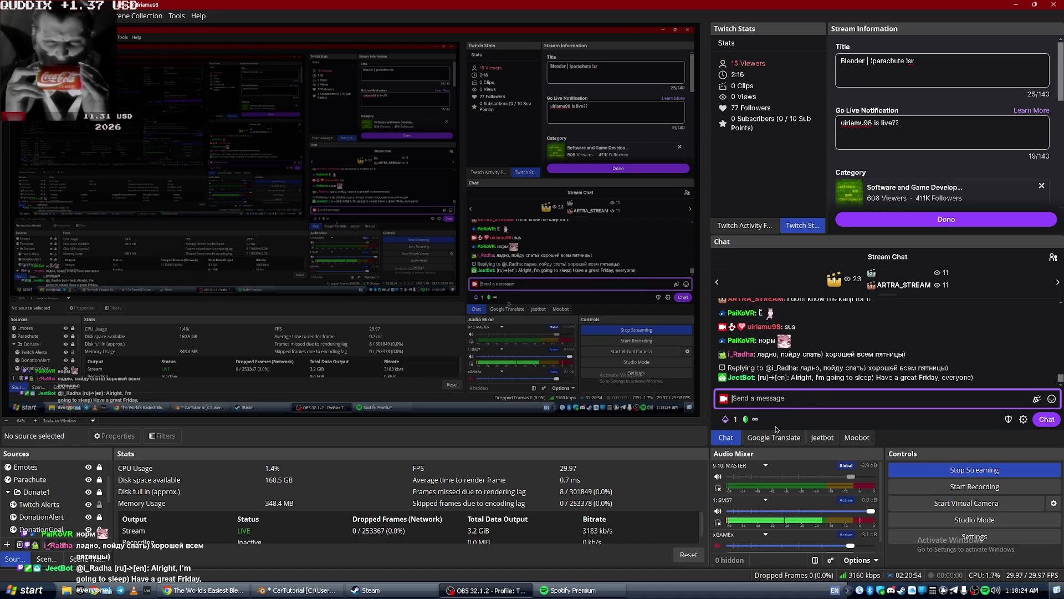
key("alt+Tab")
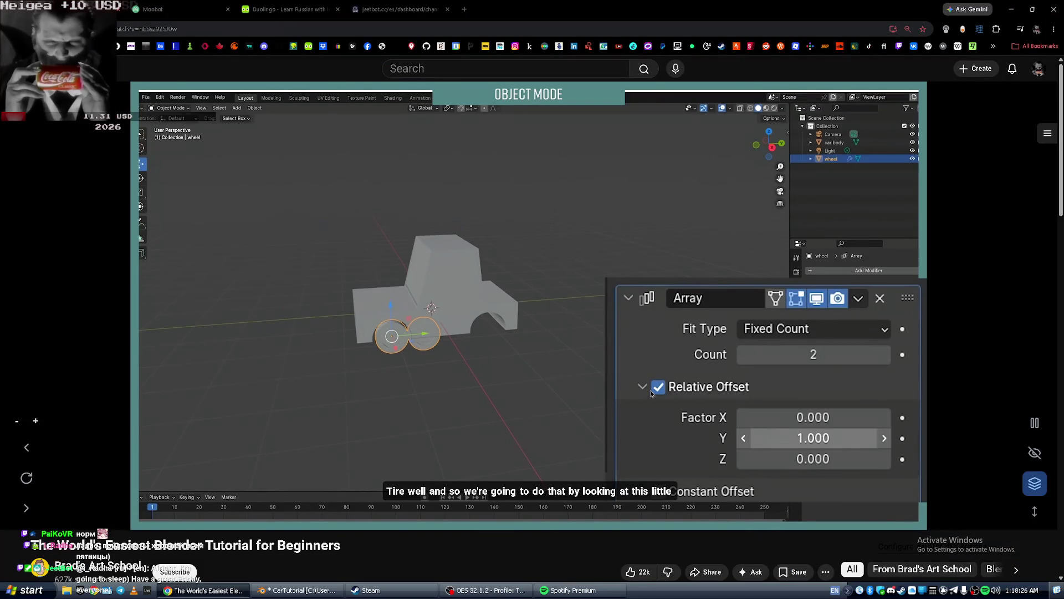
Check the tutorial again, re-enter 1.0 as the wheel array's Y offset, then switch to OBS.
left_click(652, 393)
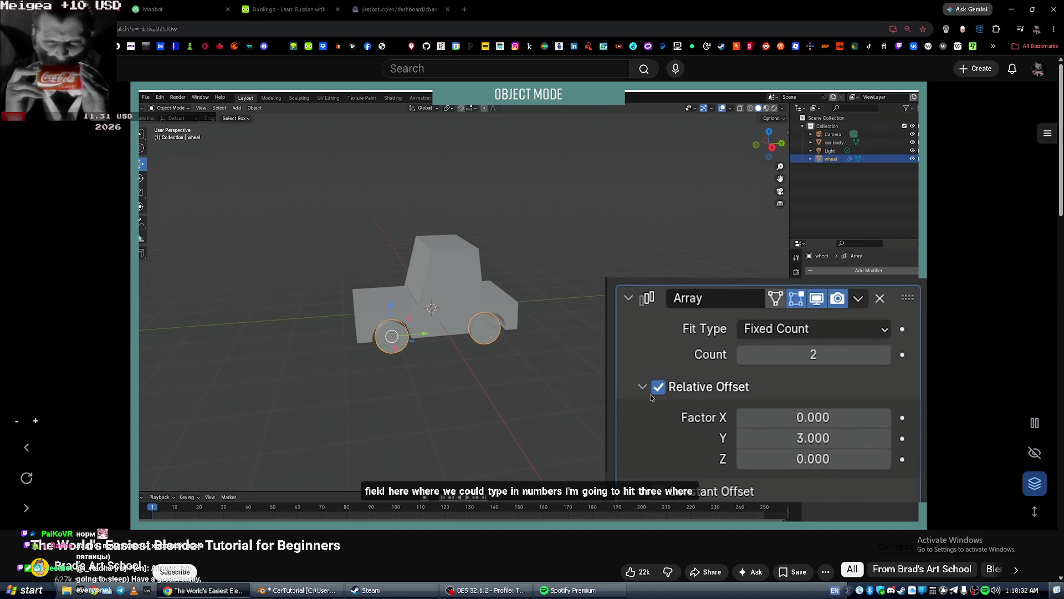
key("alt+Tab")
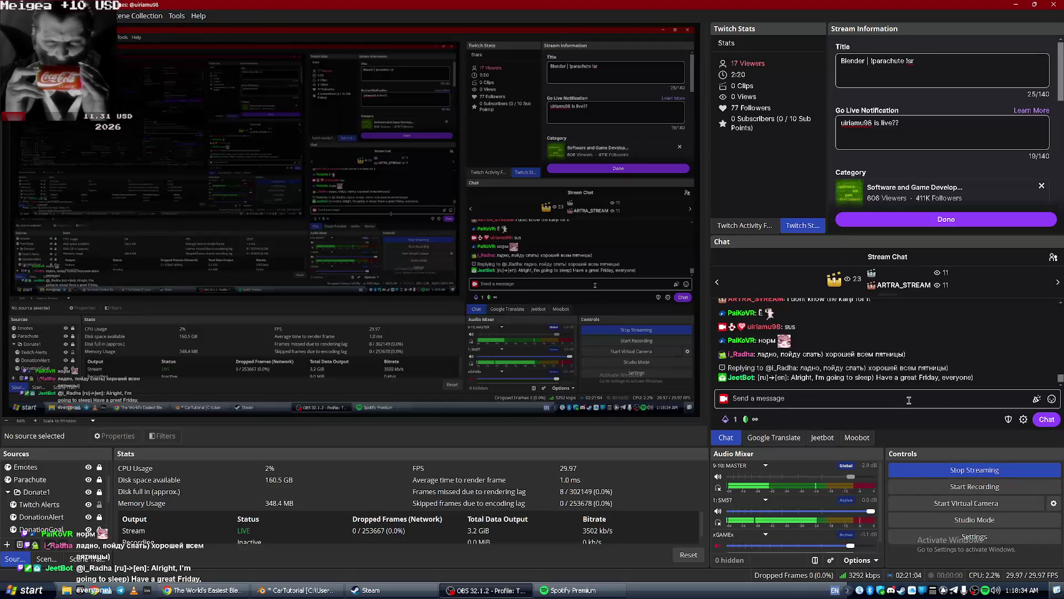
key("alt+Tab")
key("alt+Tab")
key("Tab")
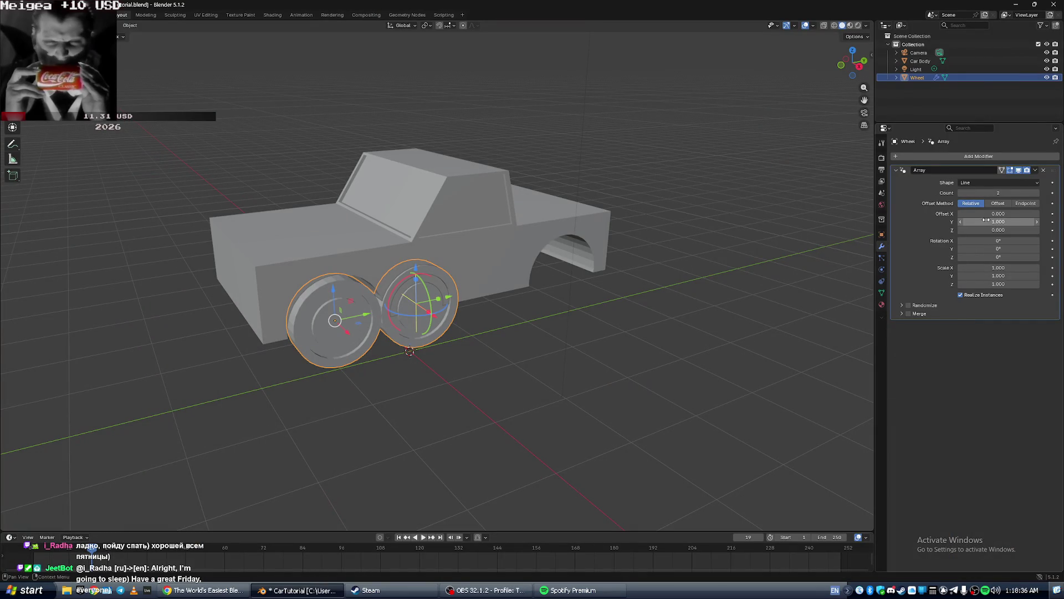
key("alt+Tab")
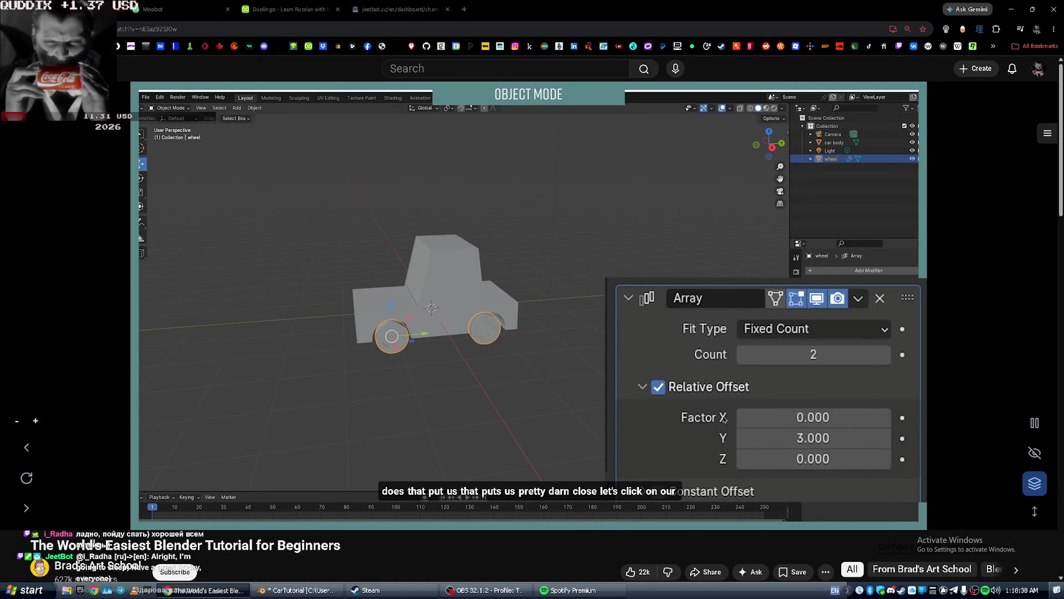
key("alt+Tab")
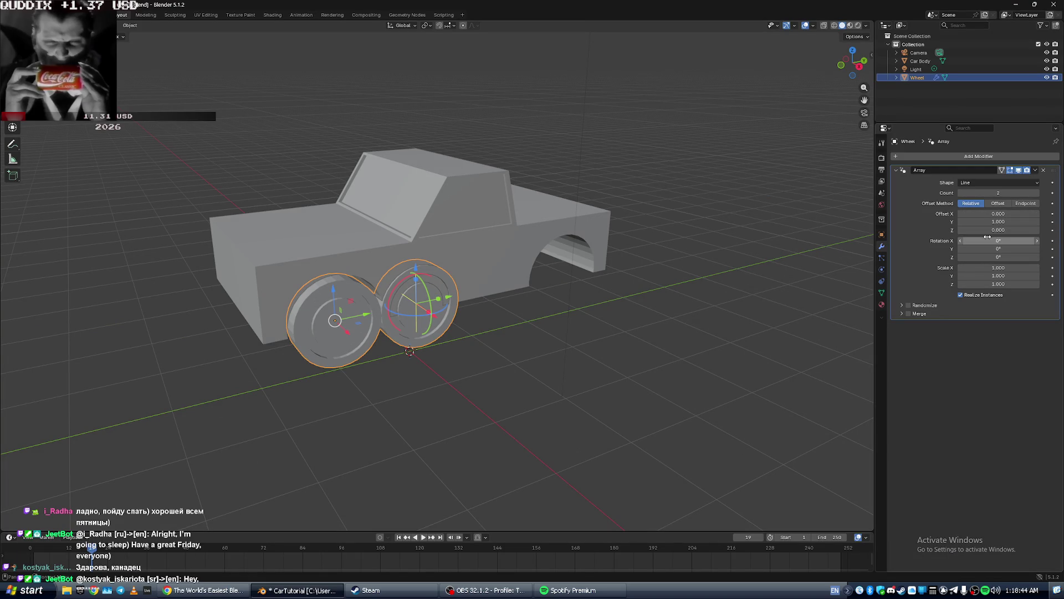
key("alt+Tab")
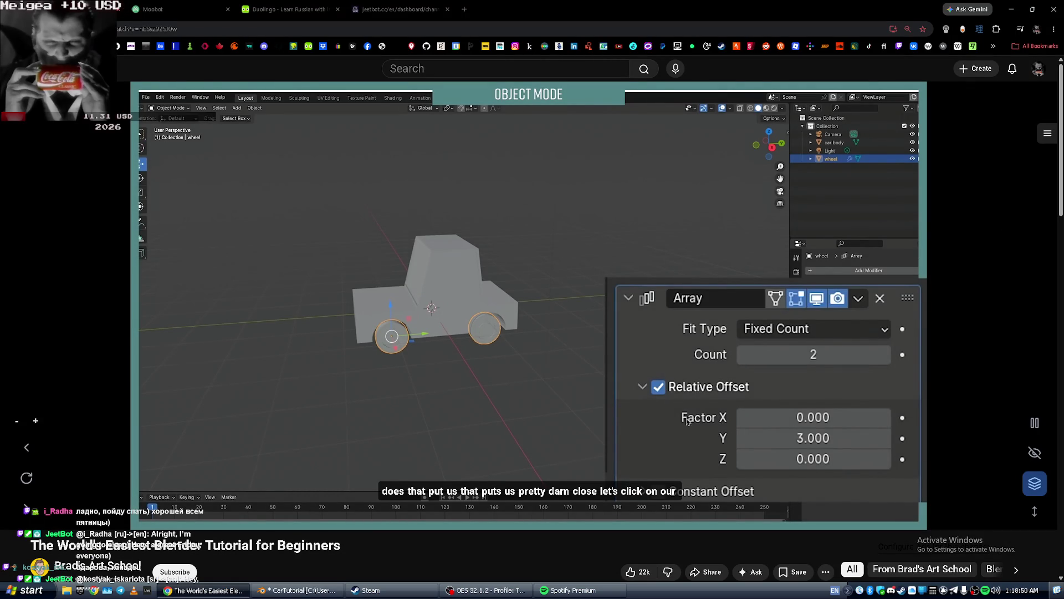
key("alt+Tab")
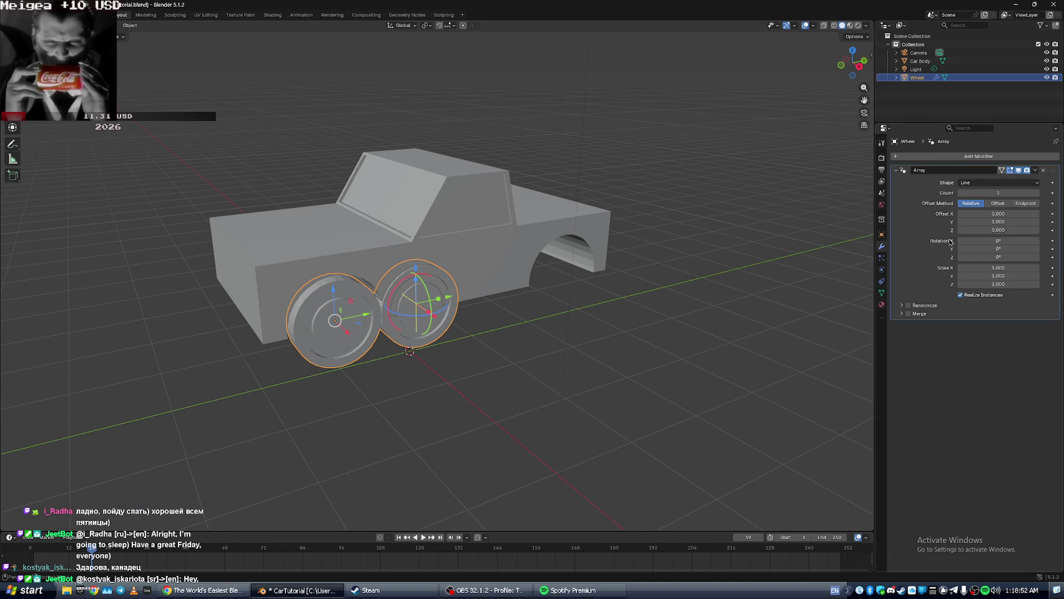
left_click(1002, 222)
type("1.0")
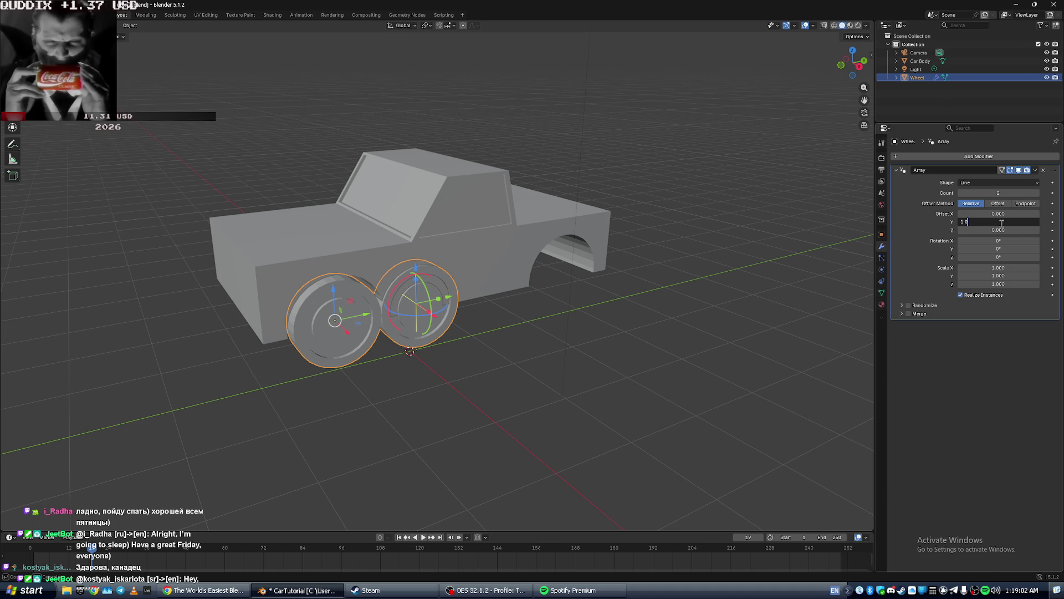
key("alt+Tab")
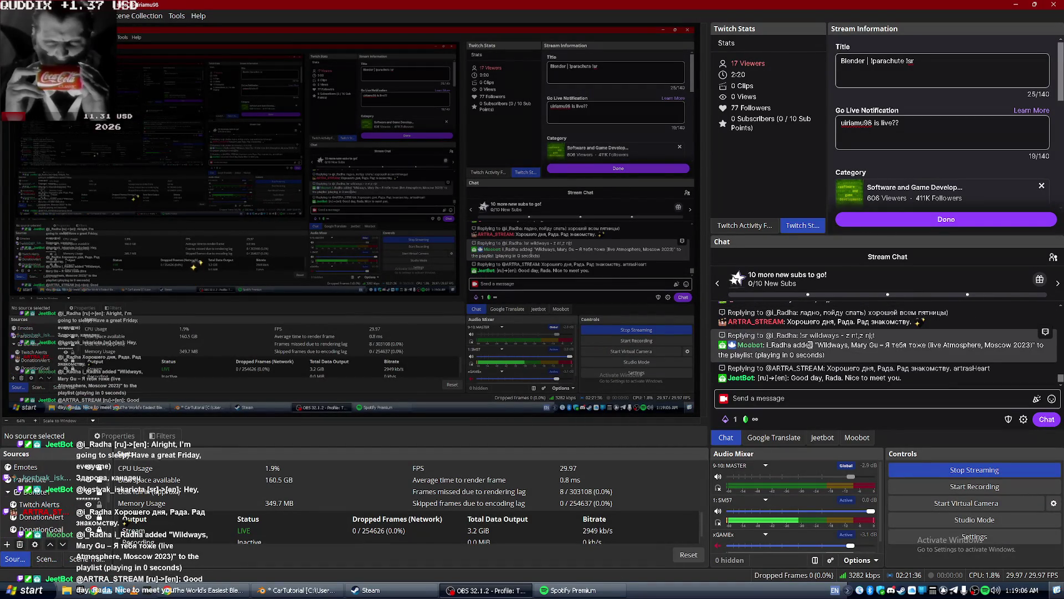
Scroll through the OBS stream chat to read the viewer messages.
scroll(810, 344, "up", 1)
left_click_drag(807, 332, 832, 332)
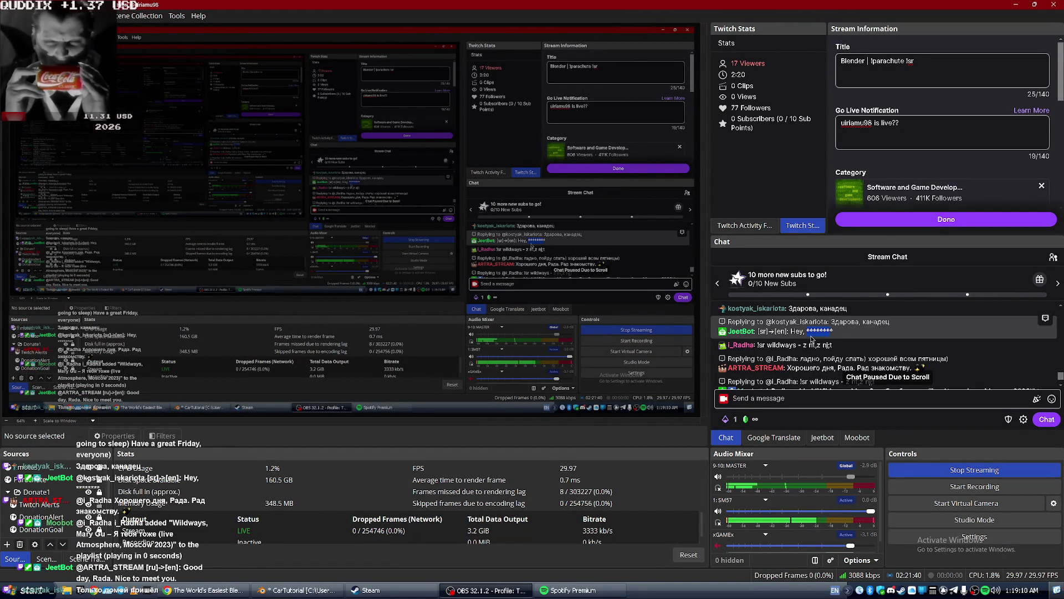
scroll(815, 332, "down", 4)
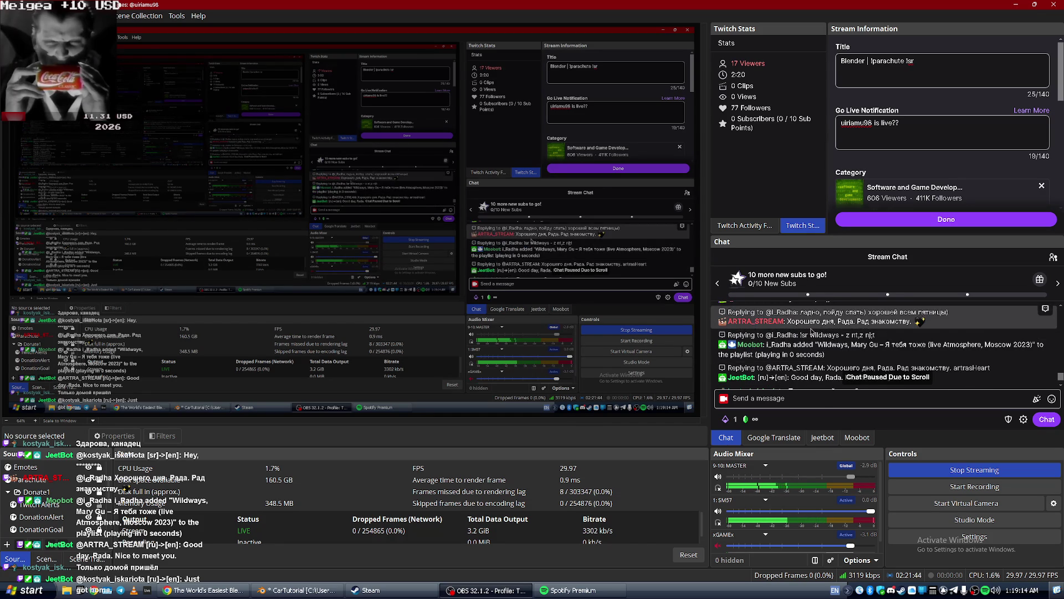
scroll(811, 331, "down", 2)
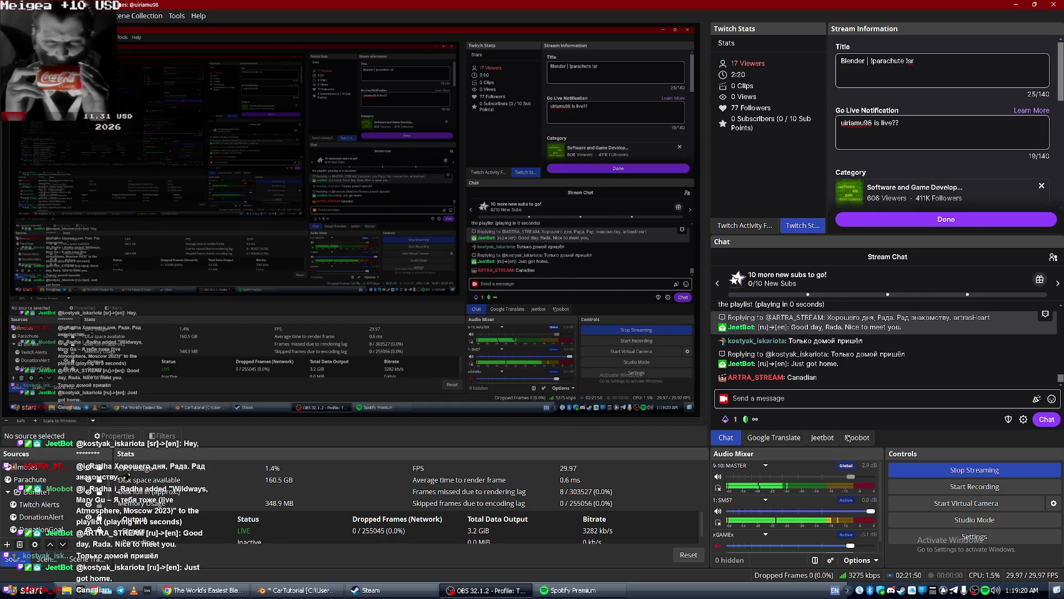
key("alt+Tab")
key("alt+Tab")
key("alt+Tab")
key("alt+Tab")
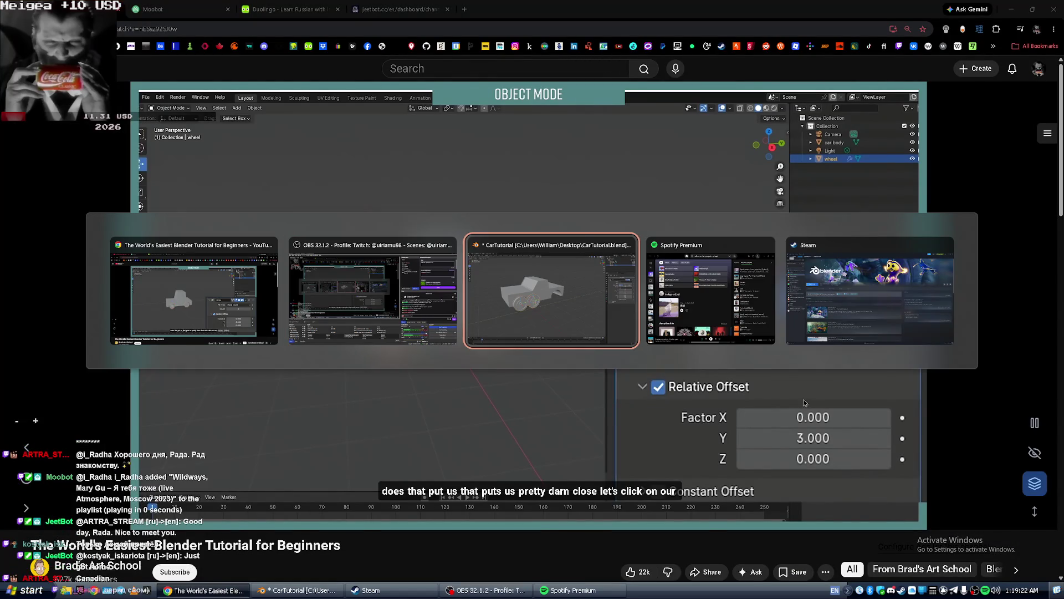
key("alt+Tab")
key("alt+Tab")
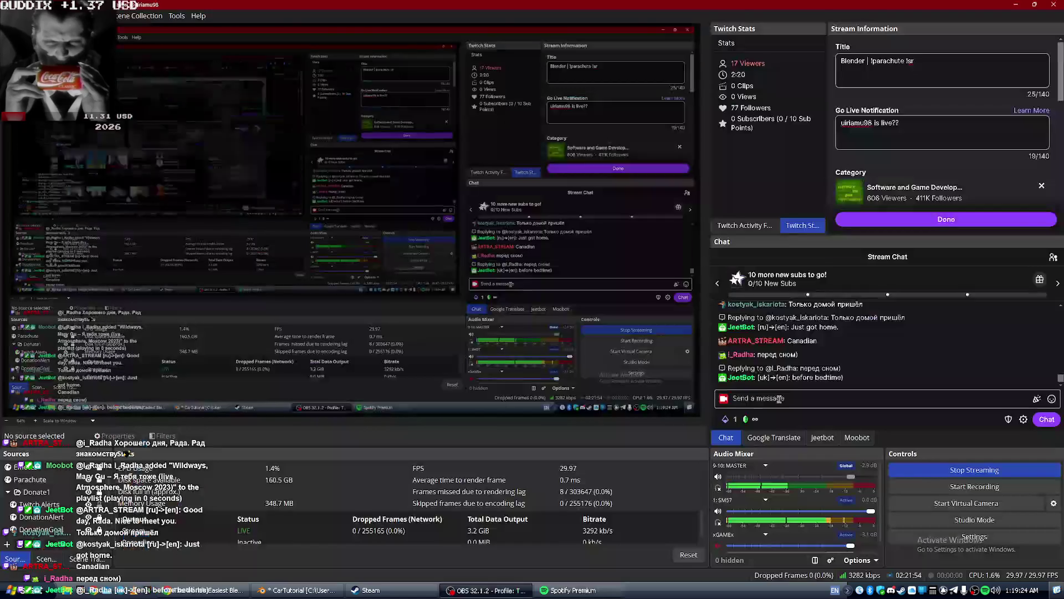
scroll(831, 347, "up", 3)
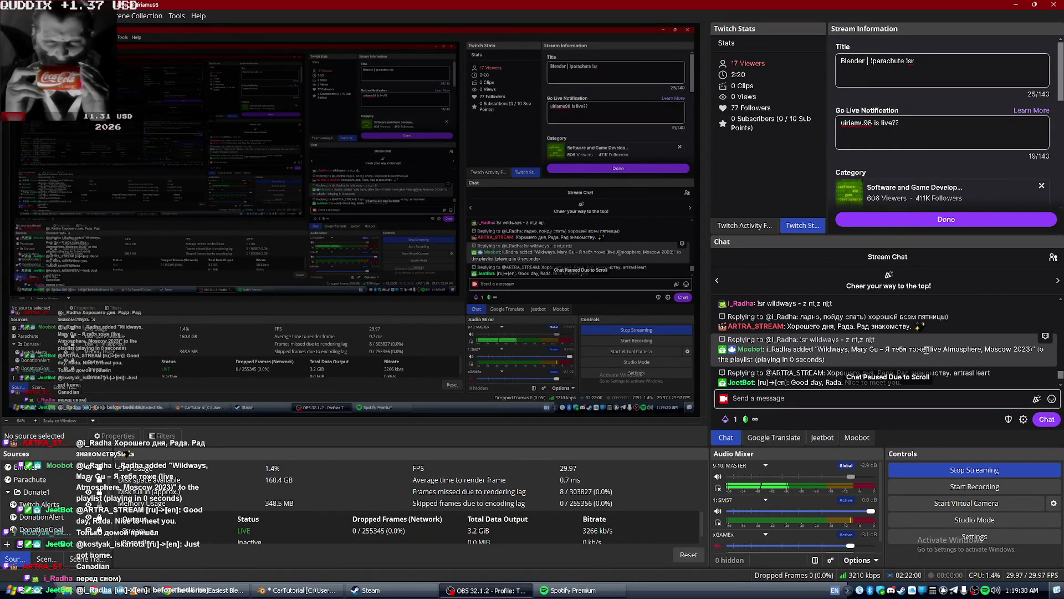
scroll(904, 355, "down", 5)
Check the Moobot video panel, return to chat, then bring the YouTube tutorial forward.
left_click(857, 439)
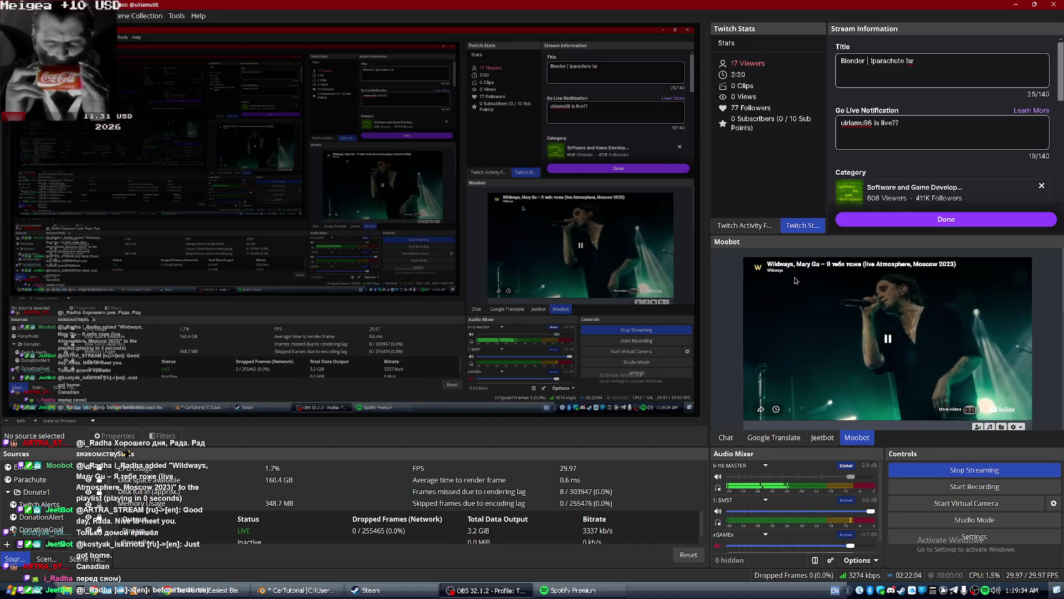
left_click(723, 438)
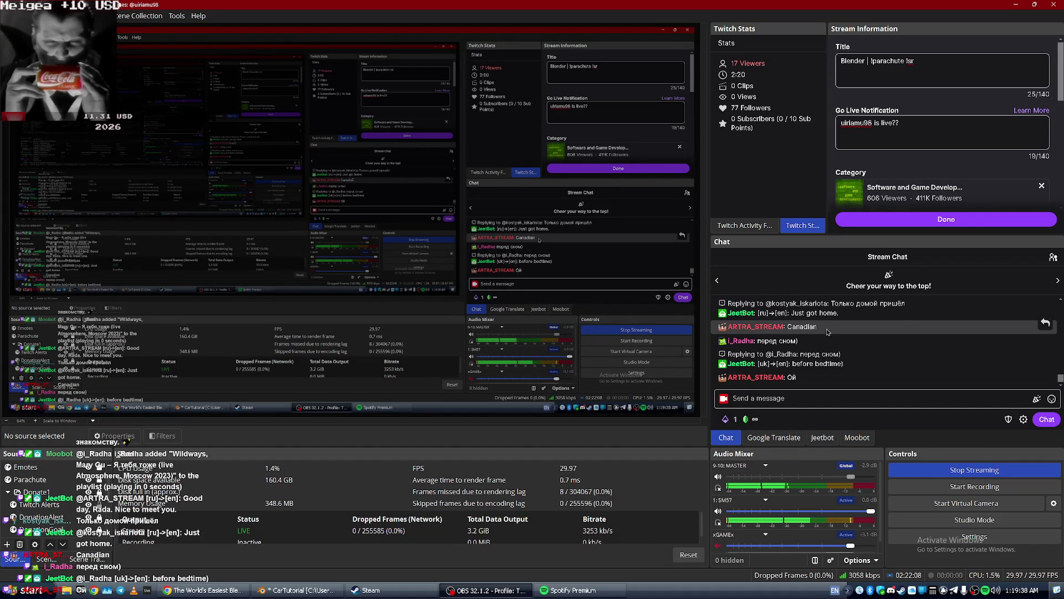
key("alt+Tab")
key("alt+Tab")
key("alt+Tab")
key("alt+Tab")
key("alt+Tab")
key("alt+Tab")
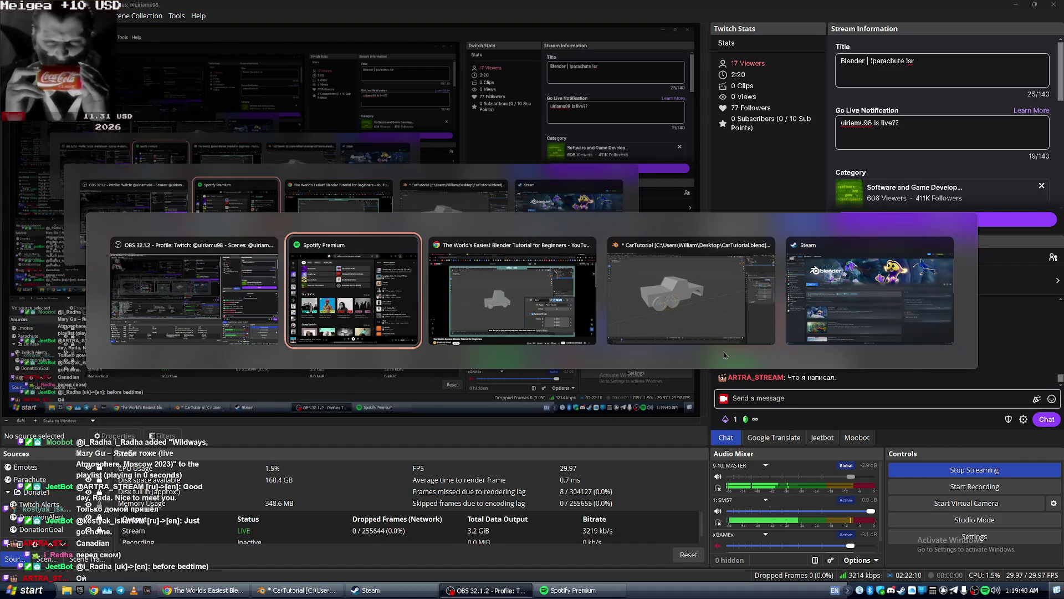
key("alt+Tab")
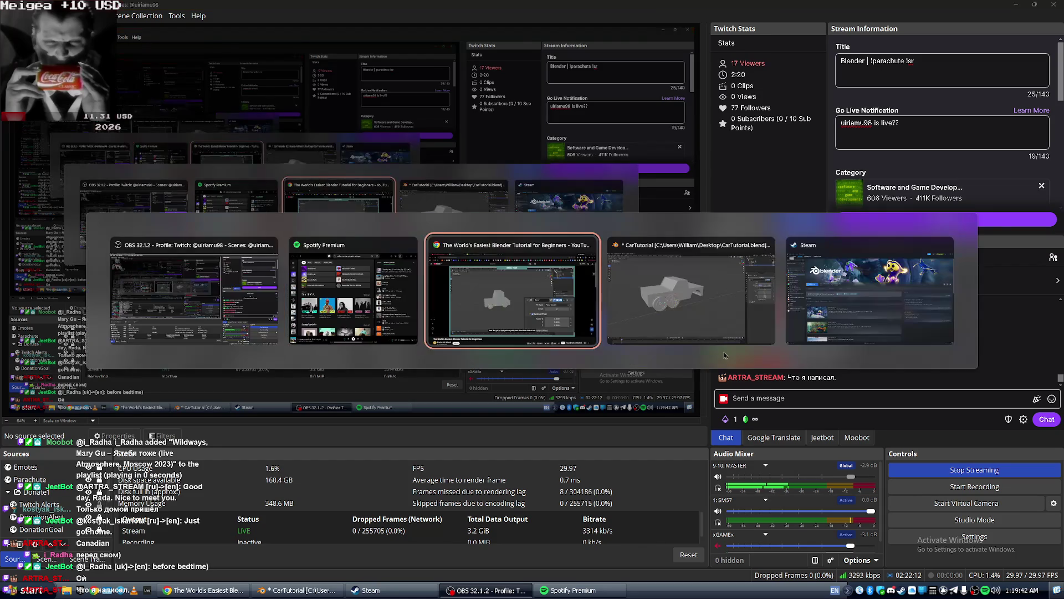
key("alt+Tab")
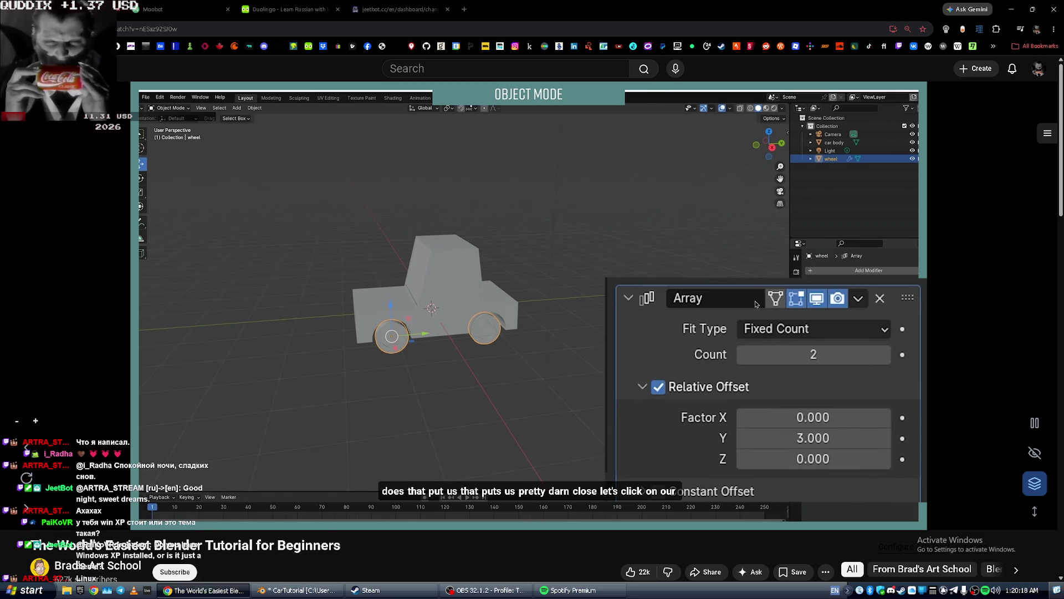
Minimize all windows to the desktop and move the RetroBar icon to the bottom centre.
left_click(1060, 595)
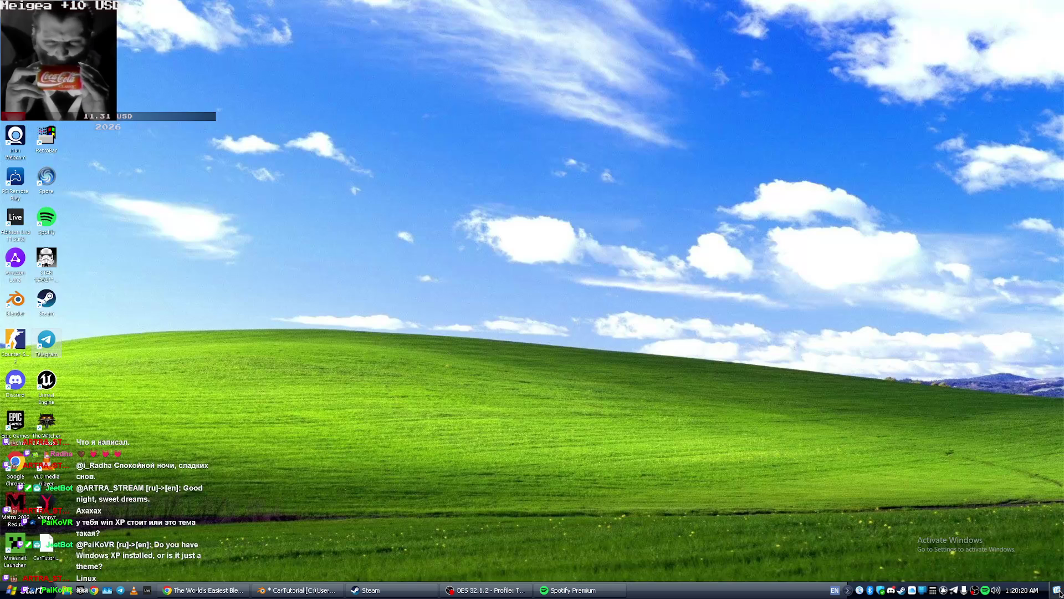
right_click(599, 381)
key("super")
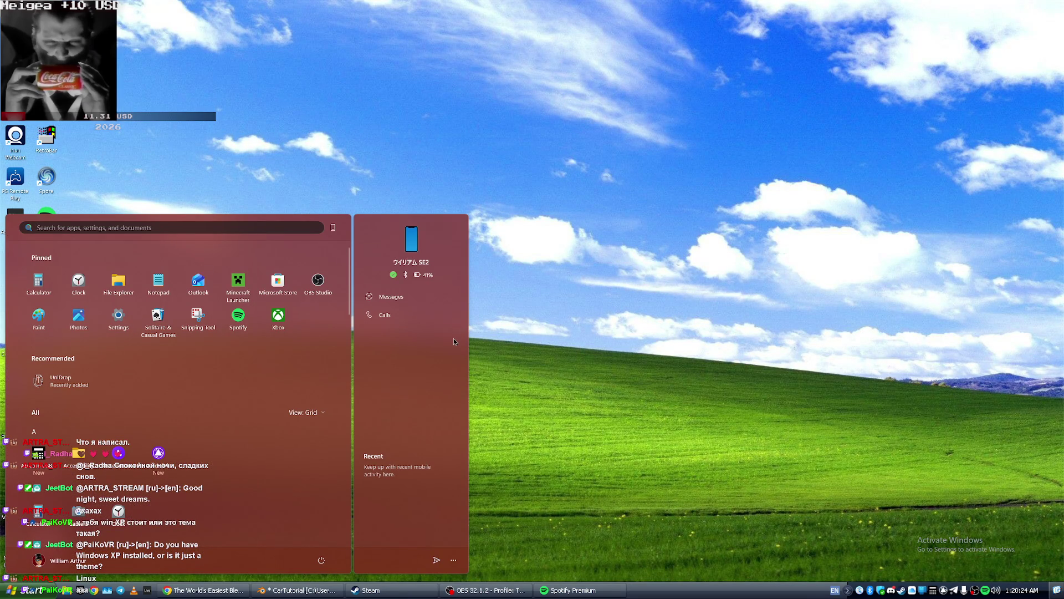
left_click(134, 211)
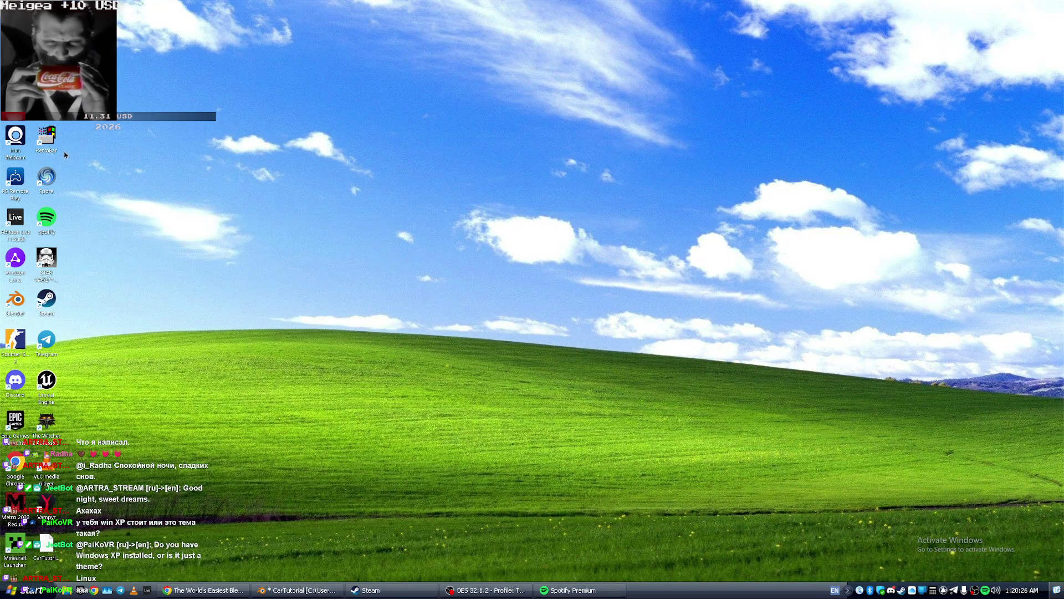
mouse_move(48, 146)
left_mouse_down()
mouse_move(495, 450)
mouse_move(578, 555)
left_mouse_up()
mouse_move(476, 506)
left_mouse_down()
mouse_move(647, 570)
mouse_move(546, 536)
mouse_move(113, 243)
left_mouse_up()
Open RetroBar Properties, keep the taskbar at Bottom, and try the Windows XP Classic theme.
right_click(673, 586)
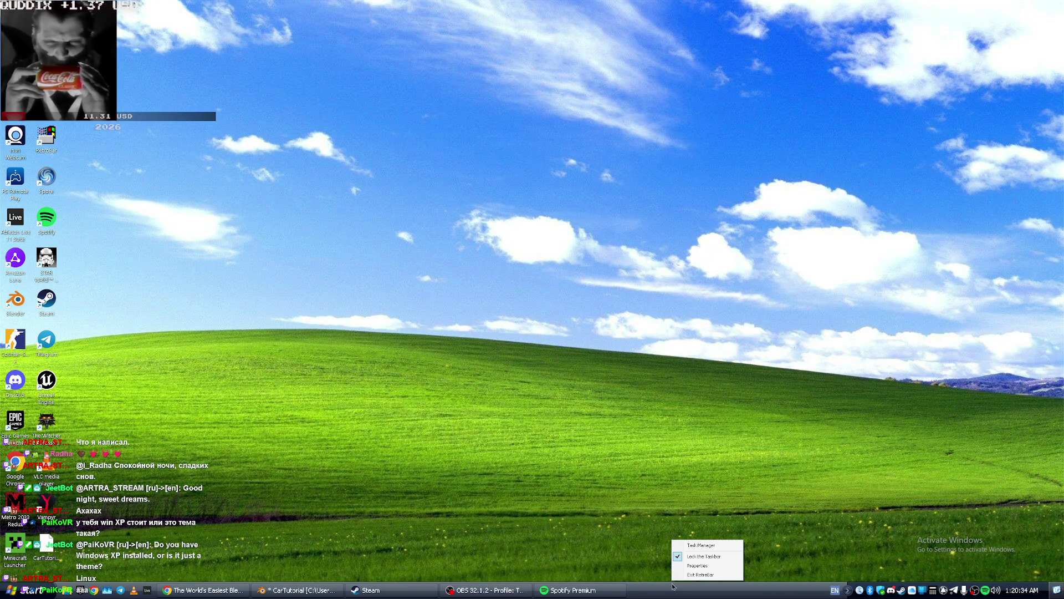
left_click(688, 565)
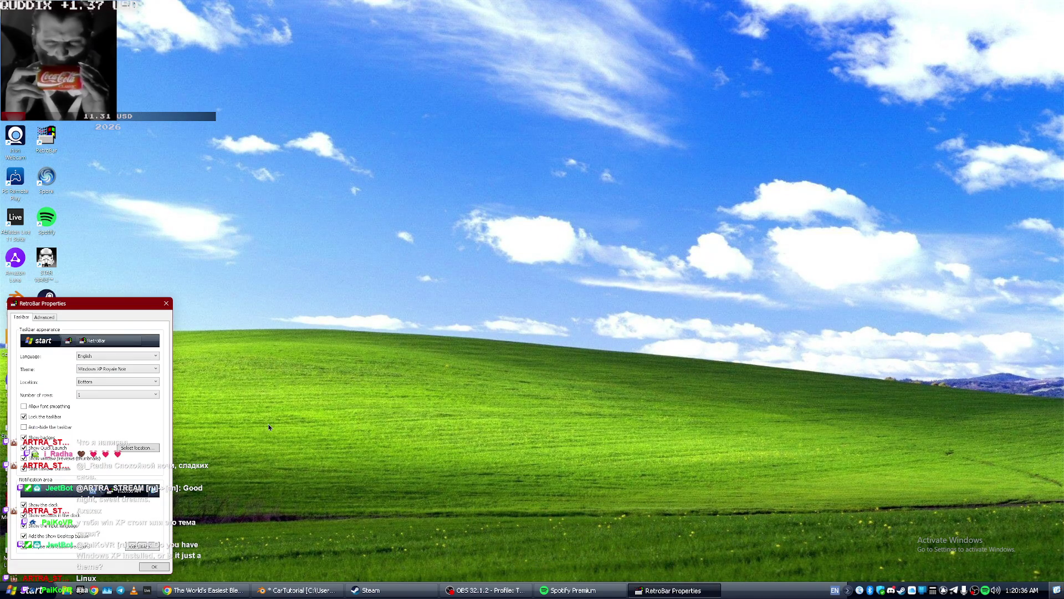
left_click(99, 384)
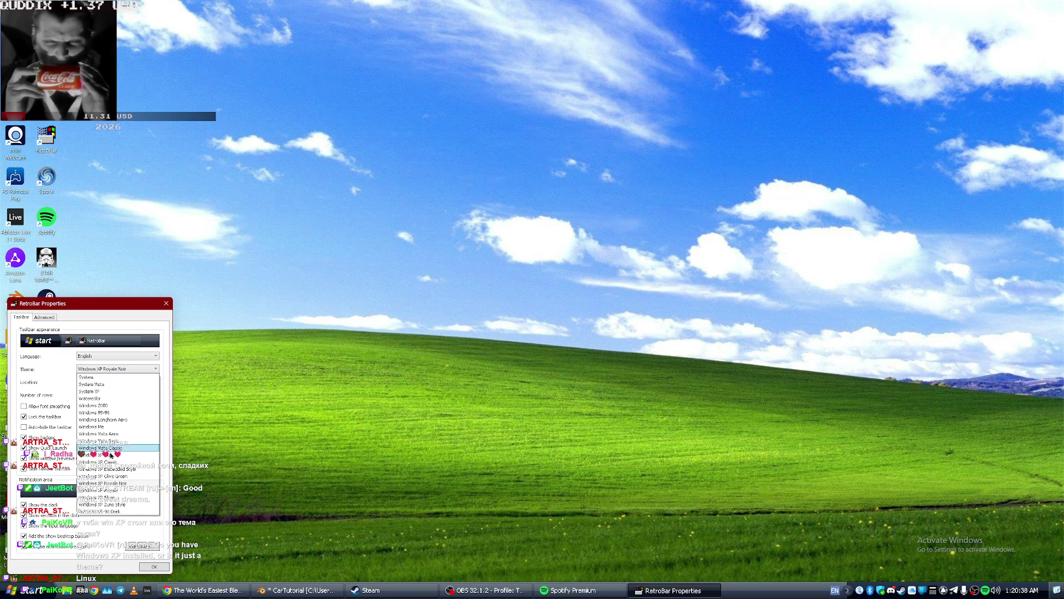
left_click(119, 458)
left_click(120, 369)
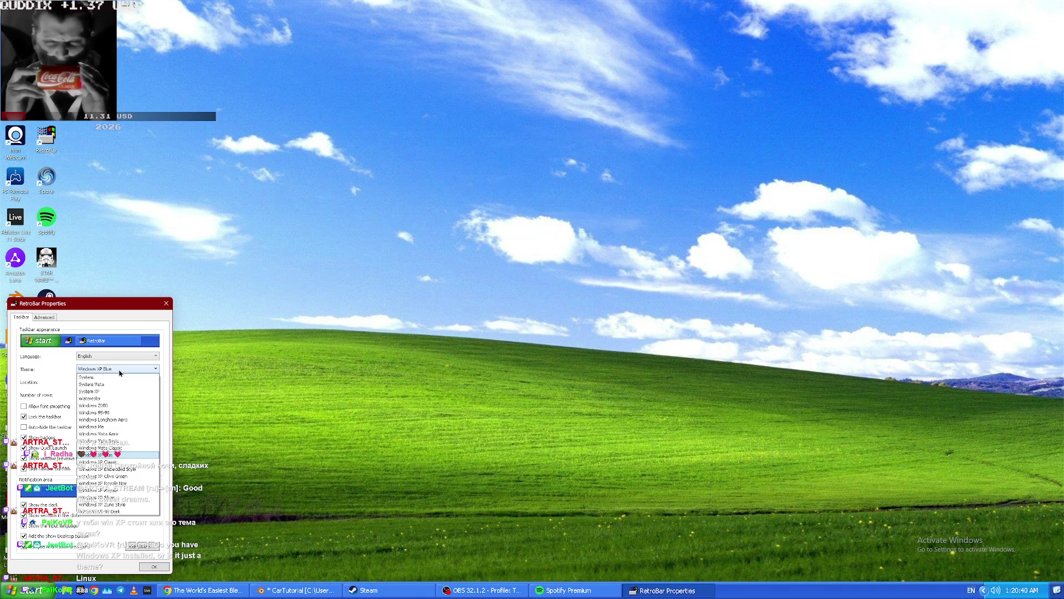
left_click(132, 463)
Try the Windows XP Embedded Style, Zune Style and Silver taskbar themes.
left_click(117, 368)
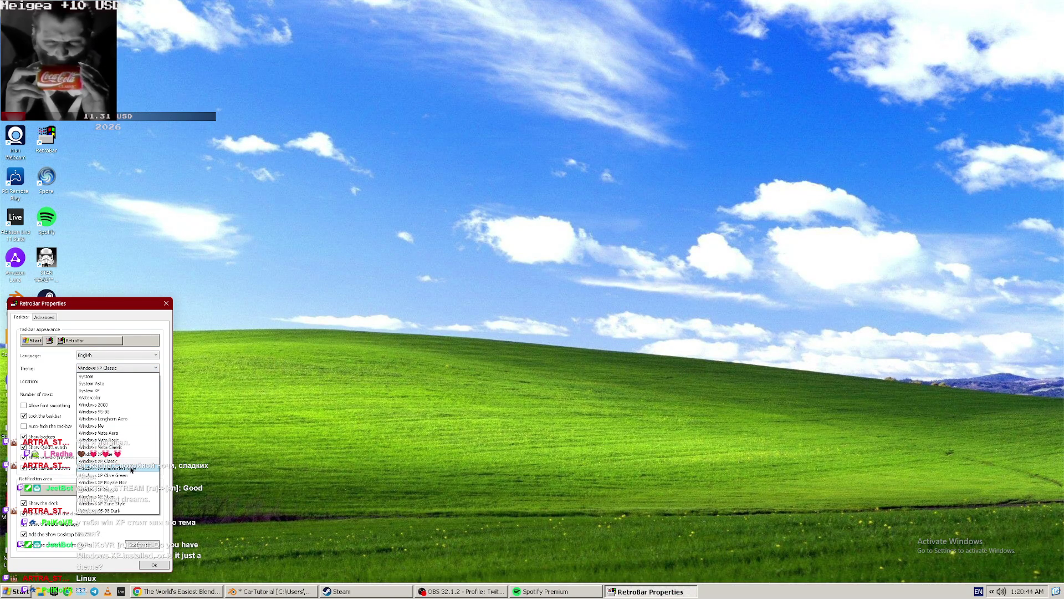
left_click(131, 468)
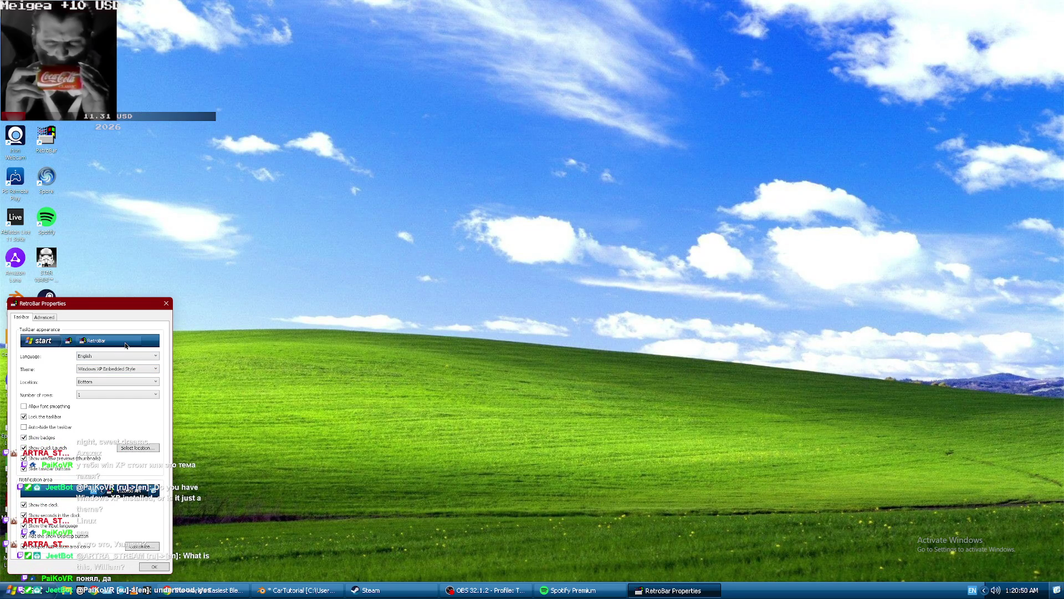
left_click(139, 370)
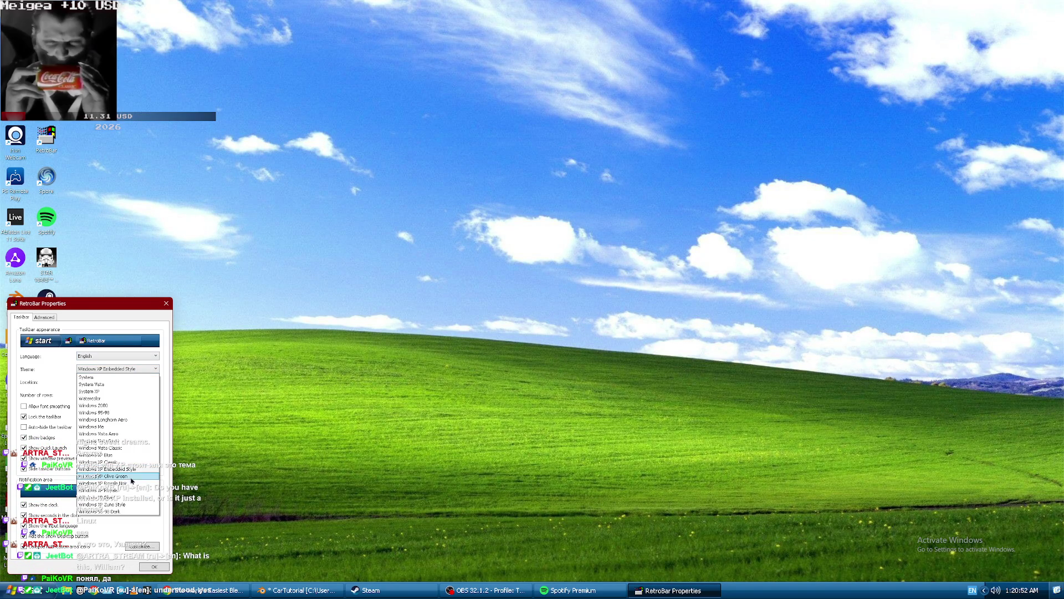
left_click(133, 504)
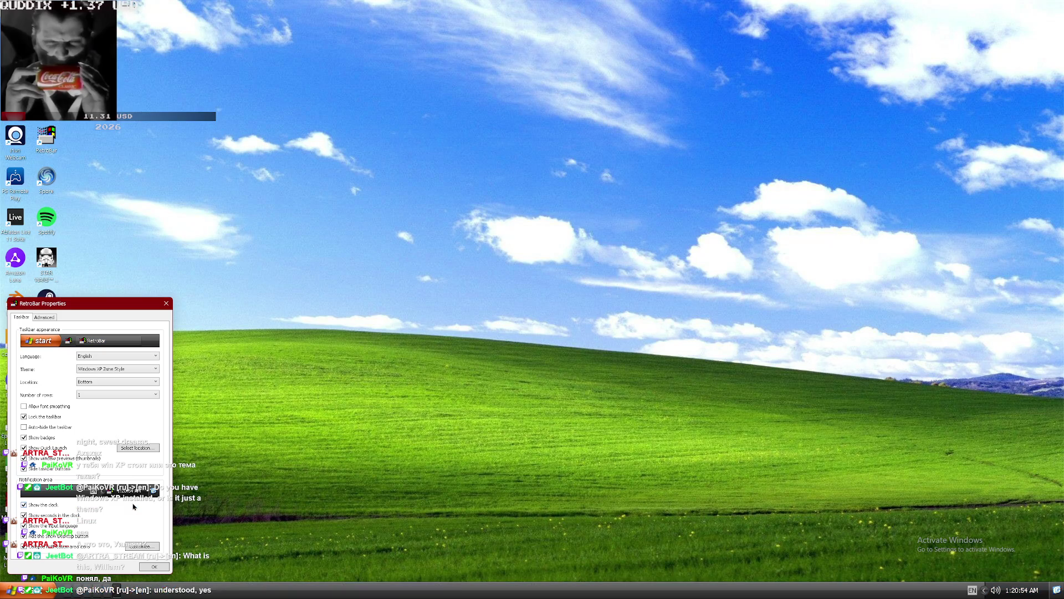
left_click(114, 374)
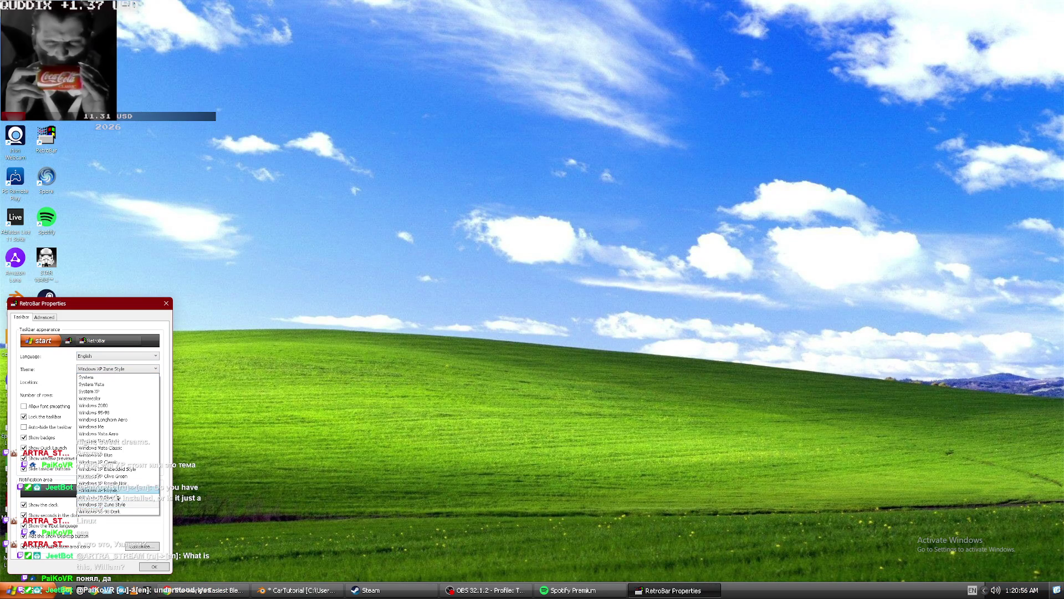
left_click(125, 494)
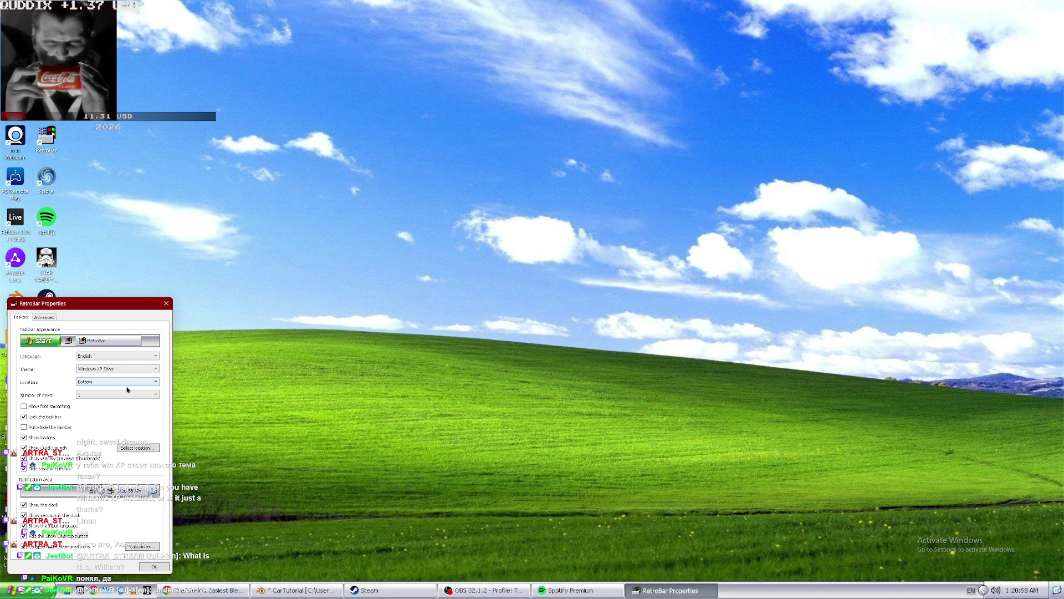
Settle on the Windows XP Royale Noir theme at Bottom and centre the Properties window.
left_click(127, 383)
left_click(125, 411)
left_click(131, 368)
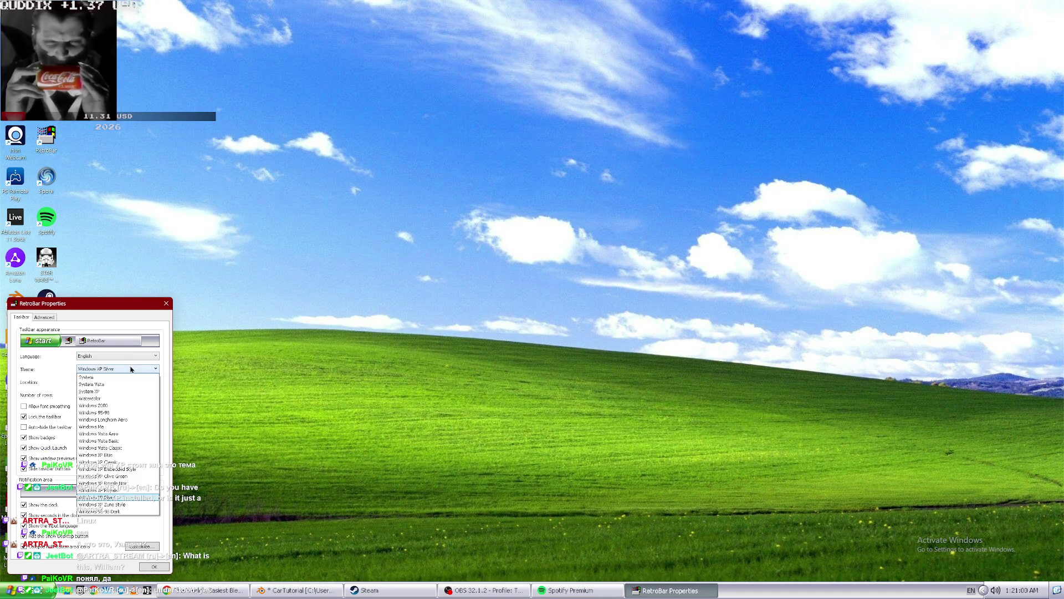
left_click(116, 483)
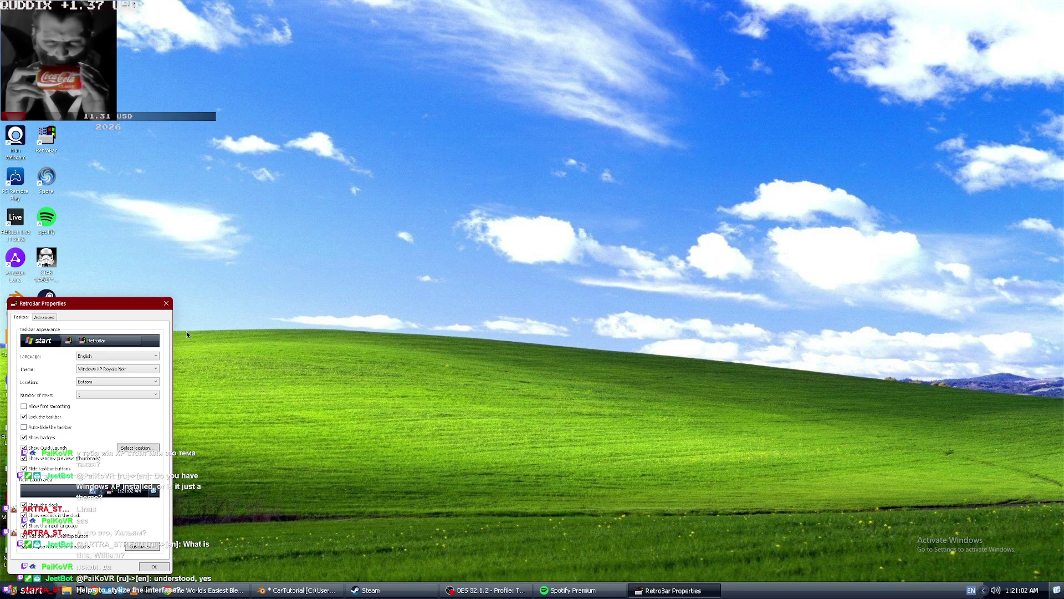
left_click(124, 369)
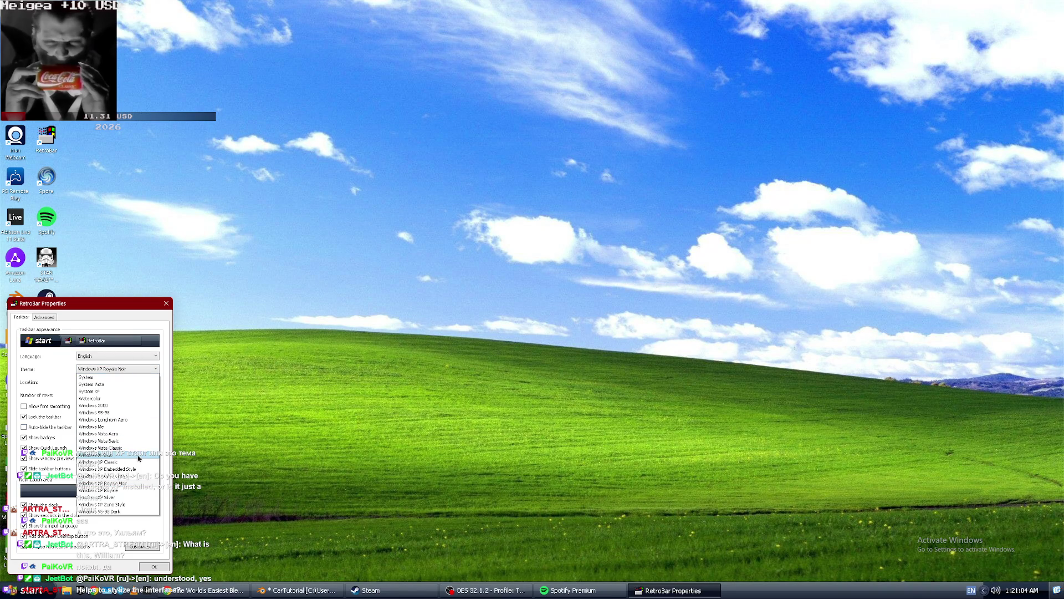
left_click(167, 309)
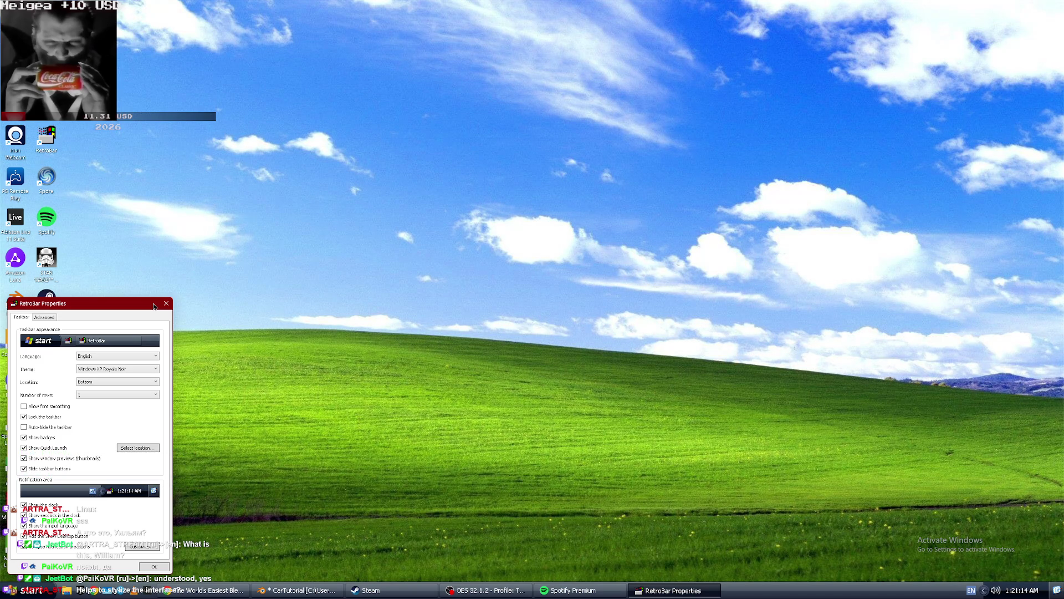
left_click_drag(95, 304, 447, 312)
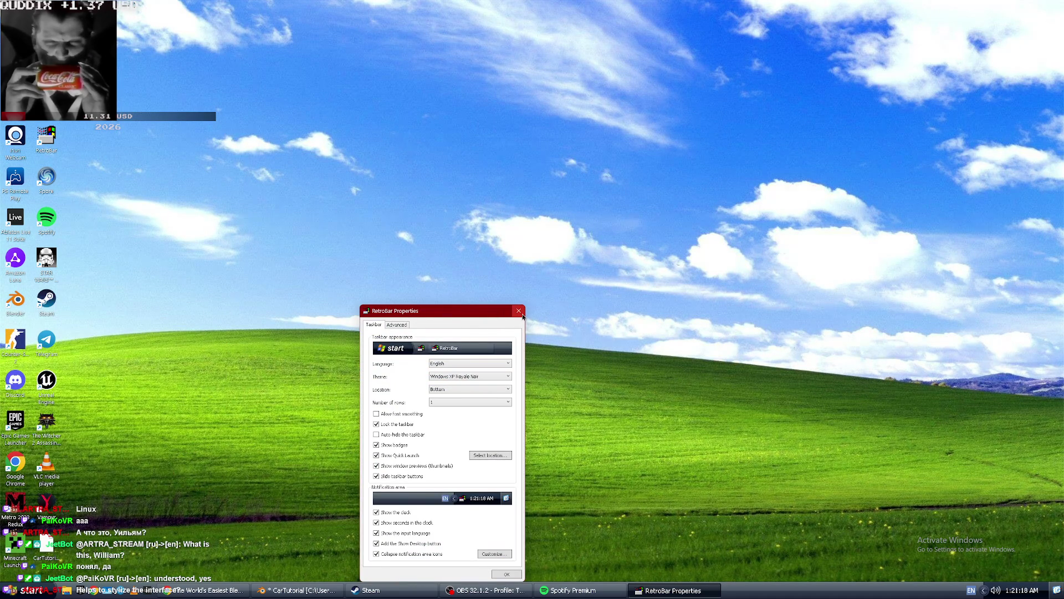
Exit RetroBar from its taskbar menu, restoring the normal Windows taskbar.
left_click_drag(473, 317, 537, 306)
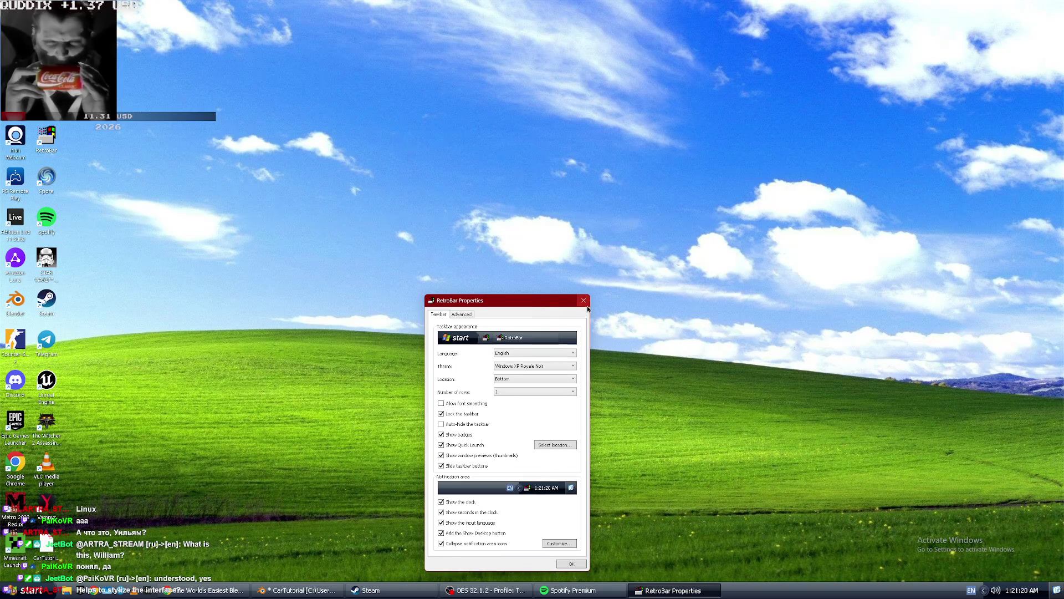
left_click(521, 366)
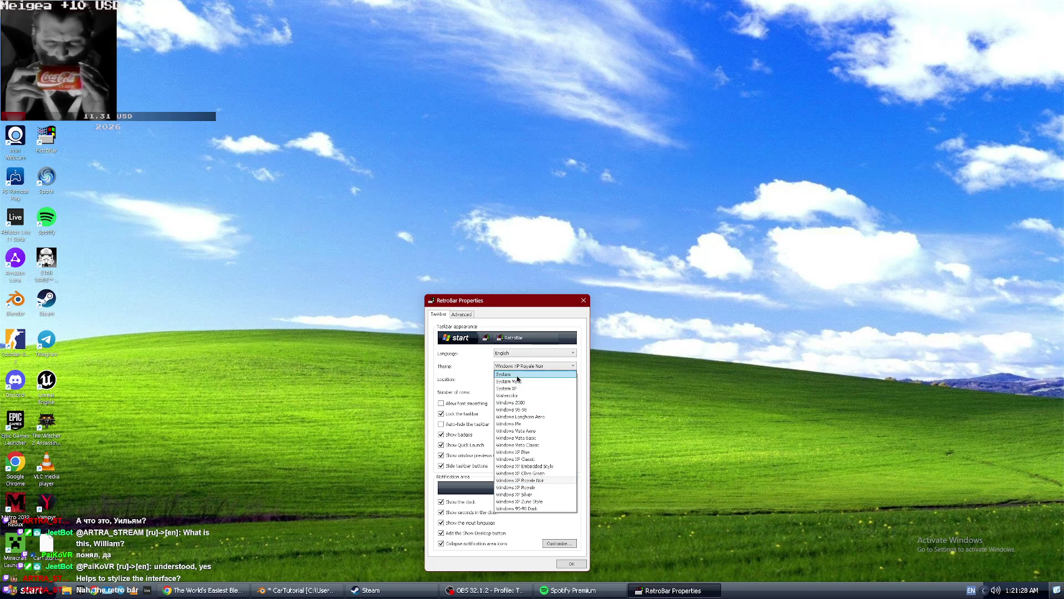
left_click(328, 358)
right_click(735, 590)
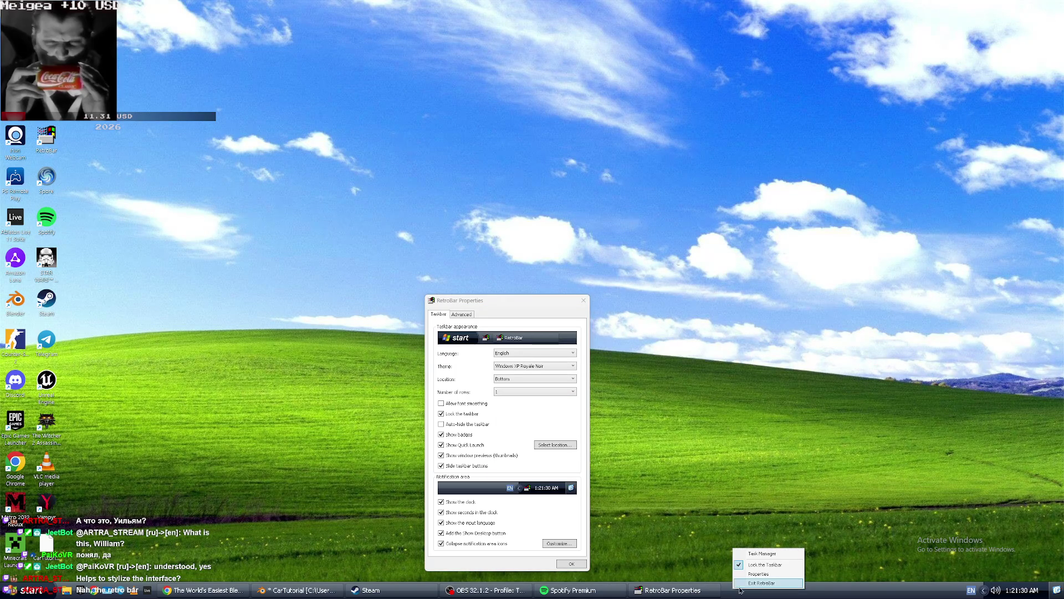
left_click(754, 576)
key("super")
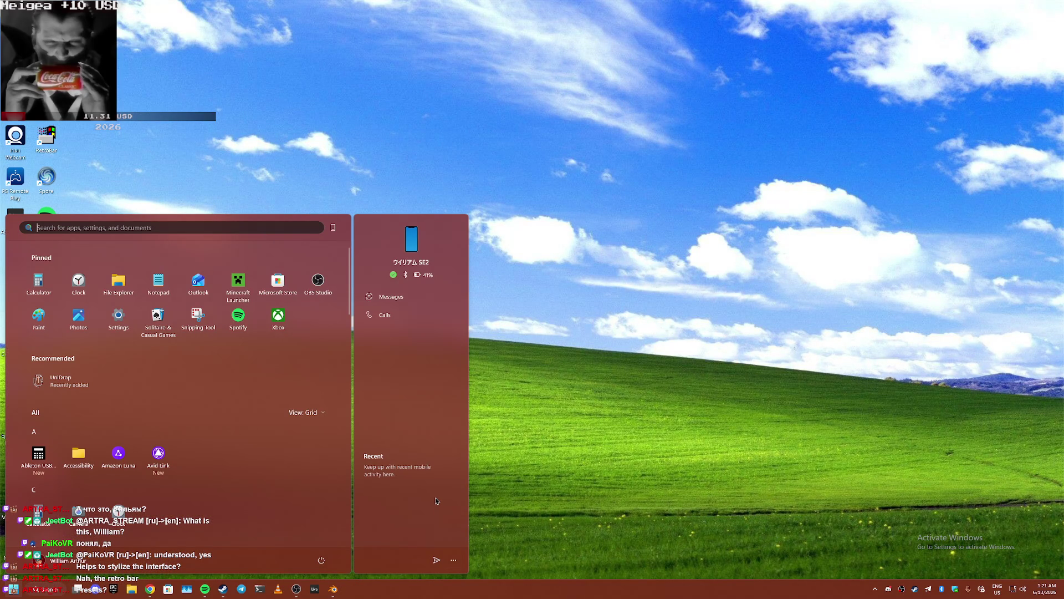
key("super")
Relaunch RetroBar from its desktop icon and reopen its Properties in the screen centre.
double_click(51, 148)
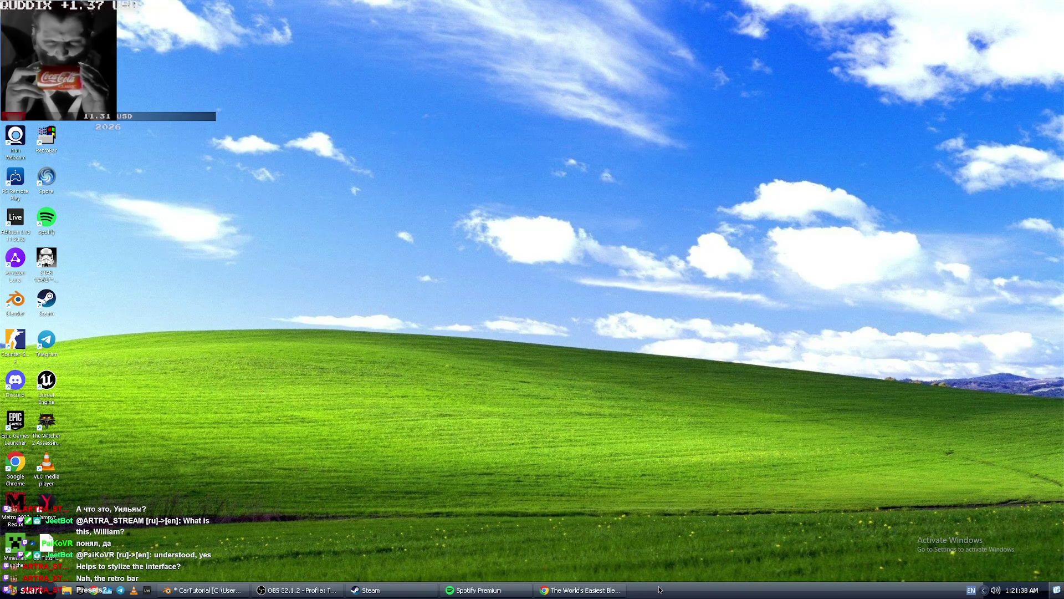
right_click(660, 589)
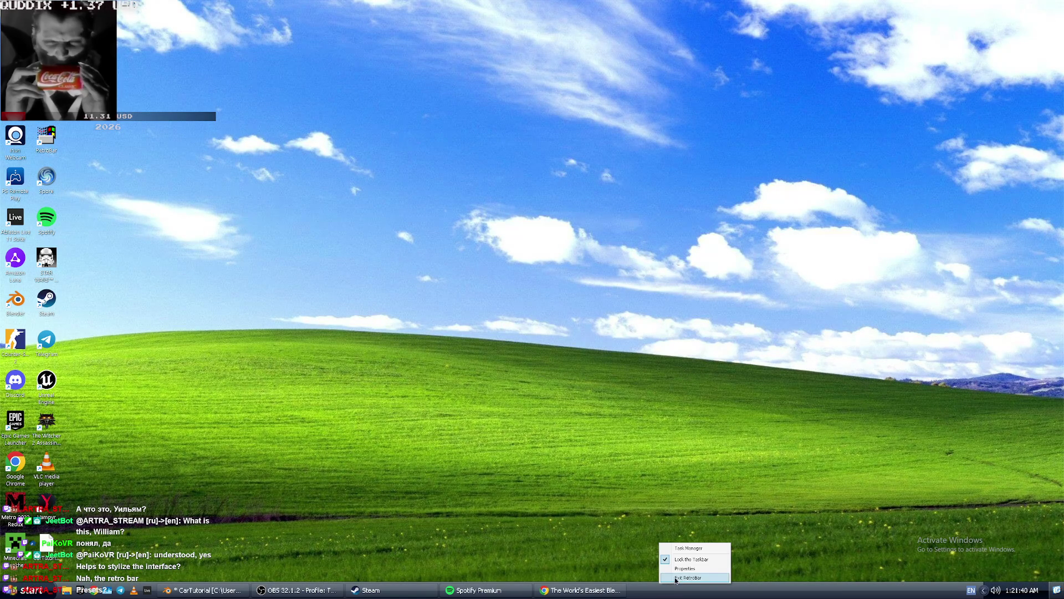
left_click(677, 578)
left_click(156, 369)
left_click(148, 371)
left_click_drag(101, 303, 519, 300)
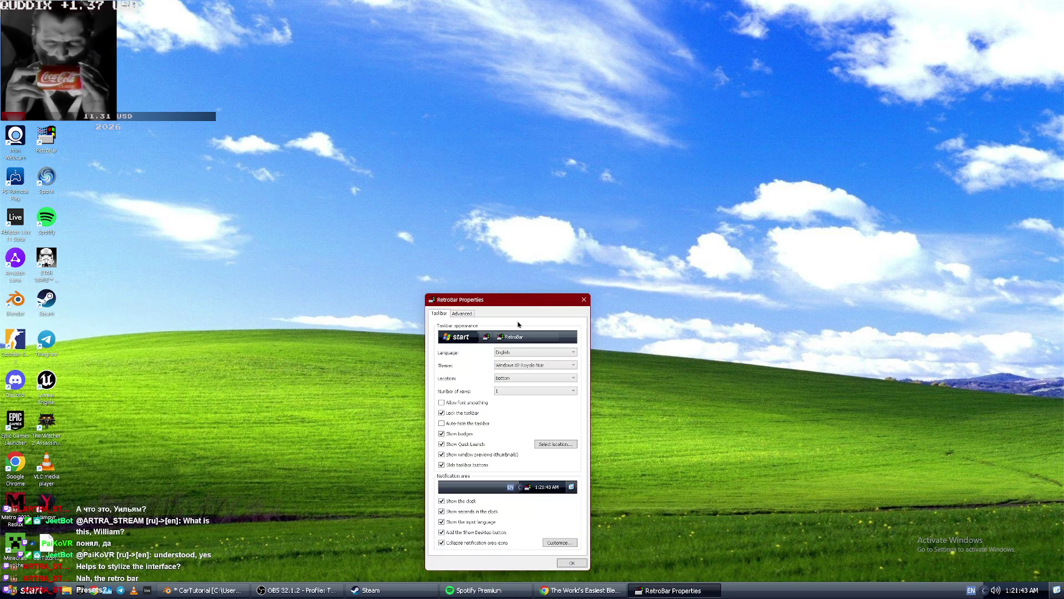
Try Embedded Style and Olive Green, return to Windows XP Royale Noir, and close RetroBar Properties.
left_click(525, 366)
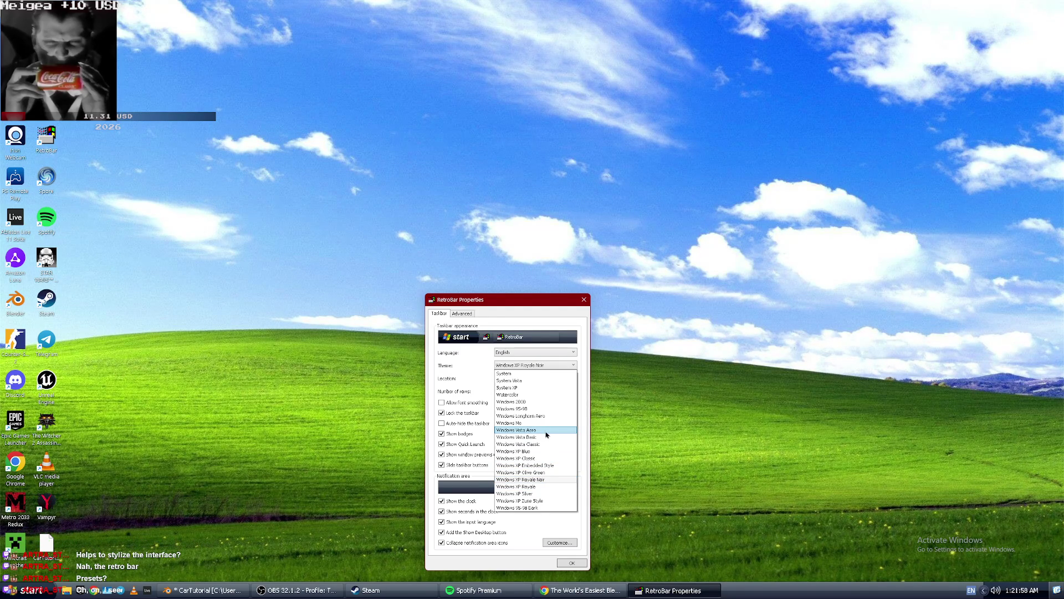
left_click(545, 469)
left_click(544, 366)
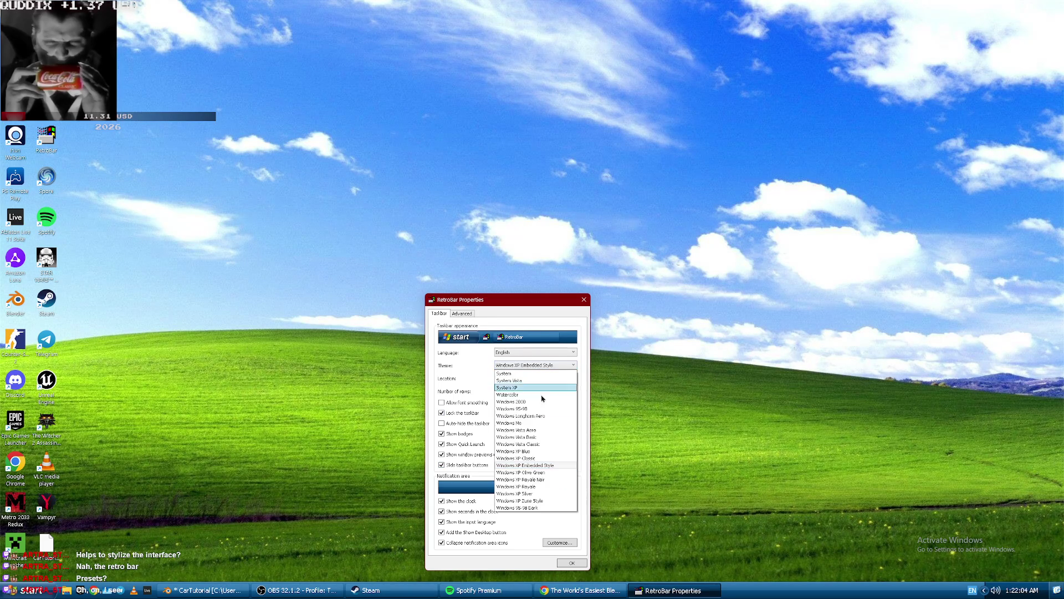
left_click(533, 473)
left_click(543, 366)
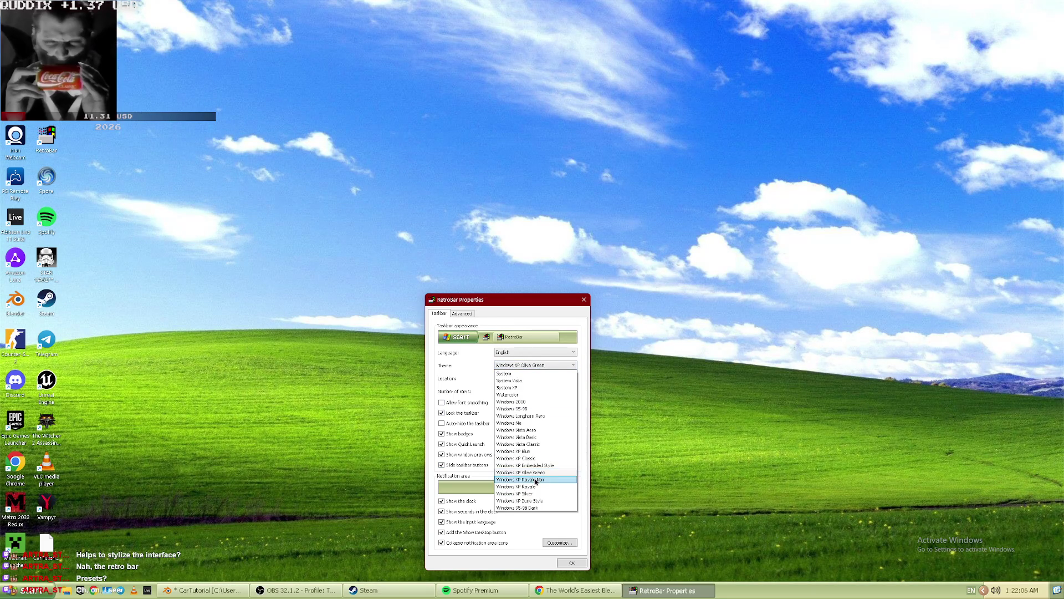
left_click(538, 479)
left_click(537, 366)
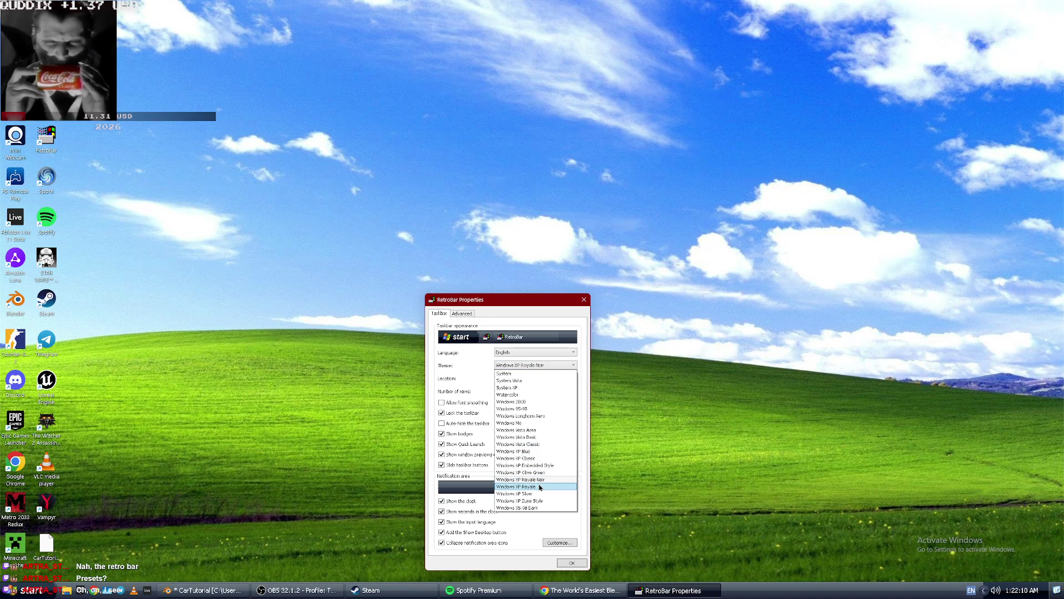
left_click(586, 301)
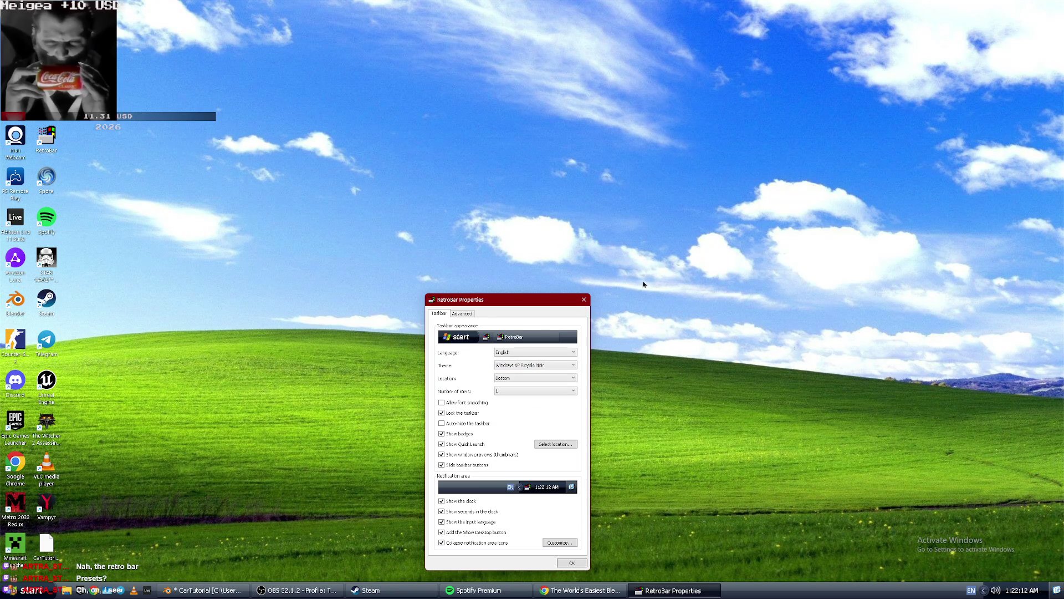
left_click(583, 302)
key("alt+Tab")
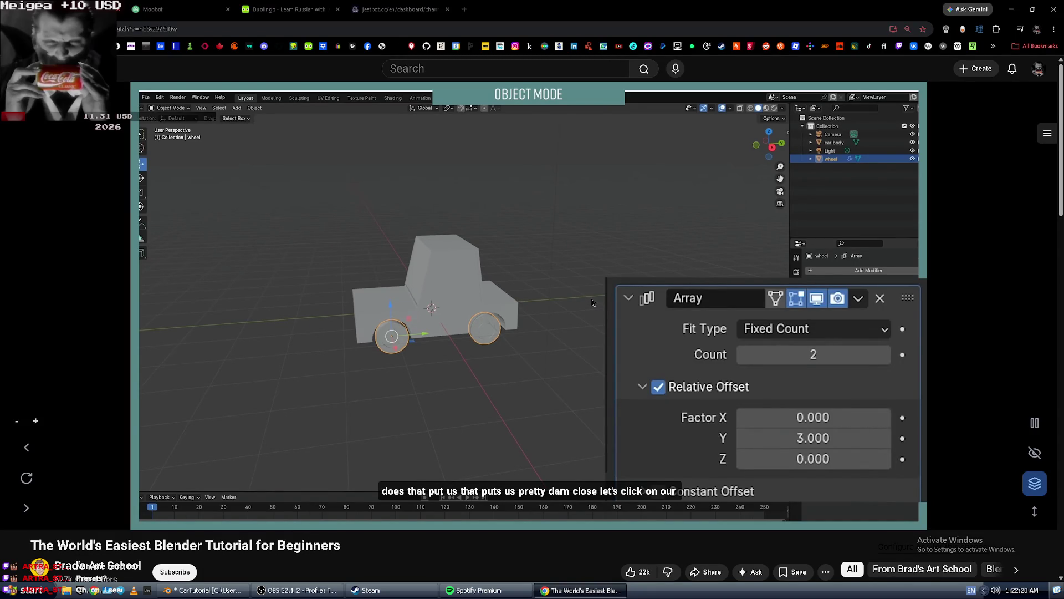
Cycle past Blender and Spotify to bring the OBS Studio window forward.
key("alt+Tab")
key("Tab")
key("Tab")
key("Tab")
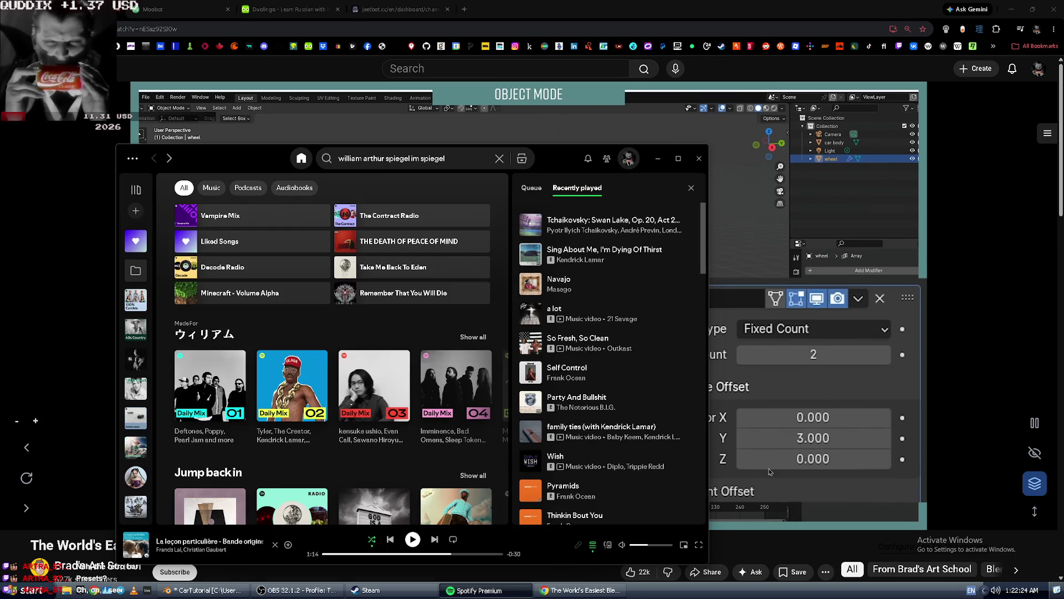
key("alt+Tab")
key("Tab")
key("Tab")
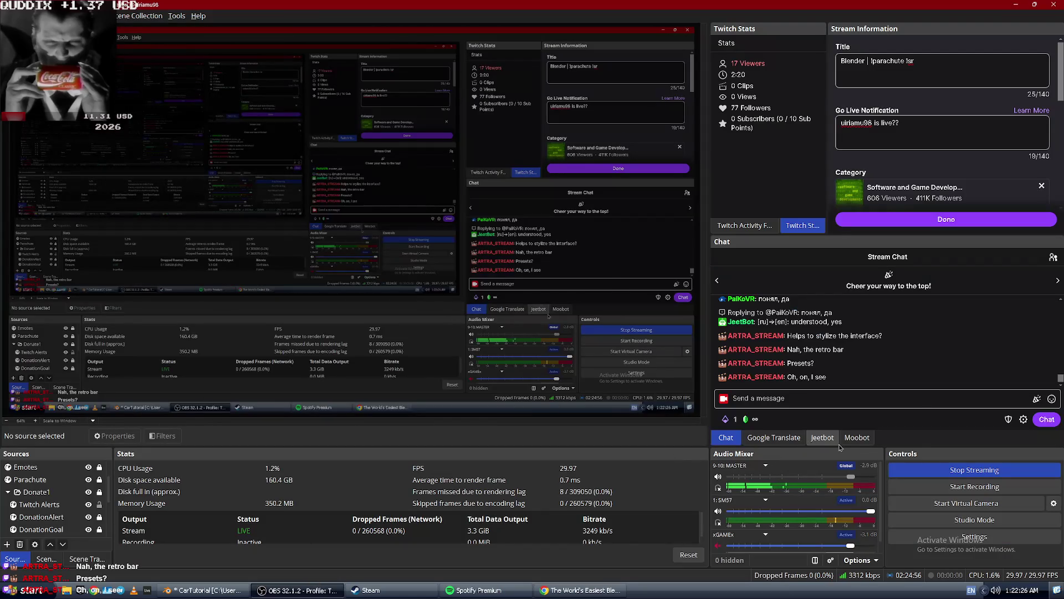
Show the Moobot song request player and reset the stream statistics counters.
left_click(857, 437)
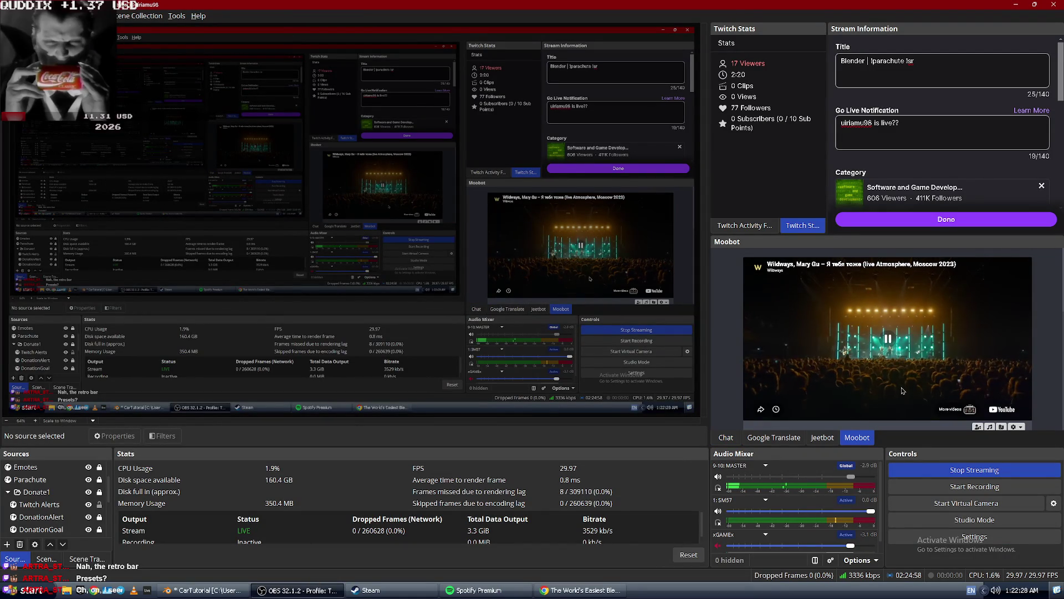
scroll(902, 392, "down", 1)
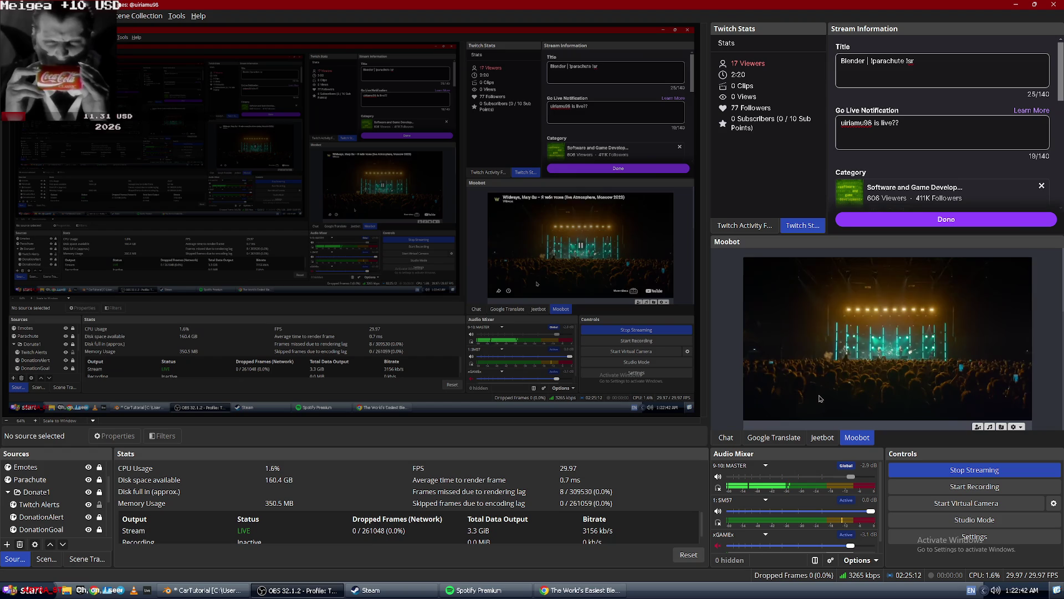
left_click(688, 554)
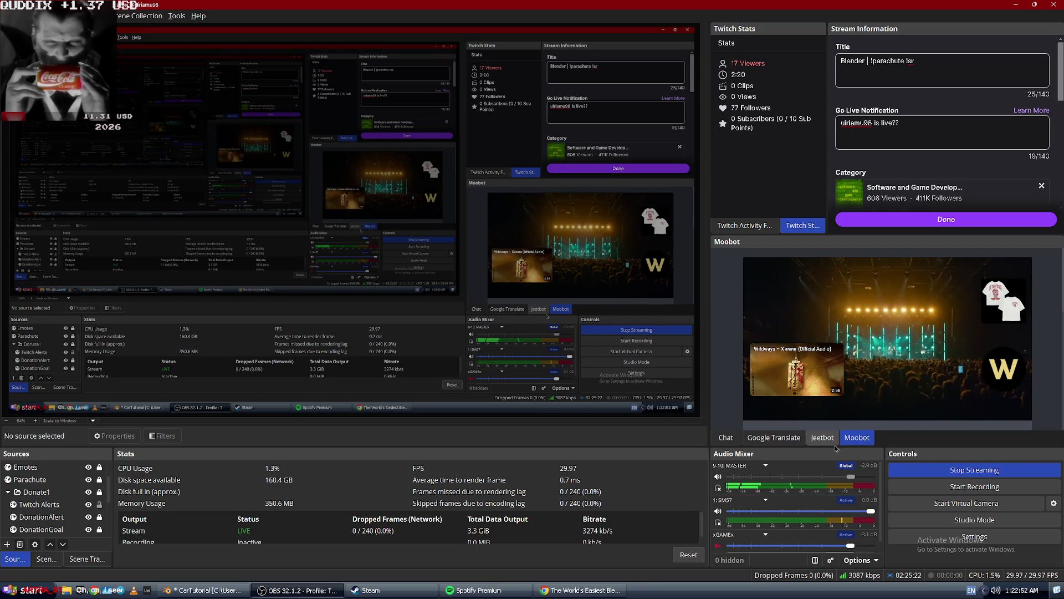
Skip the playing requested song, go back to the chat, and switch to the Blender tutorial.
mouse_move(930, 351)
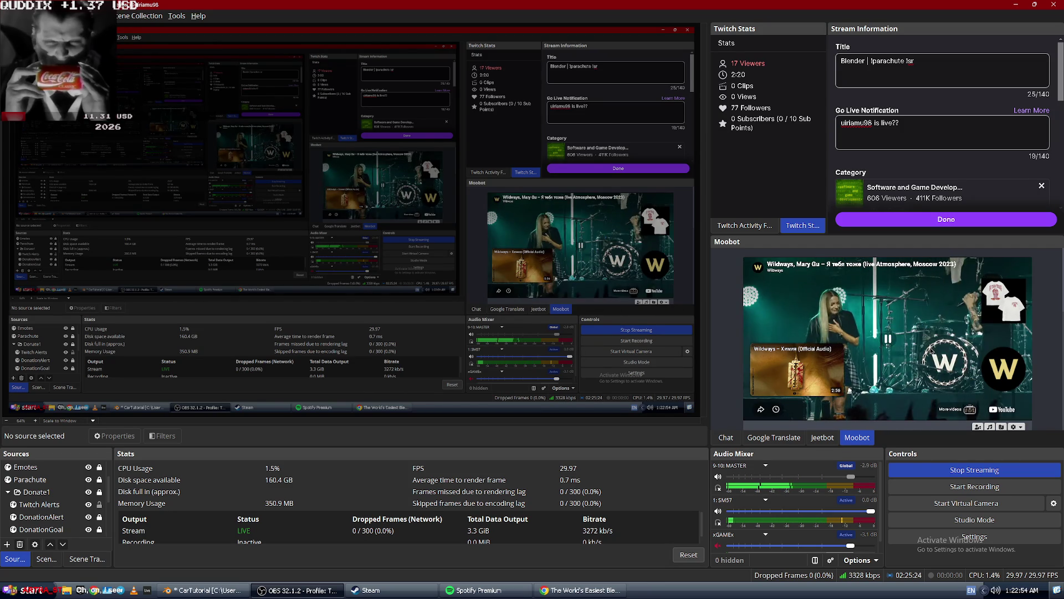
scroll(930, 383, "down", 1)
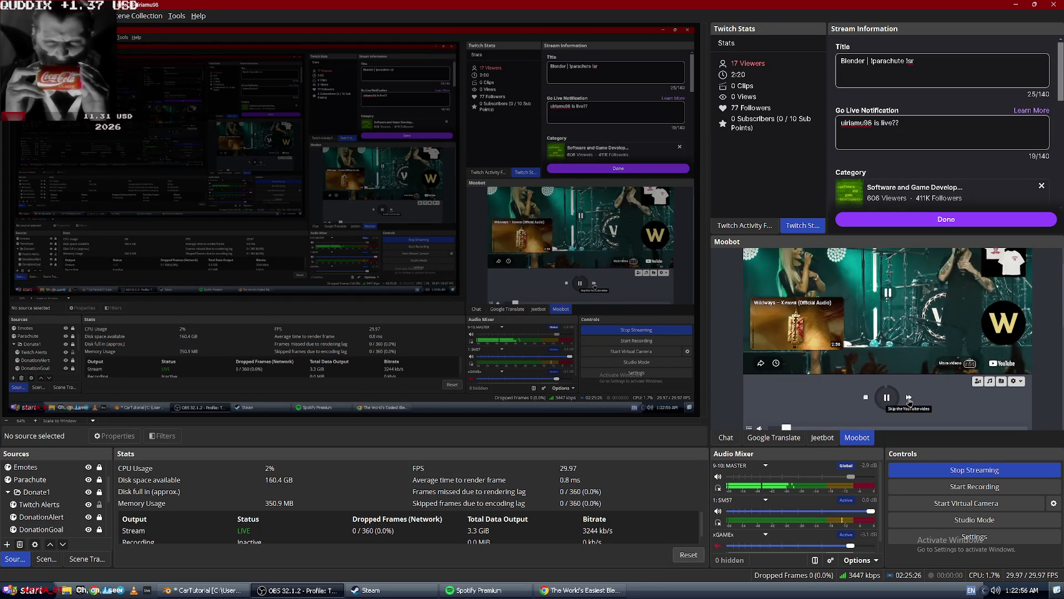
left_click(908, 397)
left_click(728, 438)
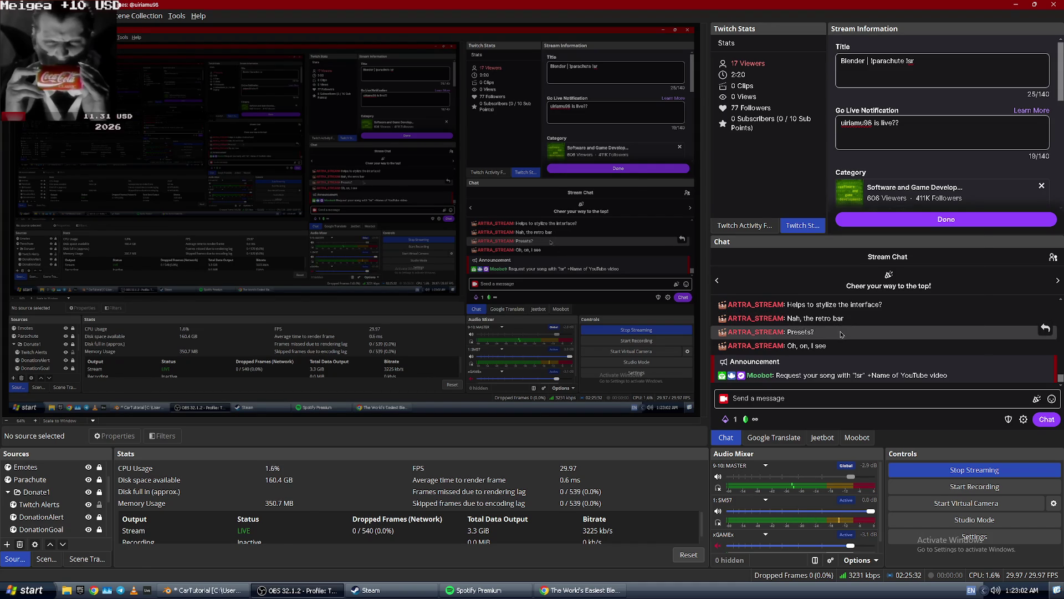
key("alt+Tab")
key("alt+Tab")
key("alt+Tab")
key("alt+Tab")
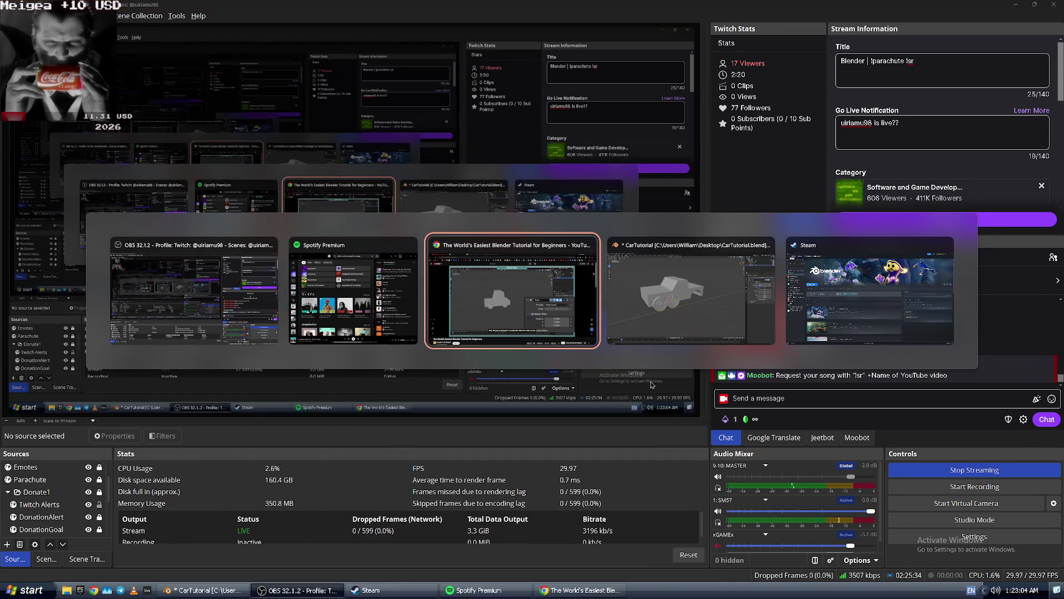
Rewind the tutorial and pause it after the array Y offset step.
key("alt+Tab")
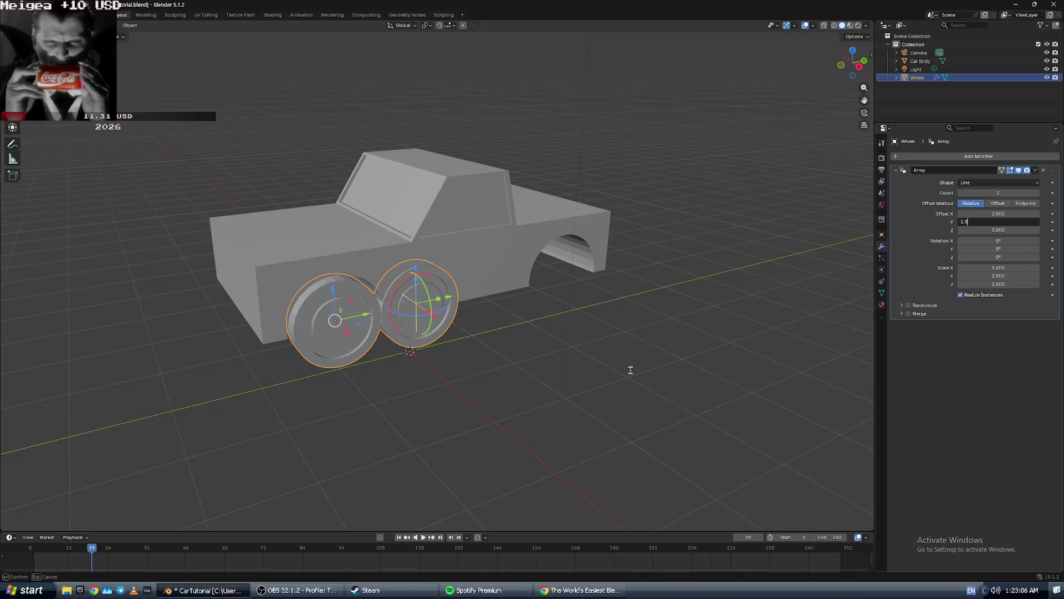
key("alt+Tab")
key("Left")
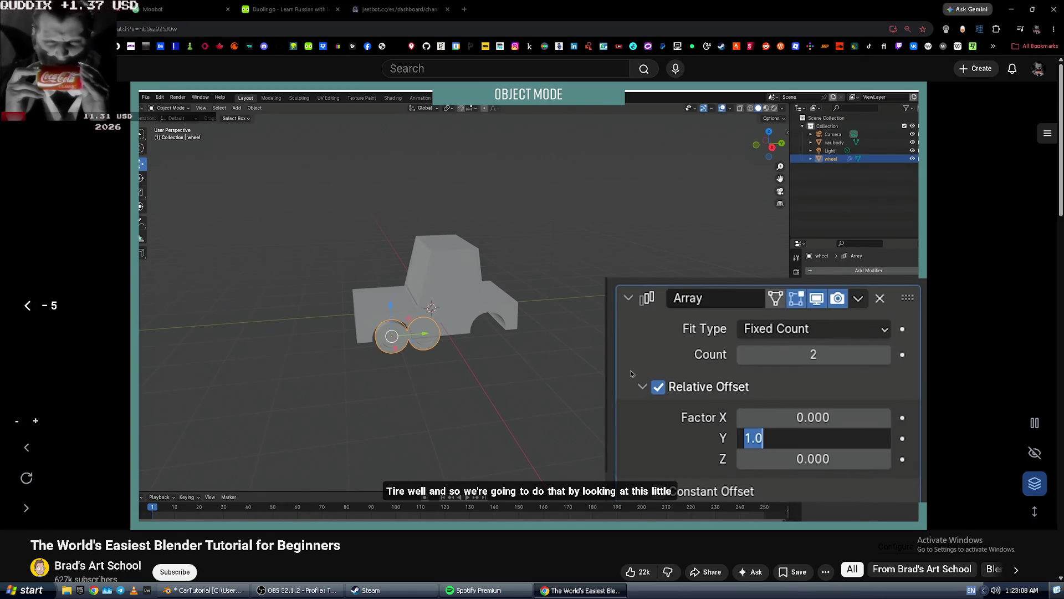
key("Left")
key("Left")
key("space")
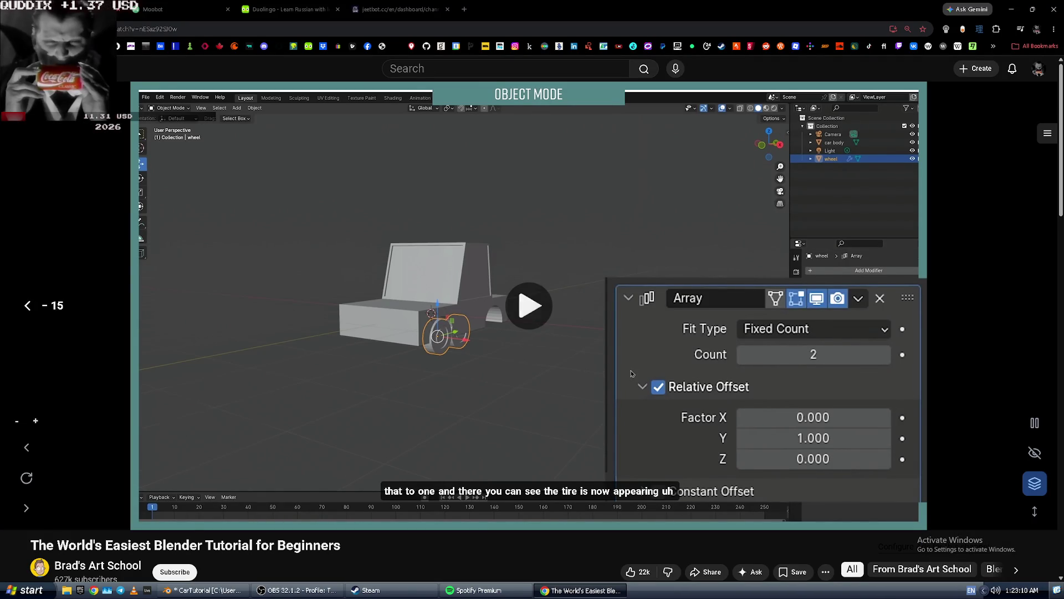
key("space")
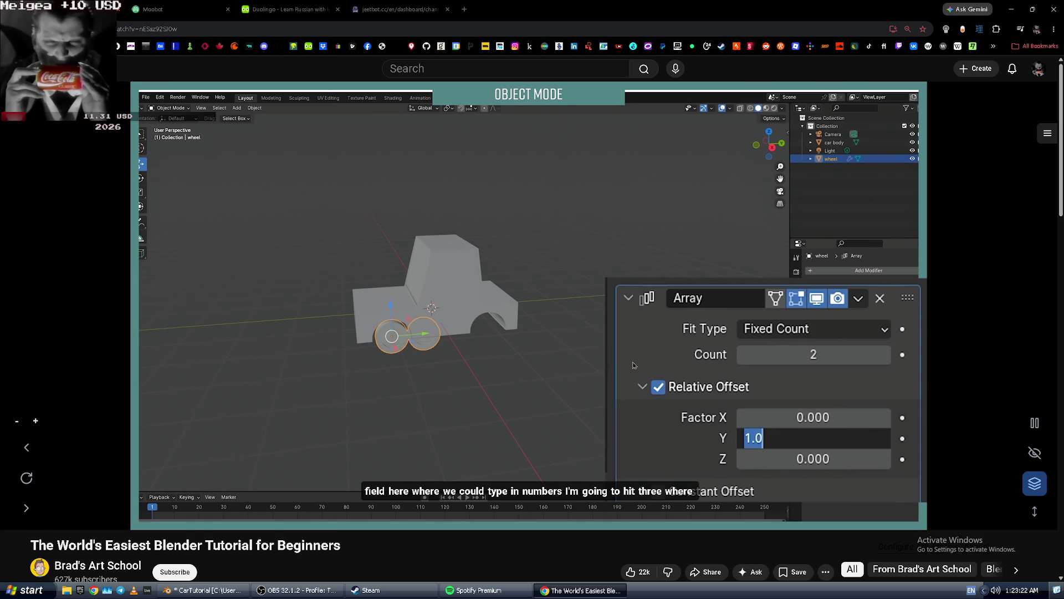
left_click(633, 361)
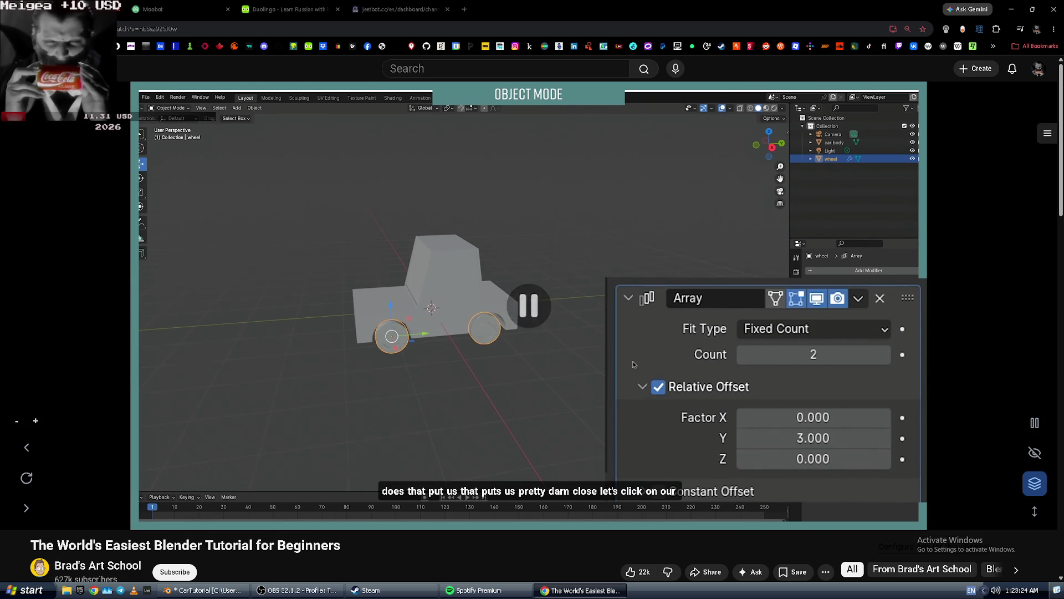
key("alt+Tab")
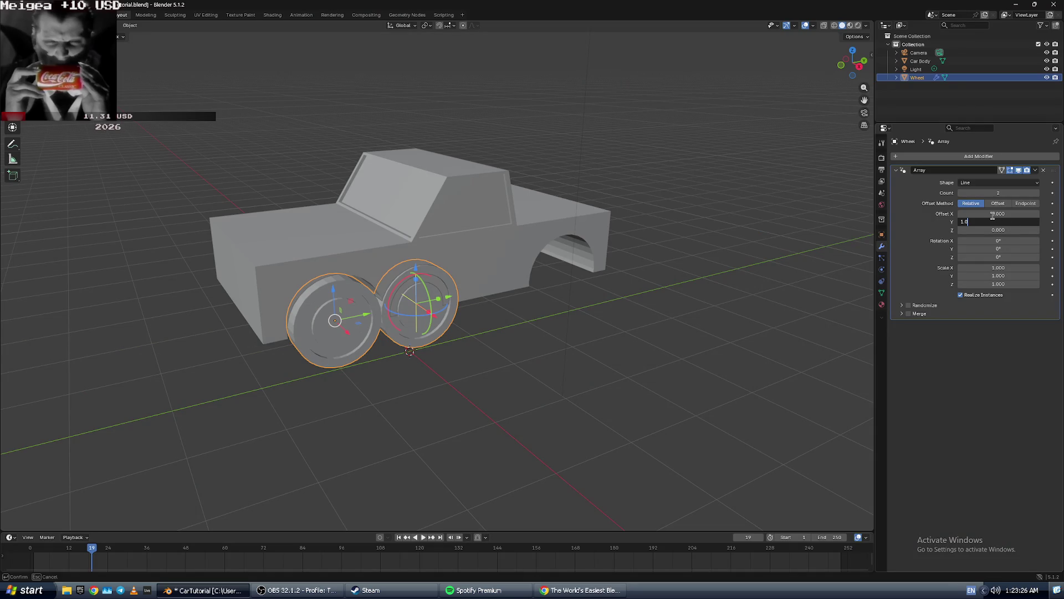
Confirm the array's relative Y offset of 3.000 and orbit the car side-on.
key("Return")
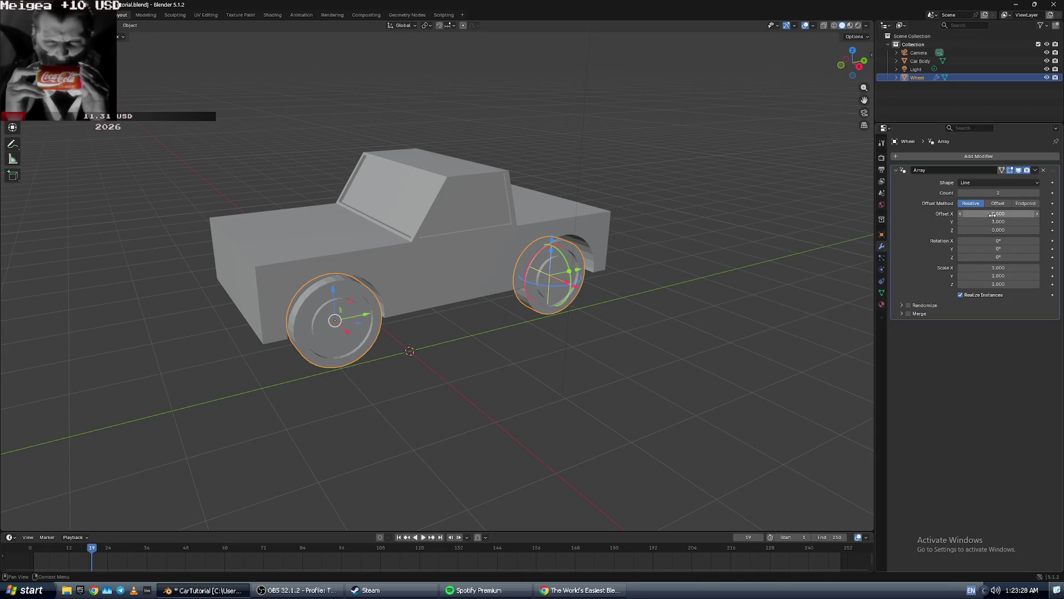
mouse_move(696, 235)
middle_mouse_down()
mouse_move(607, 238)
mouse_move(624, 221)
middle_mouse_up()
key("alt+Tab")
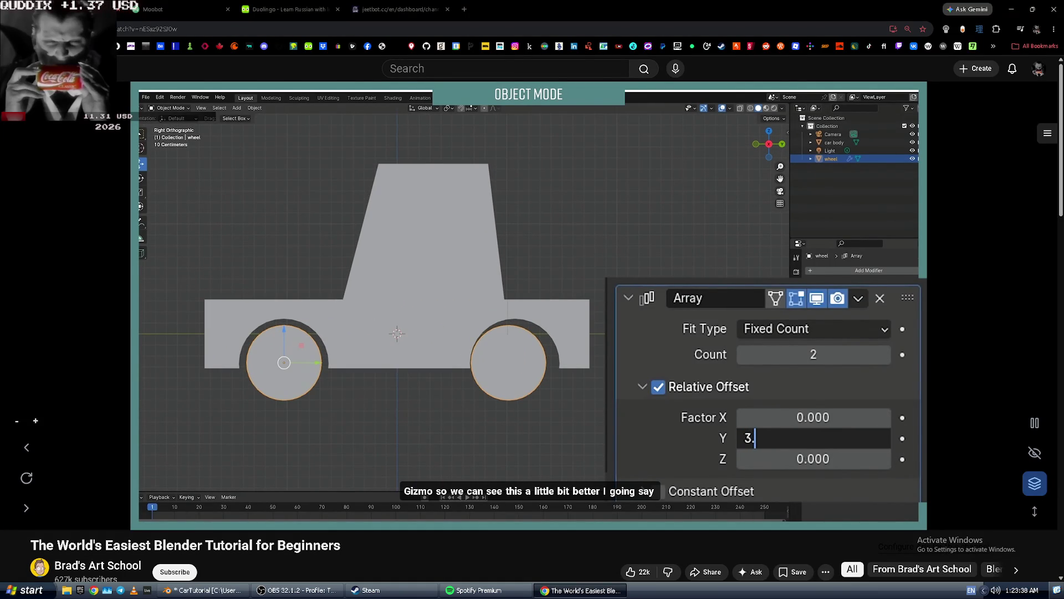
left_click(587, 324)
key("alt+Tab")
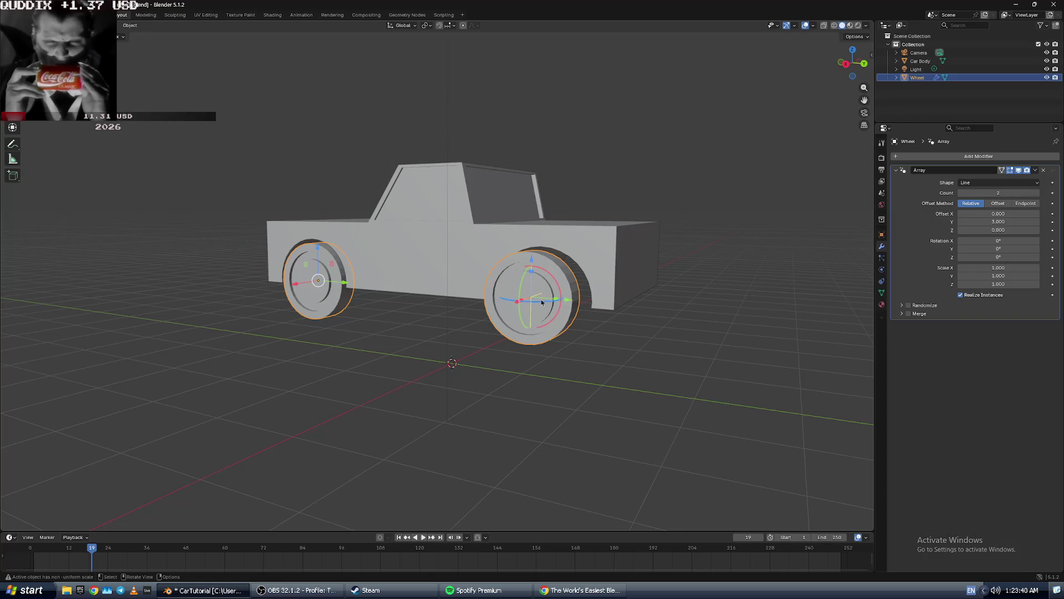
Switch to orthographic side views and slide the wheel copy under the rear arch to 3.142.
left_click(864, 63)
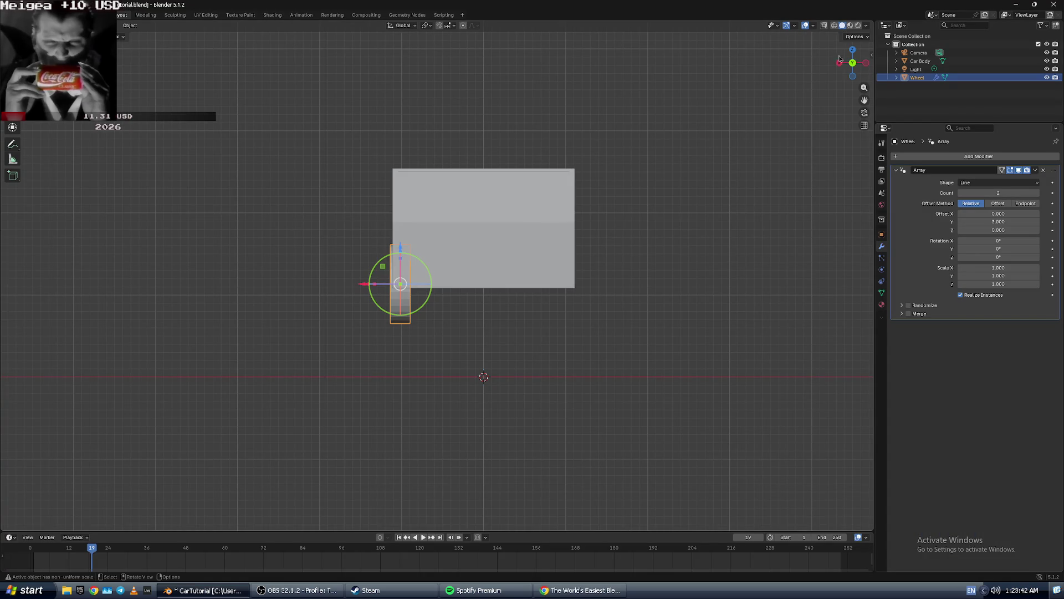
left_click(864, 63)
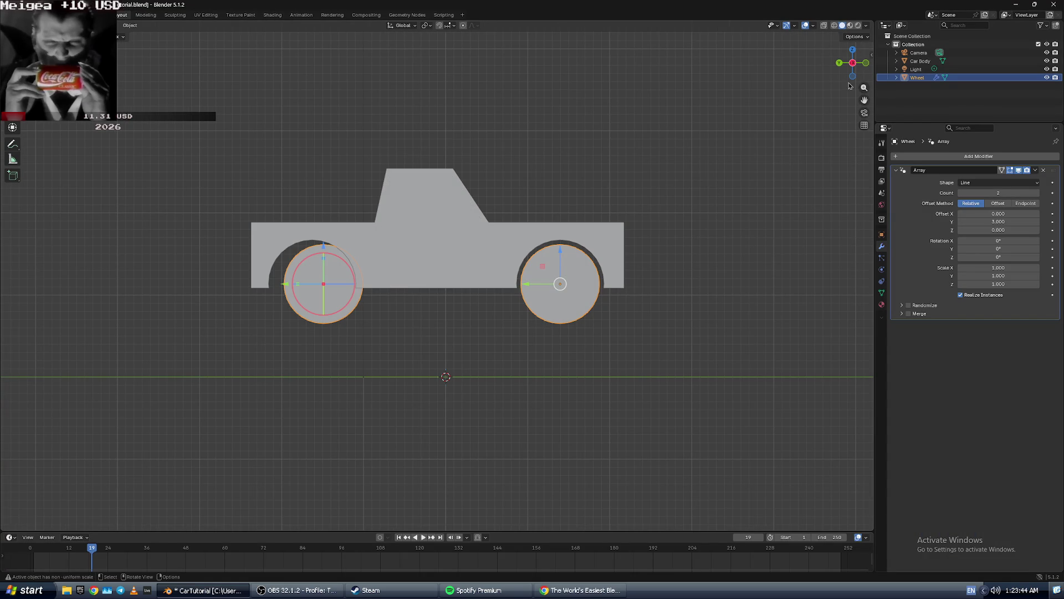
left_click(866, 63)
left_click(866, 63)
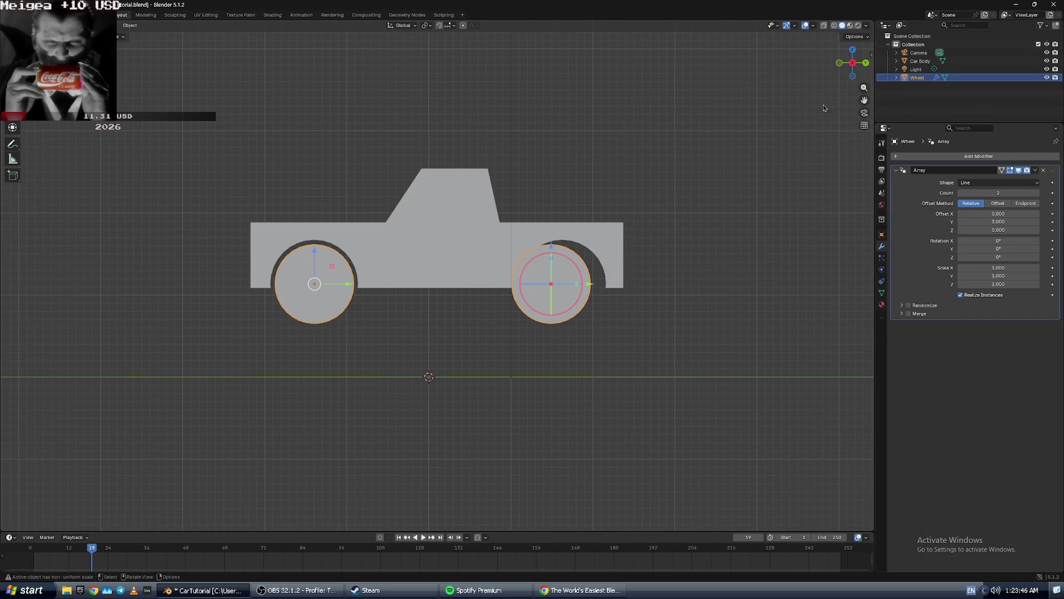
left_click_drag(594, 287, 605, 286)
mouse_move(684, 259)
middle_mouse_down()
mouse_move(775, 259)
mouse_move(569, 265)
mouse_move(514, 242)
mouse_move(824, 263)
mouse_move(646, 268)
mouse_move(716, 268)
middle_mouse_up()
key("alt+Tab")
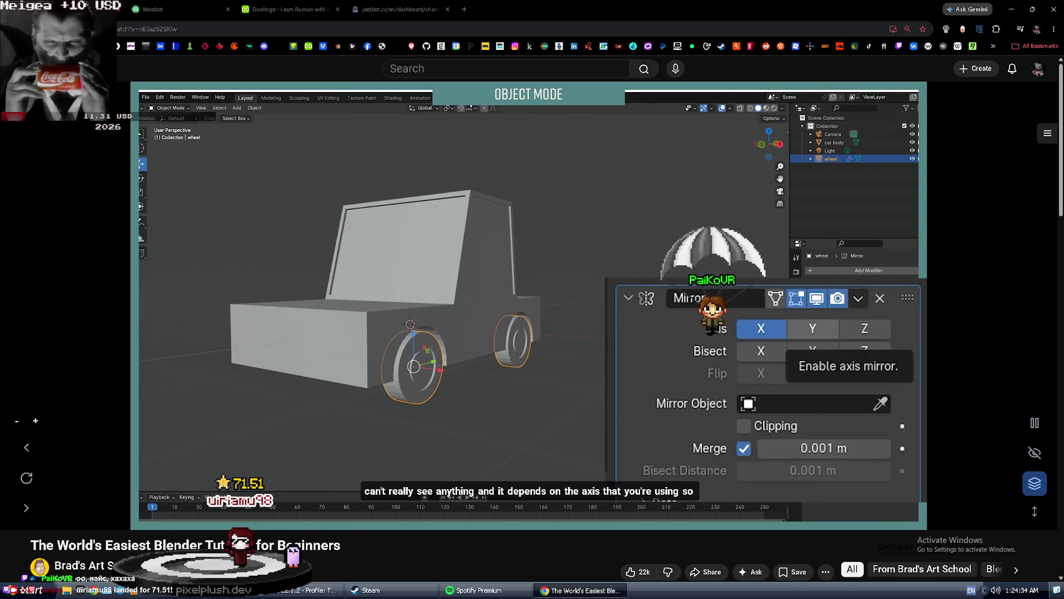
Pause the tutorial at the Mirror modifier step and switch to OBS Studio.
left_click(729, 278)
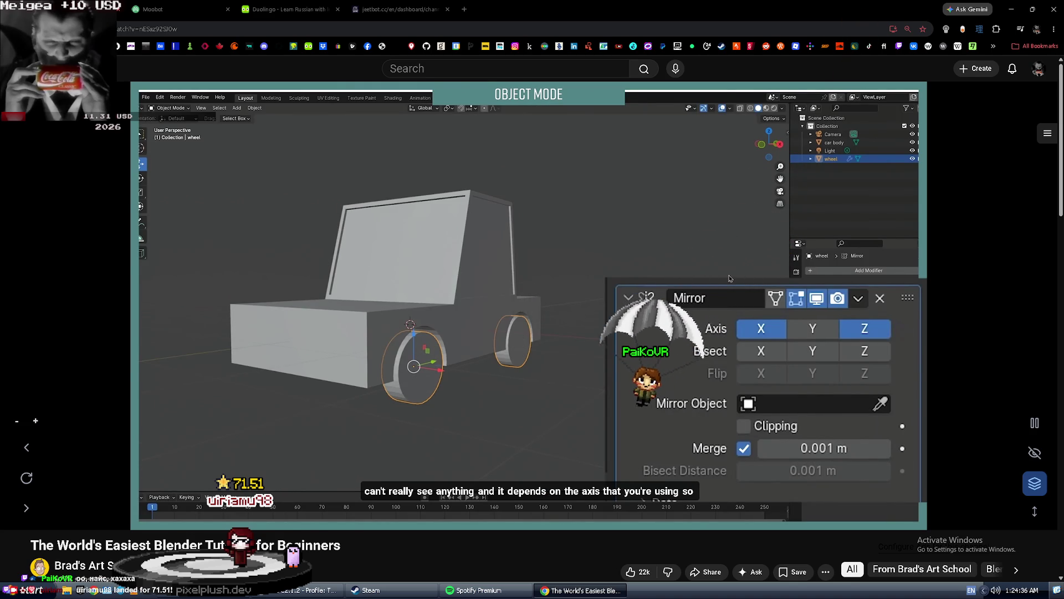
key("alt+Tab")
key("alt+Tab")
key("Tab")
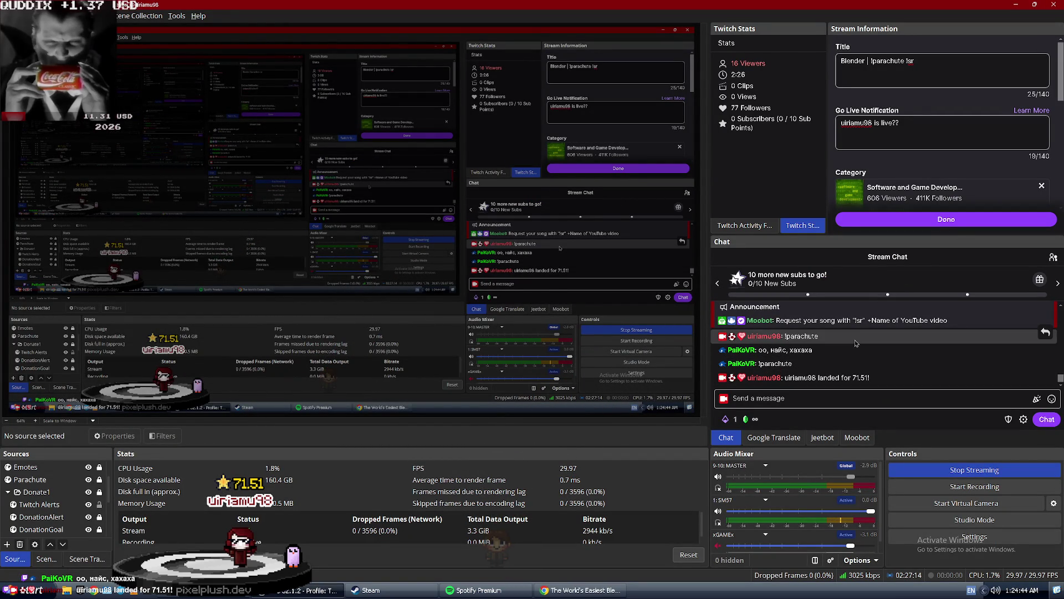
Select the latest chat message, focus the message box, then return to the Blender car project.
triple_click(805, 377)
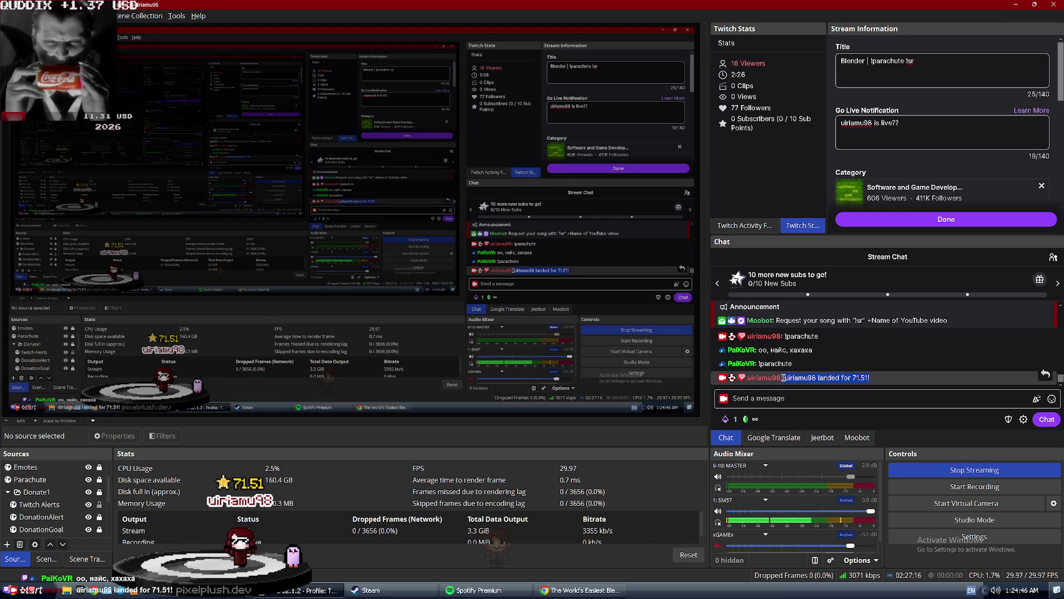
left_click_drag(830, 377, 841, 377)
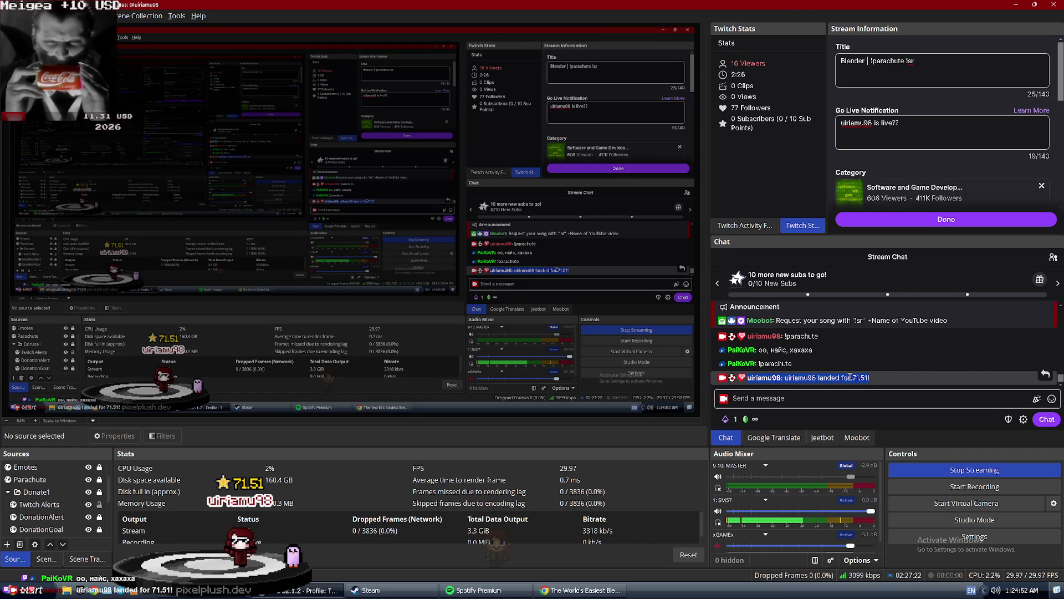
left_click(833, 397)
key("alt+Tab")
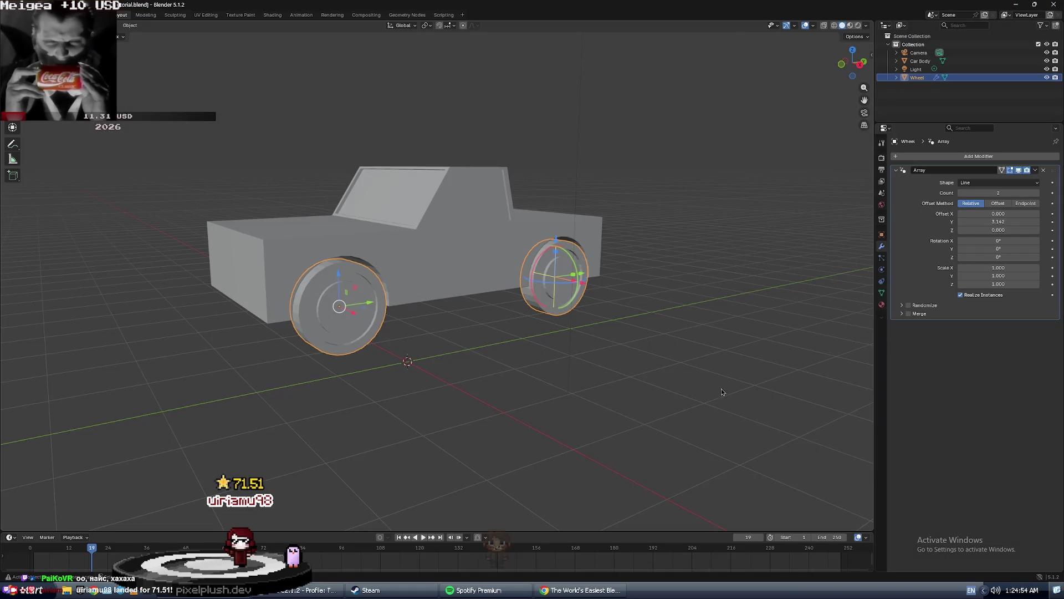
Bring the tutorial video forward, rewind it a few seconds and pause it.
key("alt+Tab")
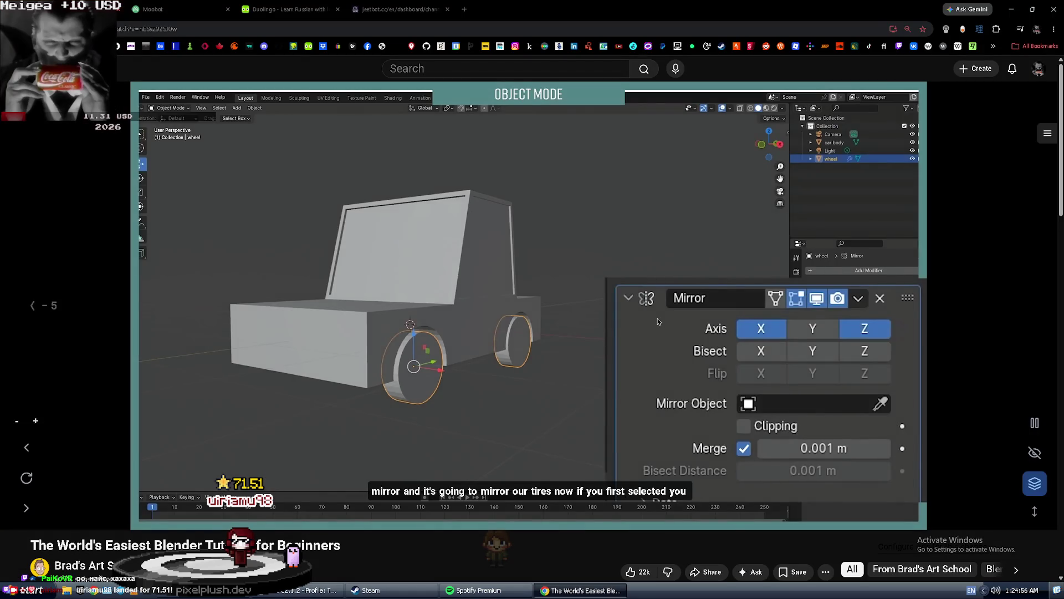
key("Left")
key("Left")
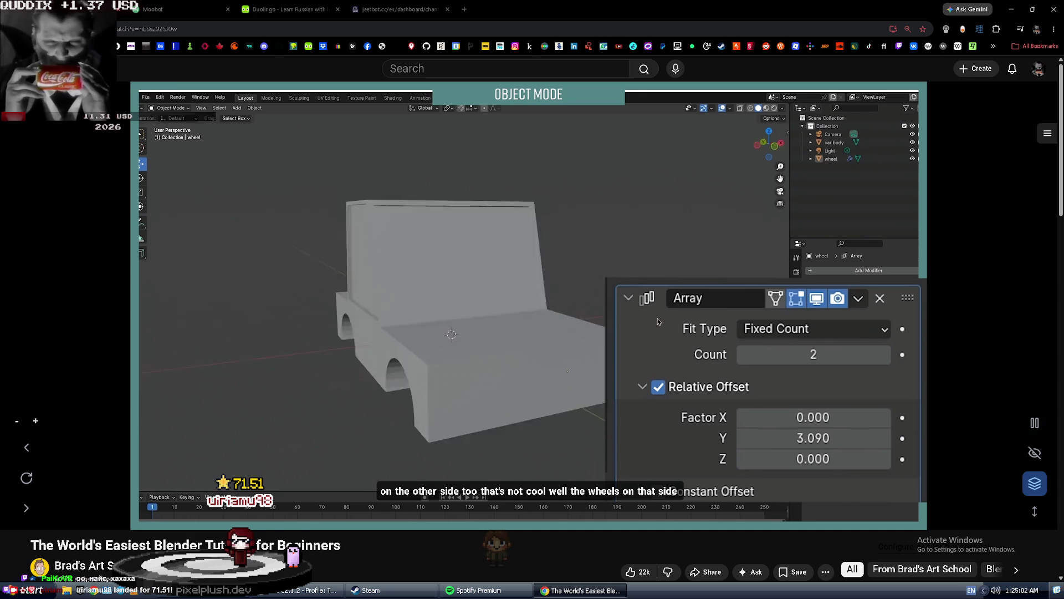
left_click(665, 308)
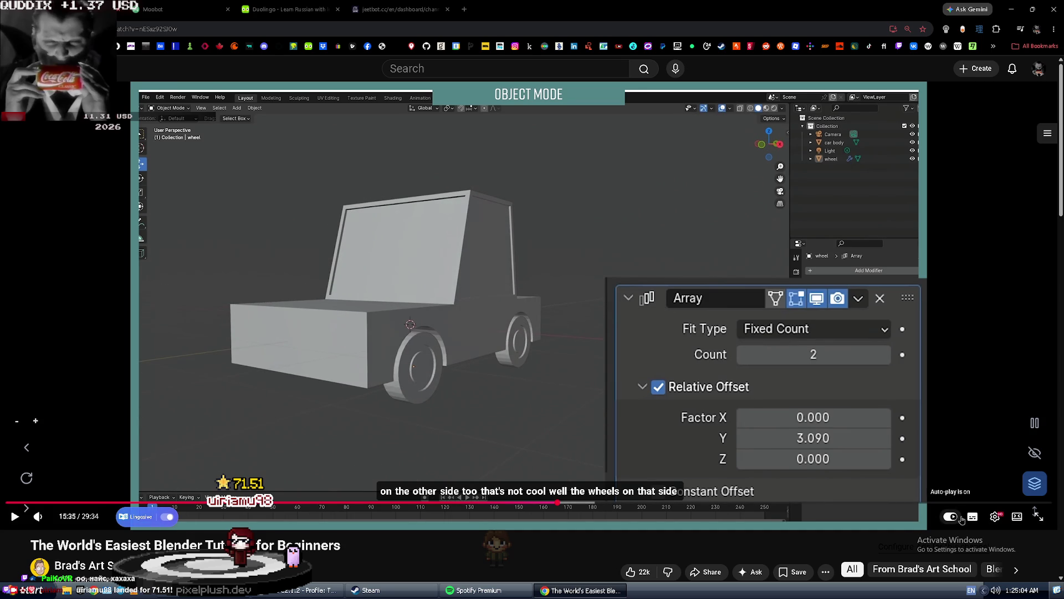
Set the video's subtitles to auto-translate into Russian.
left_click(995, 517)
left_click(998, 419)
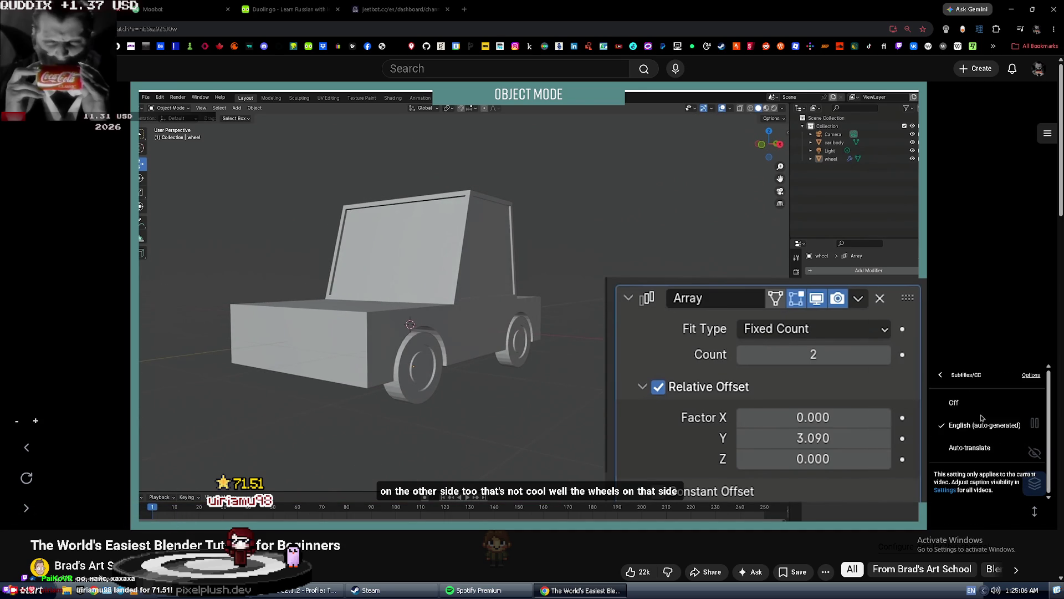
scroll(973, 413, "down", 1)
left_click(973, 414)
scroll(974, 416, "down", 8)
scroll(974, 416, "down", 9)
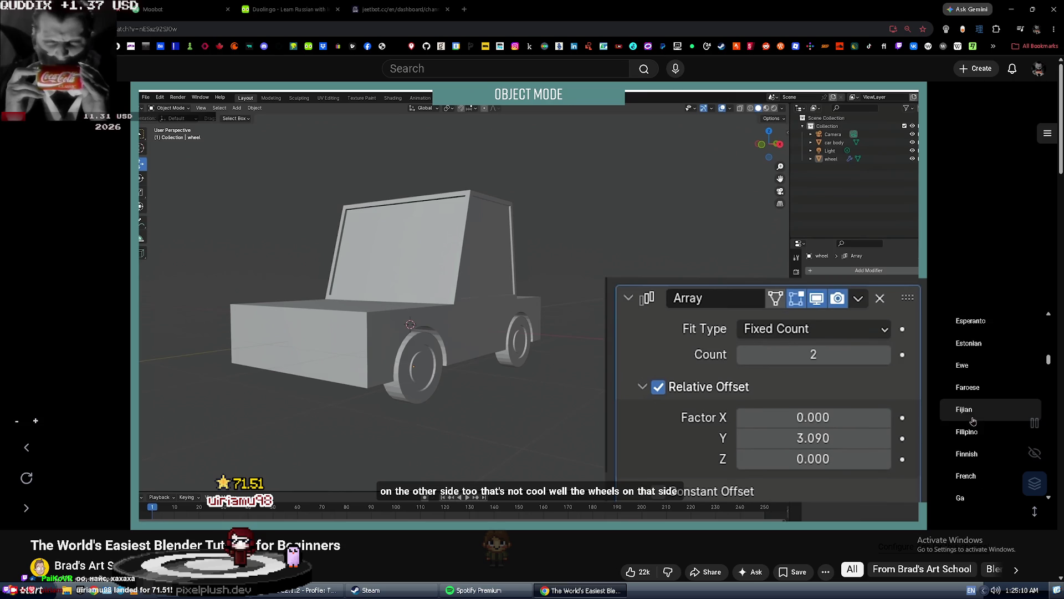
scroll(974, 424, "down", 9)
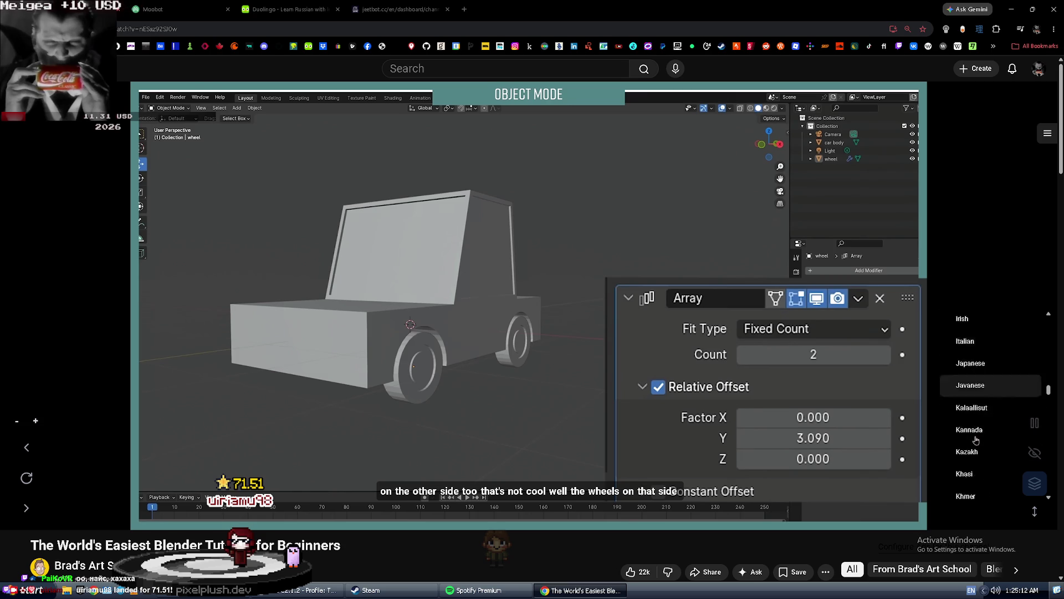
scroll(976, 442, "down", 5)
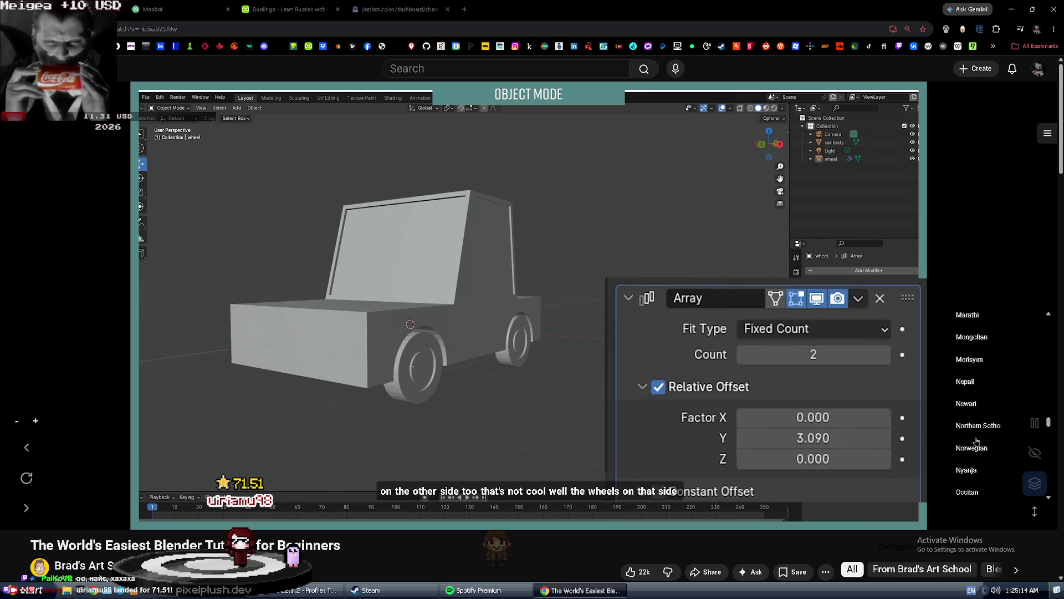
scroll(981, 460, "down", 4)
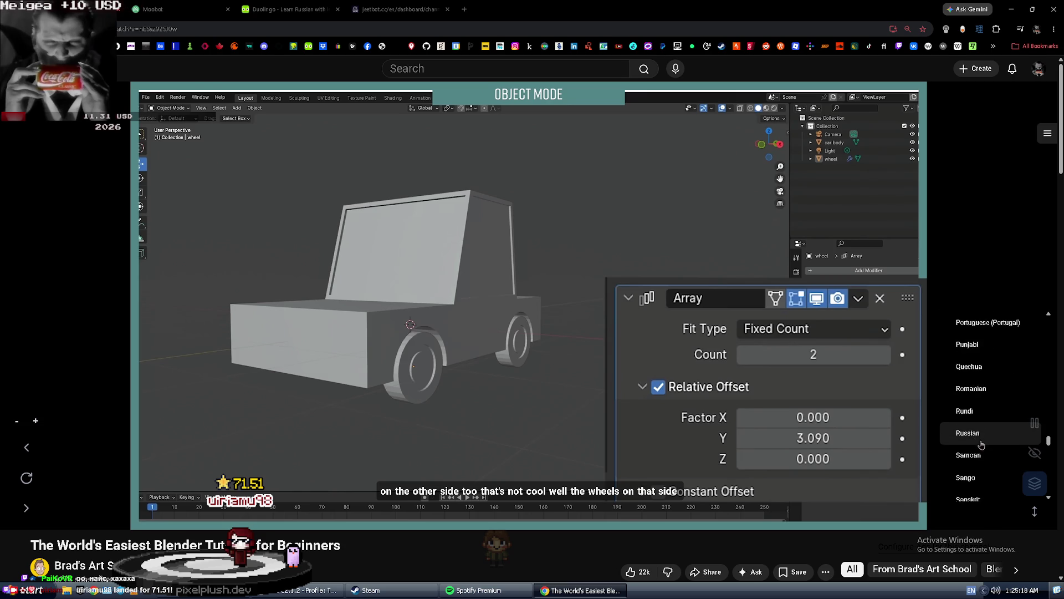
left_click(981, 445)
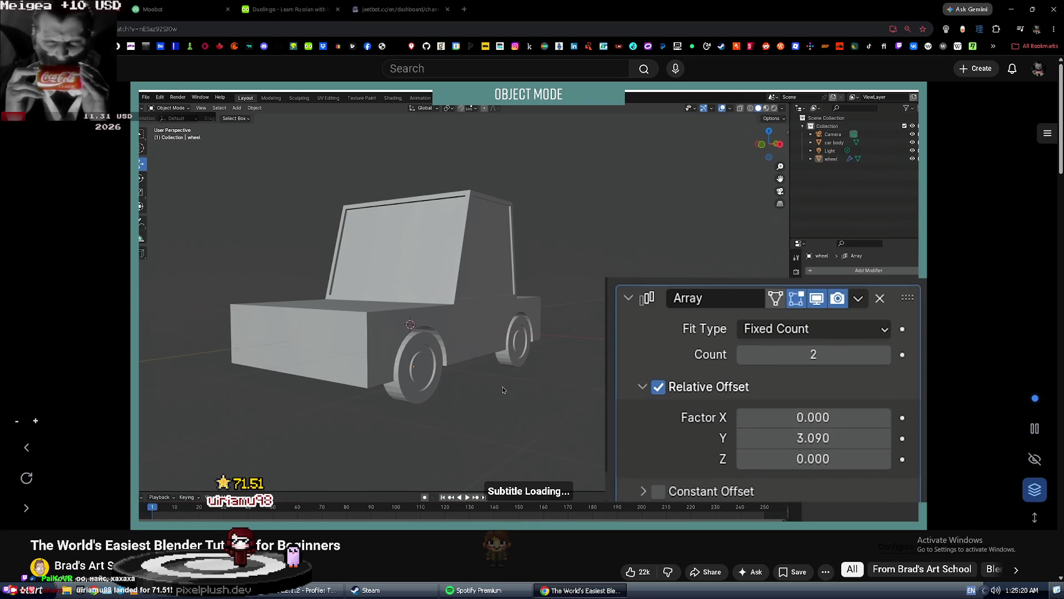
Resume the tutorial playback with the Russian subtitles.
left_click(484, 401)
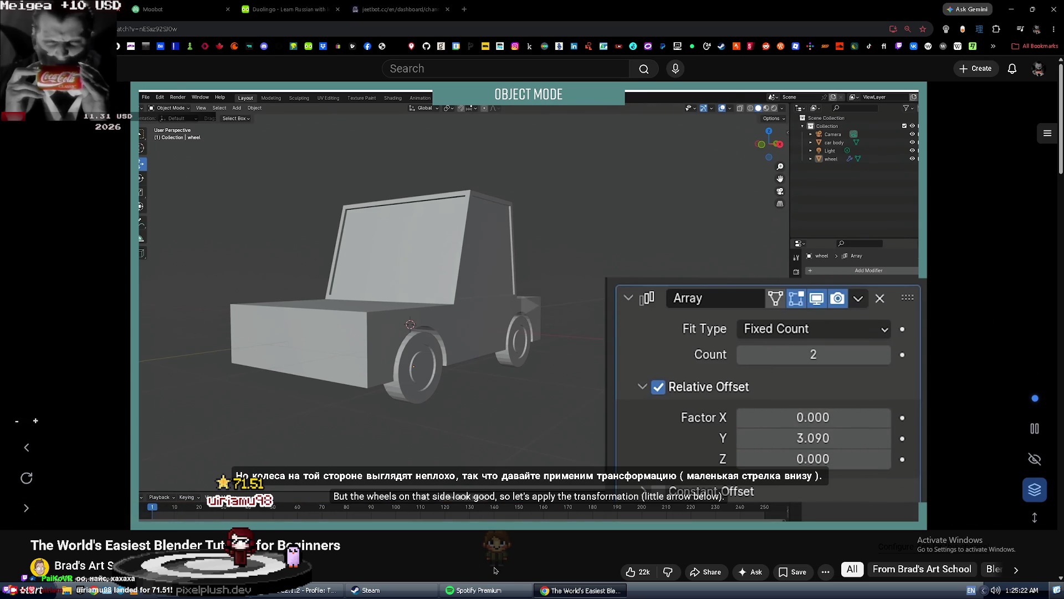
left_click(484, 489)
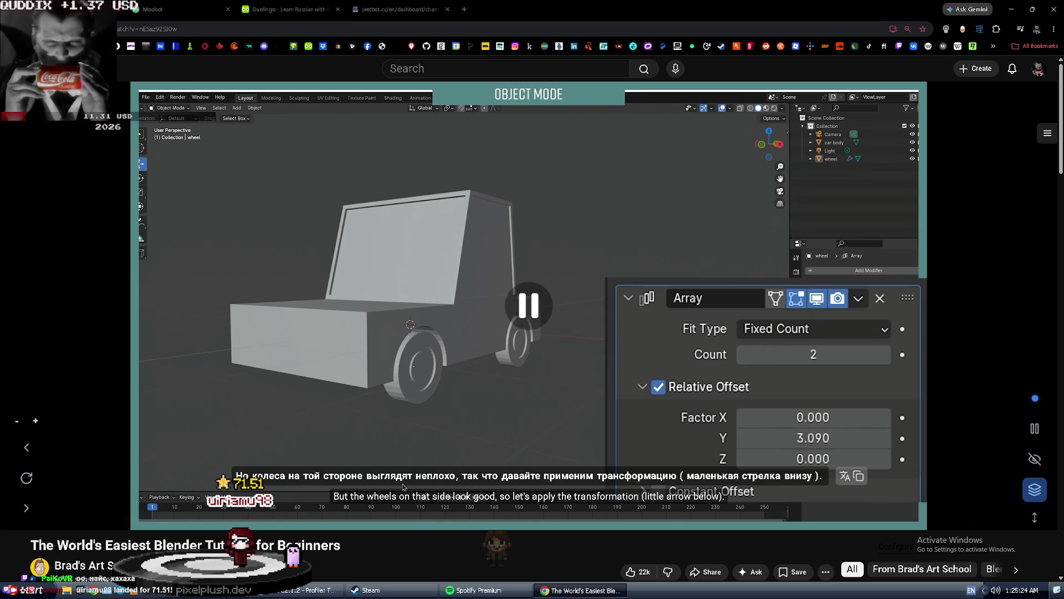
left_click(523, 394)
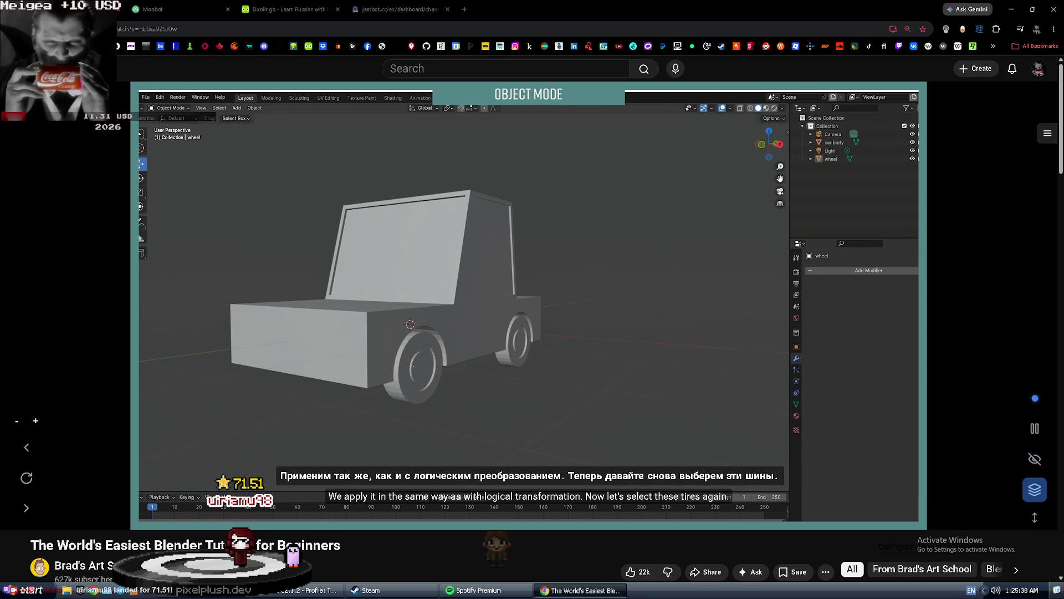
Apply the wheels' Array modifier in Blender.
key("alt+Tab")
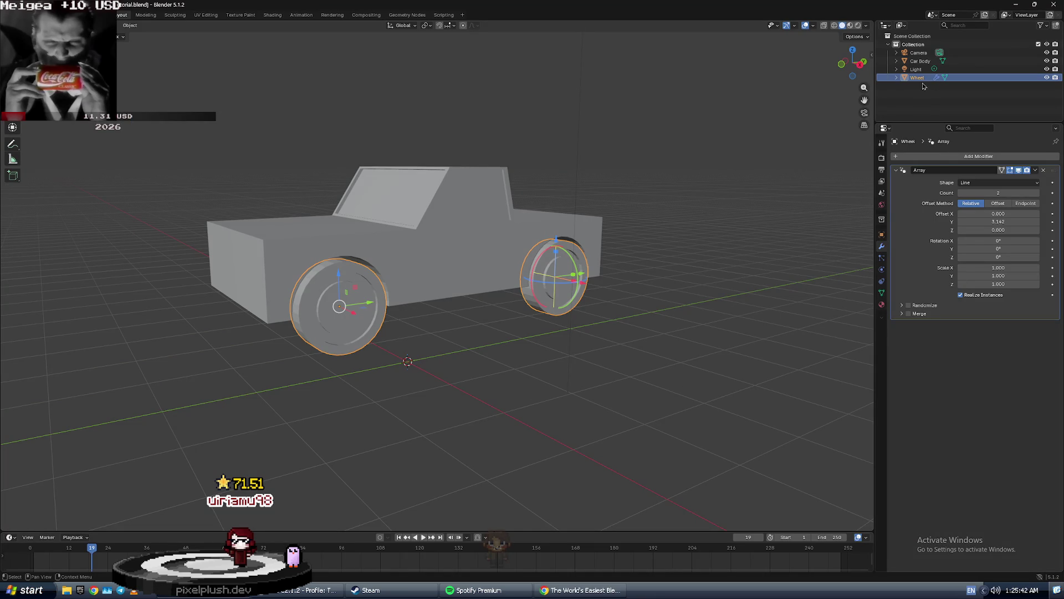
left_click(1036, 170)
left_click(1020, 186)
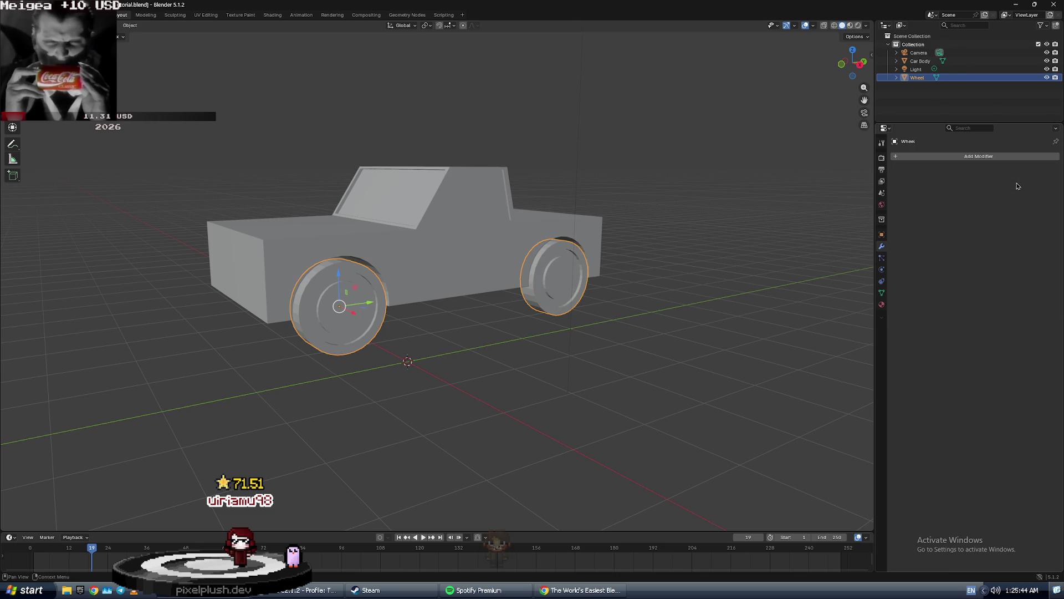
Play the tutorial a few more seconds to see its next step.
key("alt+Tab")
left_click(781, 267)
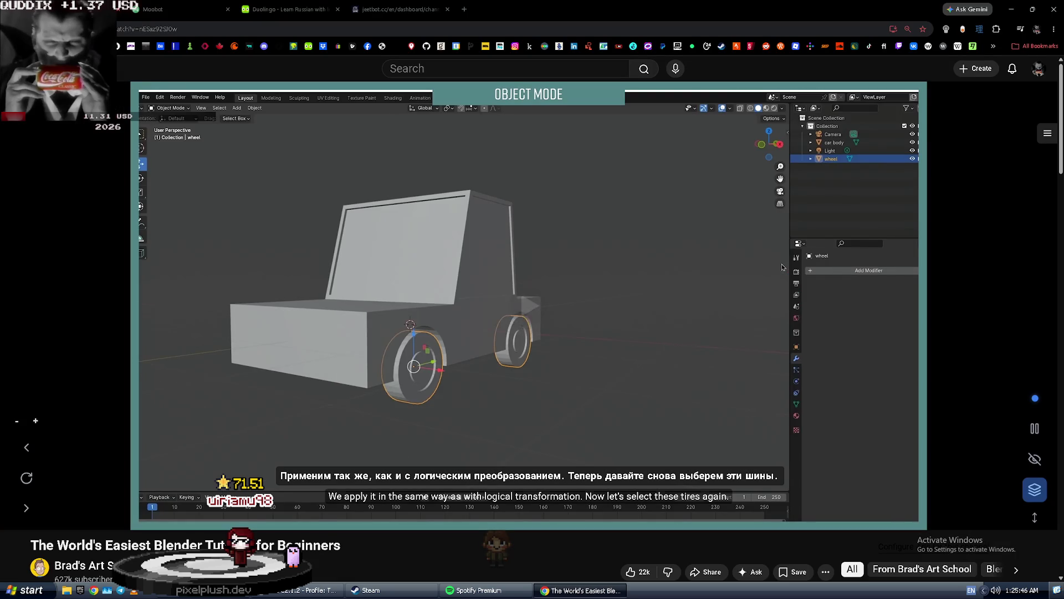
left_click(777, 267)
key("alt+Tab")
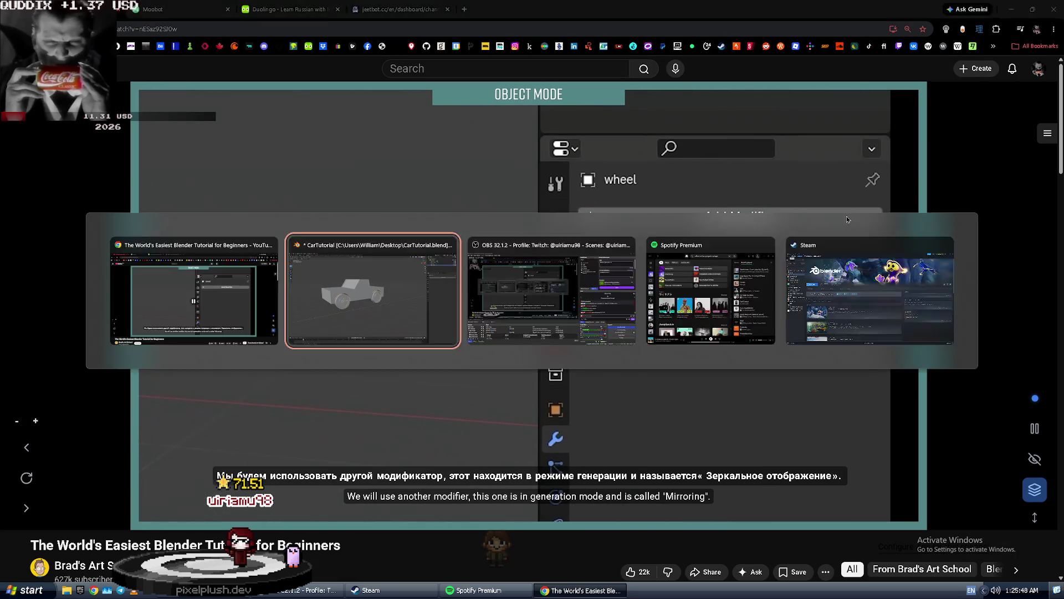
key("alt+Tab")
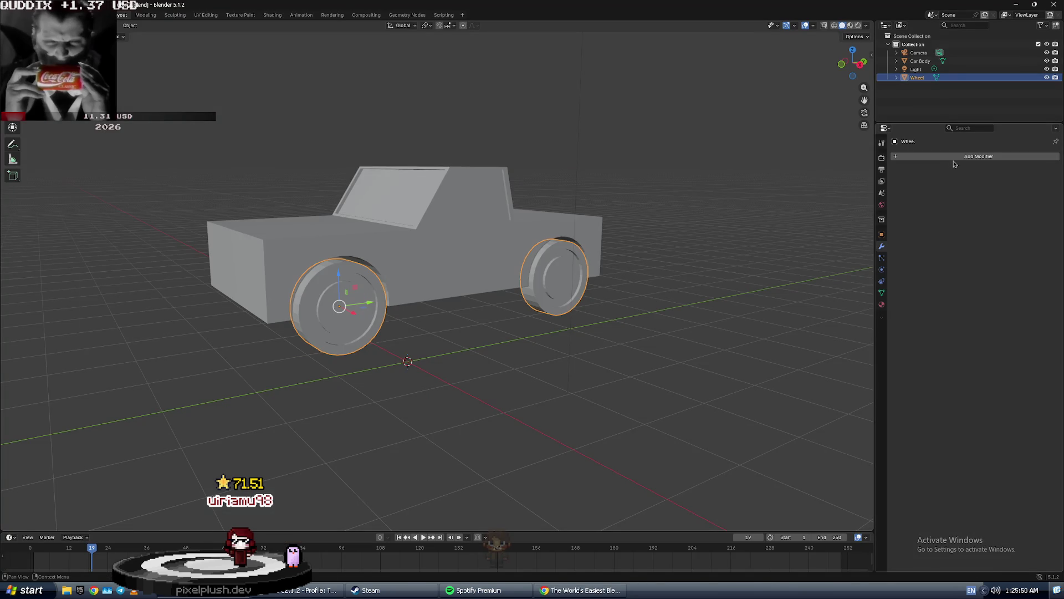
key("space")
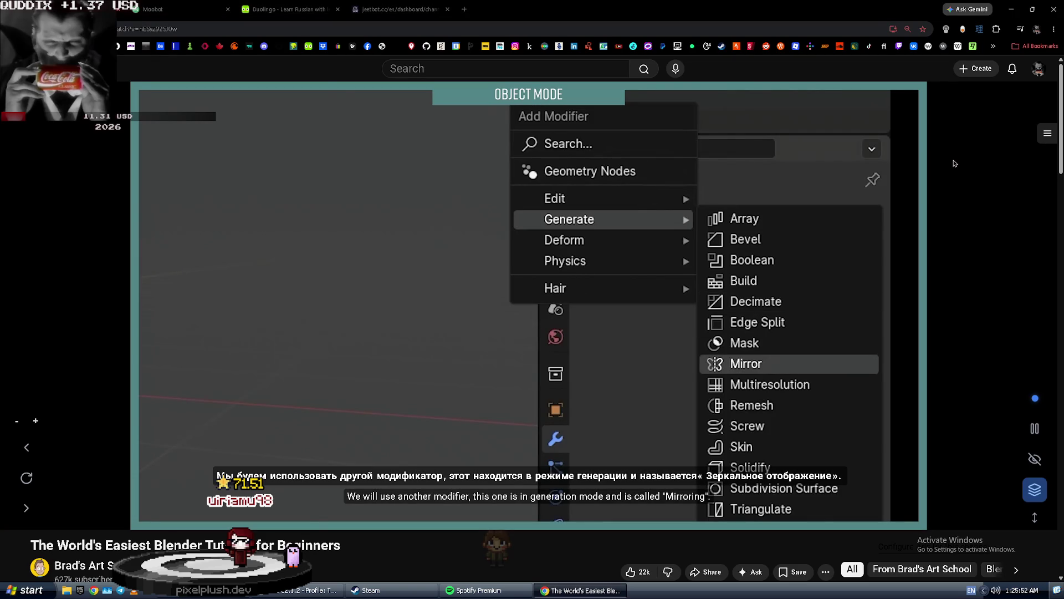
key("alt+Tab")
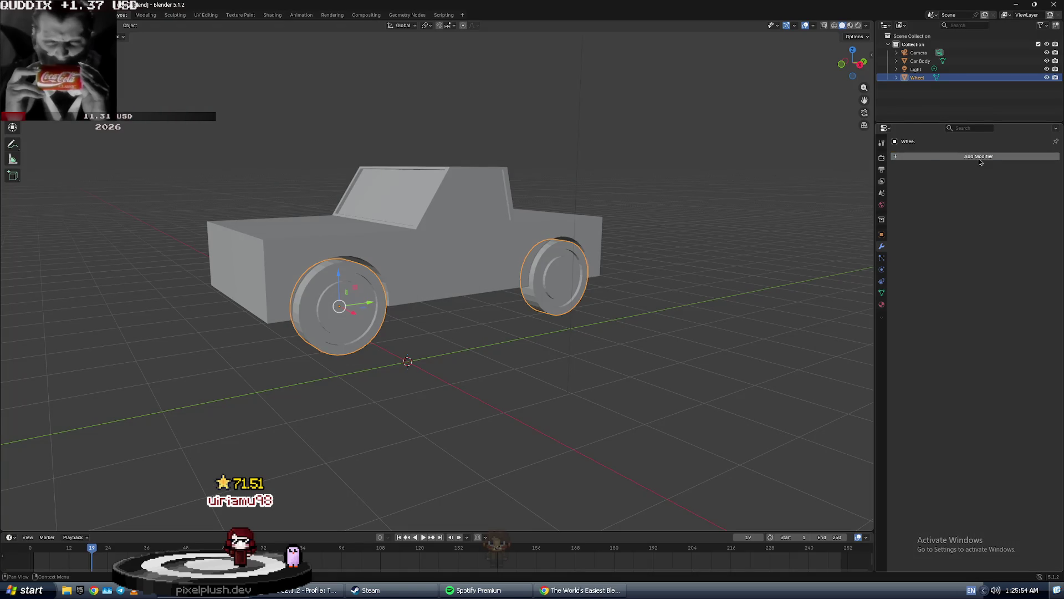
Add a Mirror modifier to the wheels from the Generate modifiers.
left_click(979, 158)
mouse_move(965, 159)
left_click(864, 233)
key("alt+Tab")
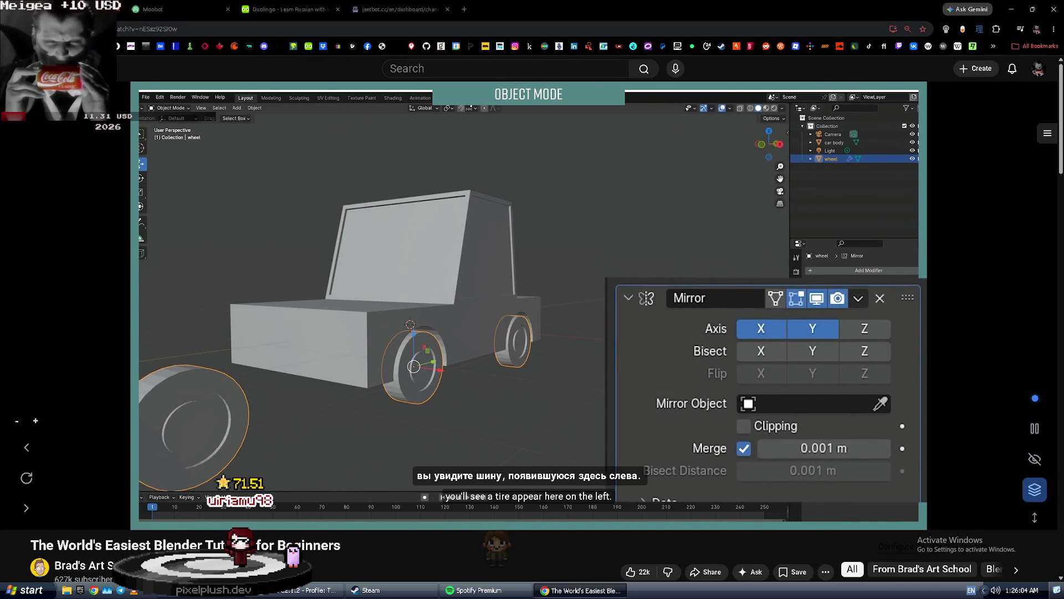
Switch the wheels' Mirror axis from X to Y.
key("alt+Tab")
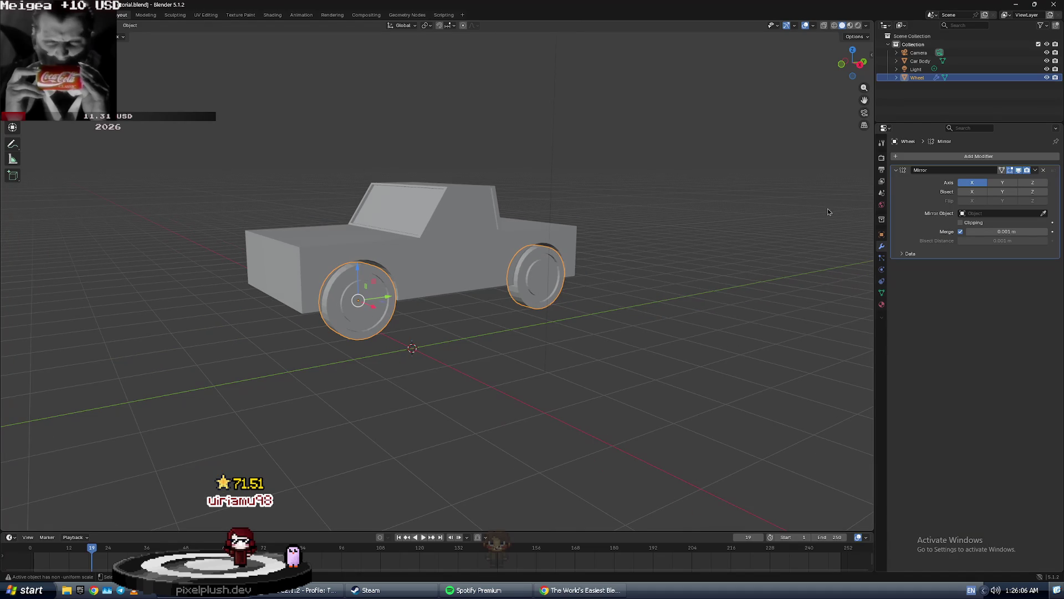
left_click(1003, 183)
scroll(816, 231, "down", 5)
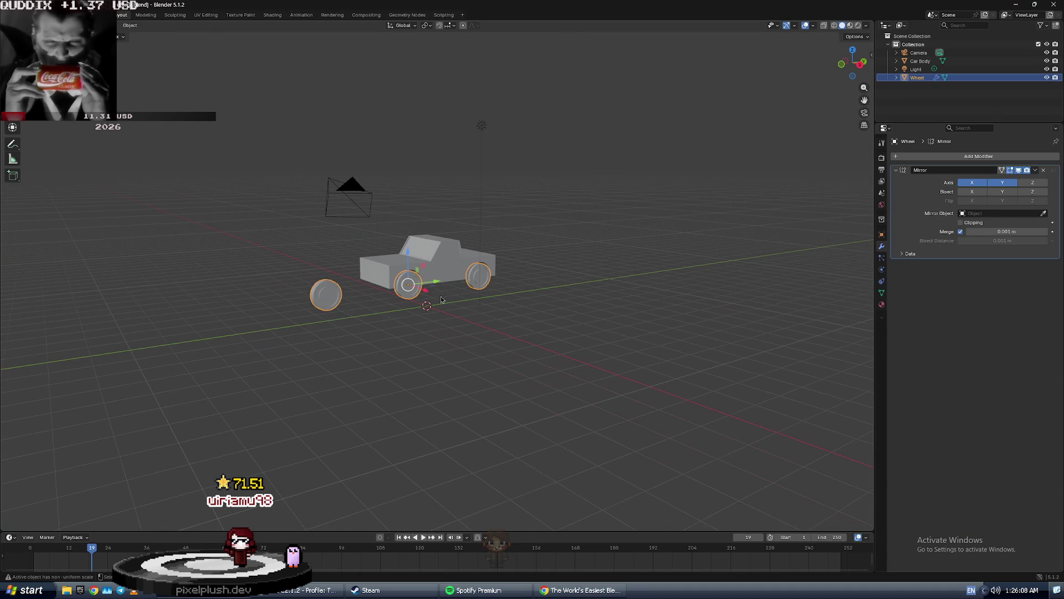
left_click(972, 182)
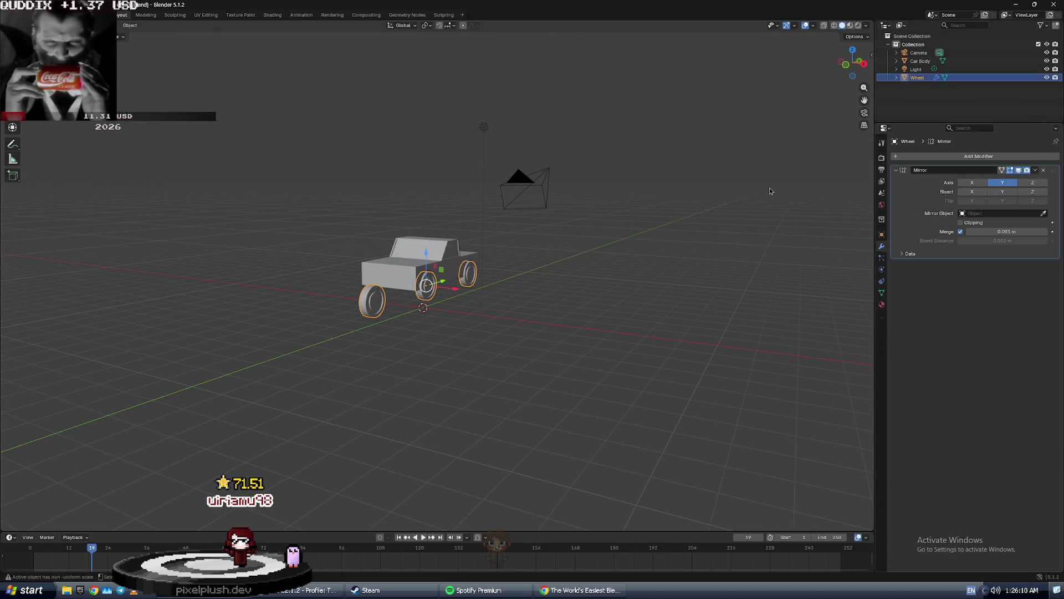
mouse_move(550, 216)
middle_mouse_down()
mouse_move(588, 235)
mouse_move(355, 224)
mouse_move(456, 241)
middle_mouse_up()
scroll(355, 225, "up", 5)
Pick Car Body as the Mirror Object, then play the tutorial on.
key("alt+Tab")
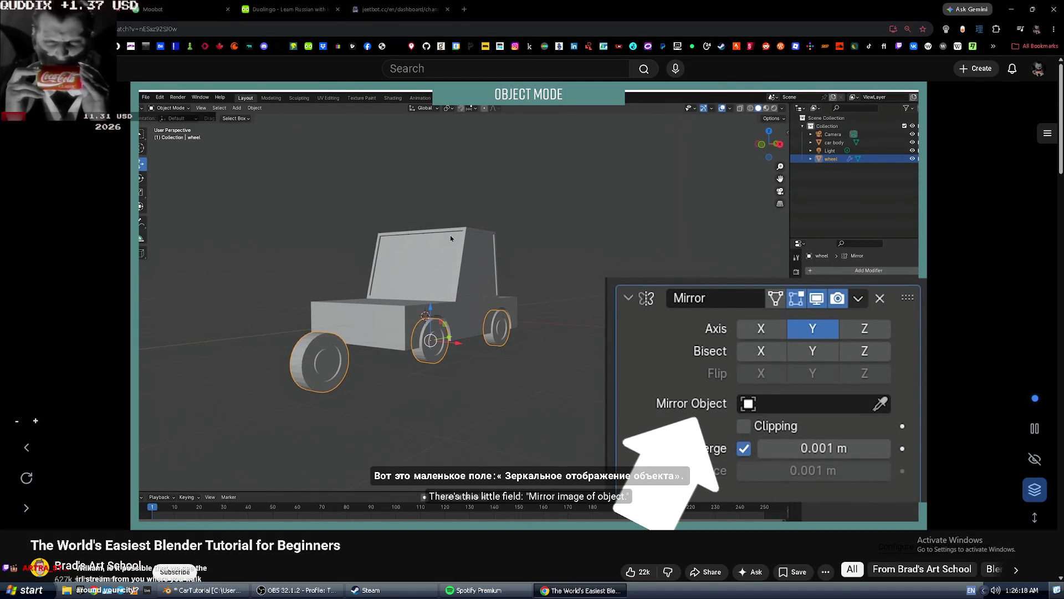
key("alt+Tab")
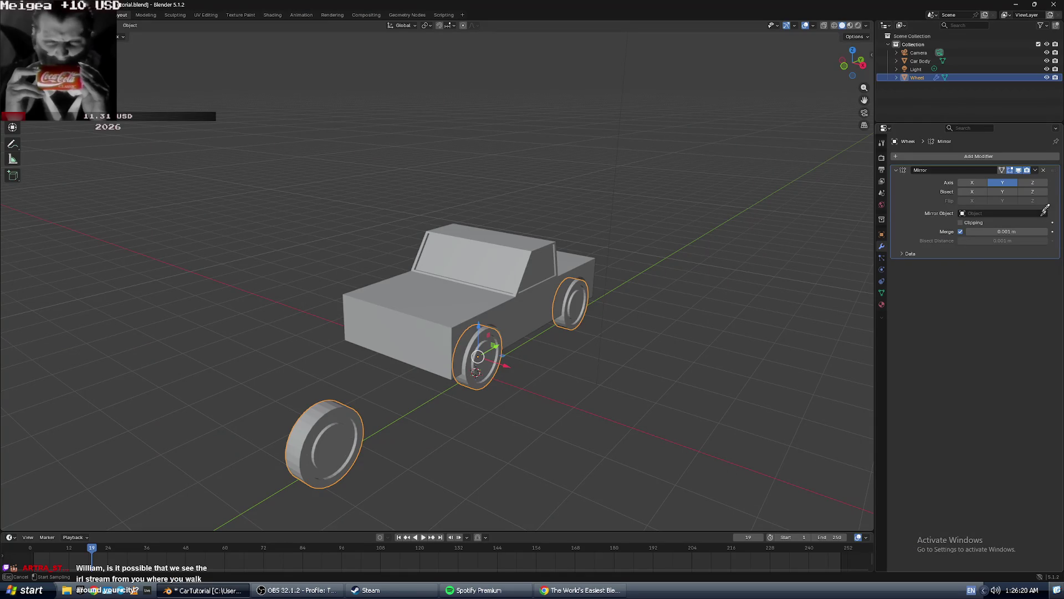
left_click(442, 318)
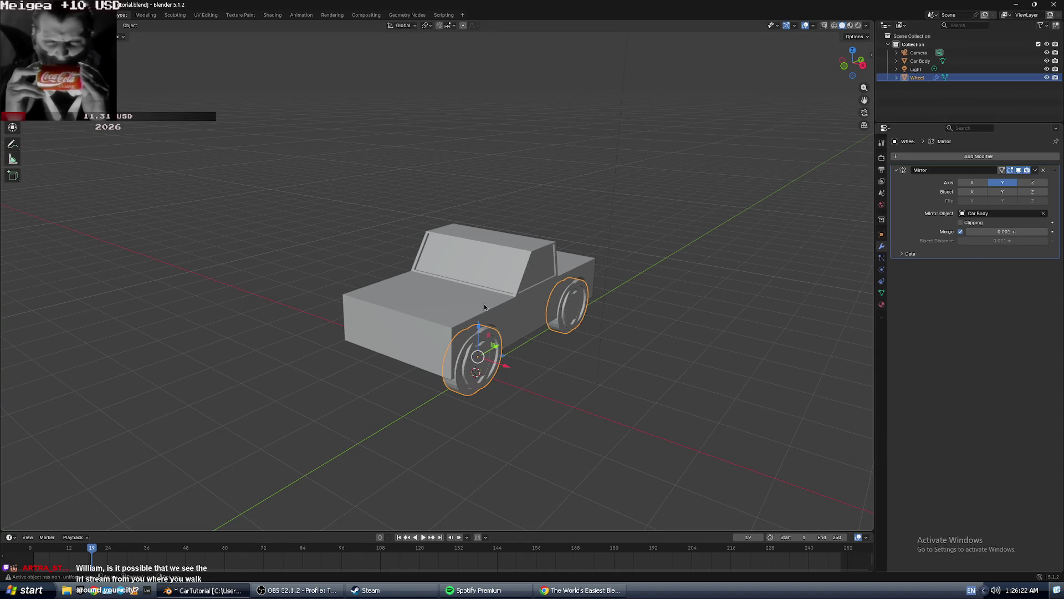
key("alt+Tab")
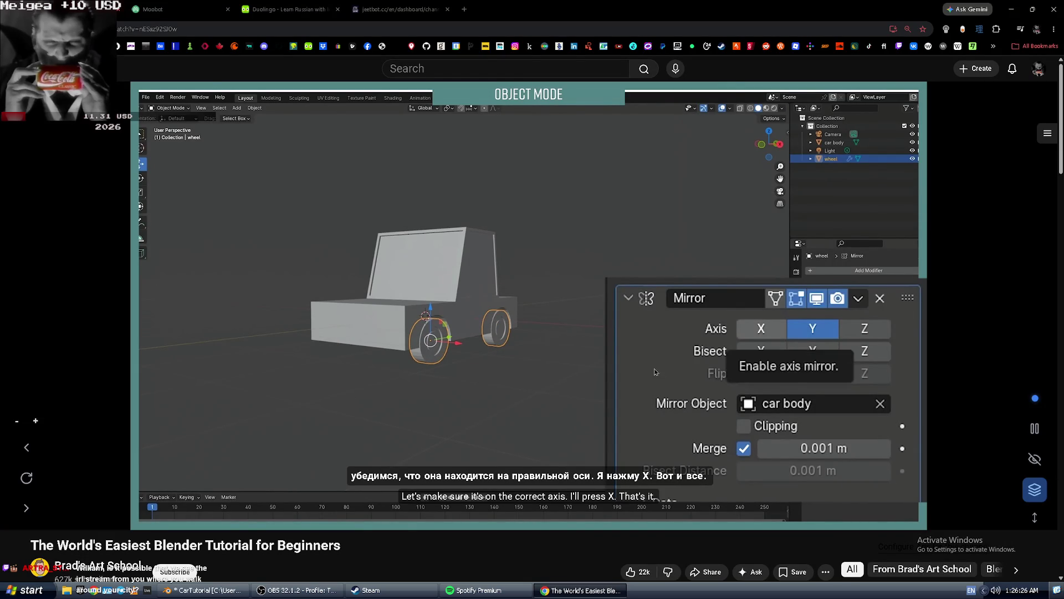
key("space")
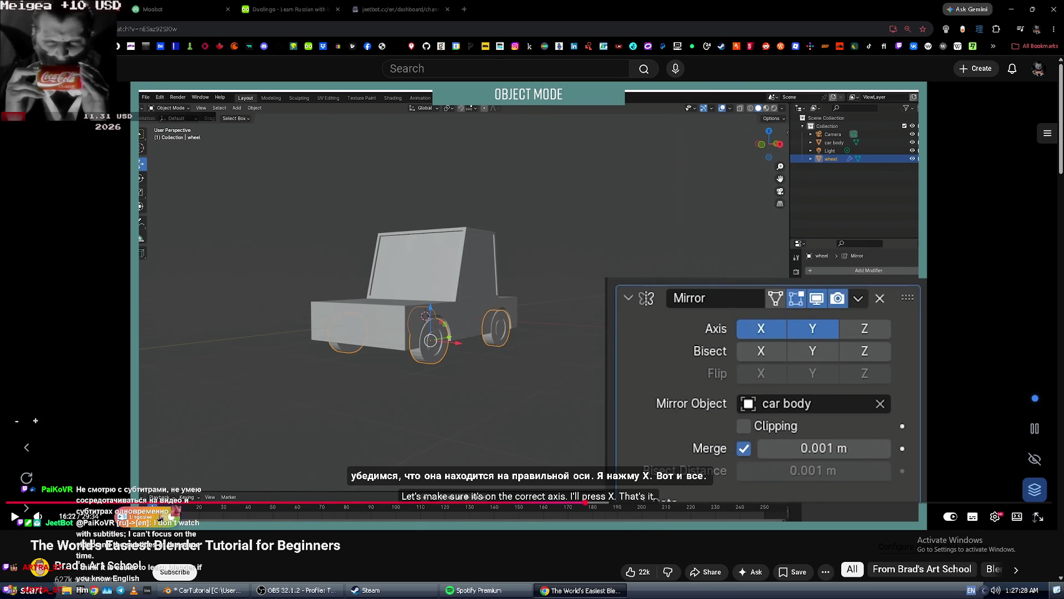
Hide the translated captions, rewind the tutorial five seconds and pause it.
key("c")
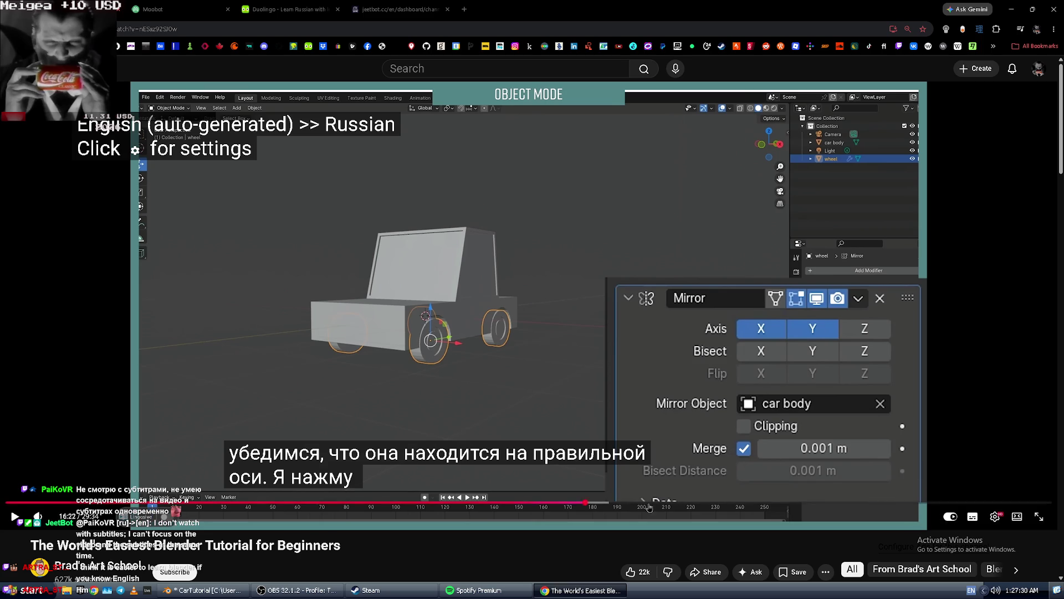
left_click(978, 523)
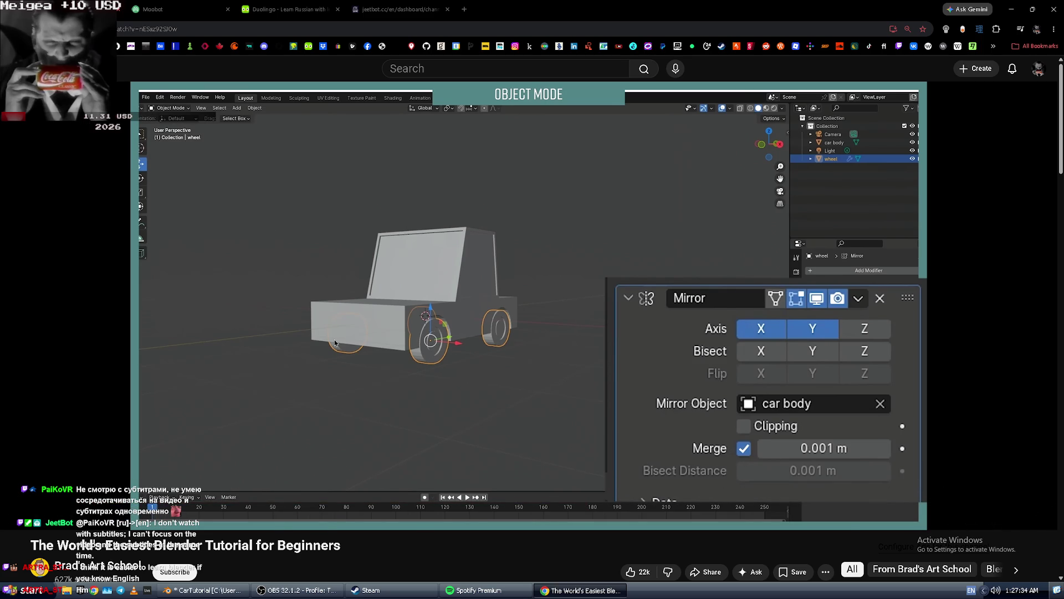
key("Left")
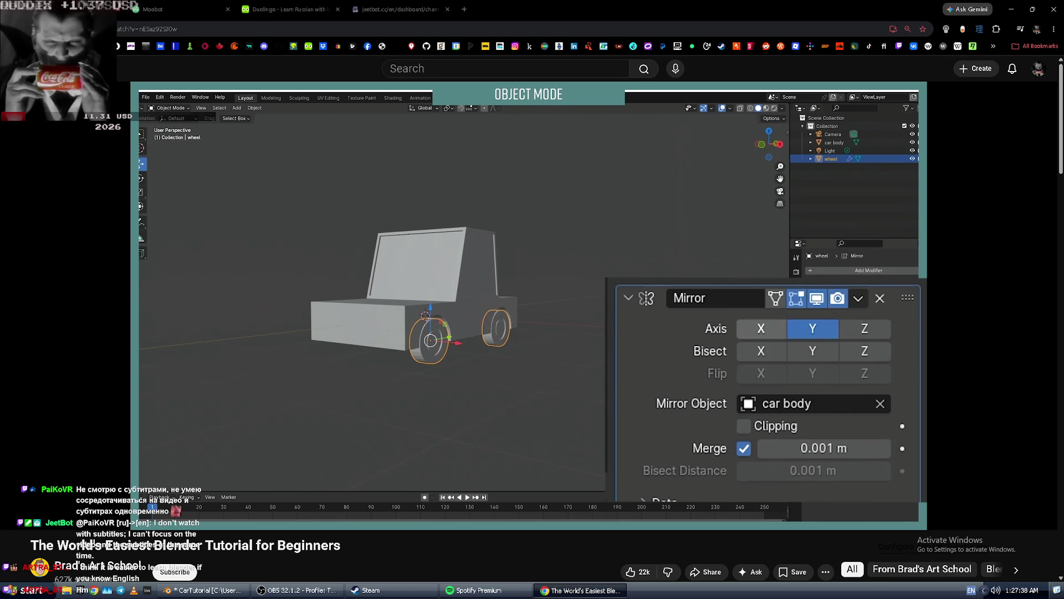
key("space")
Orbit to a side view of the car, then resume the tutorial.
key("alt+Tab")
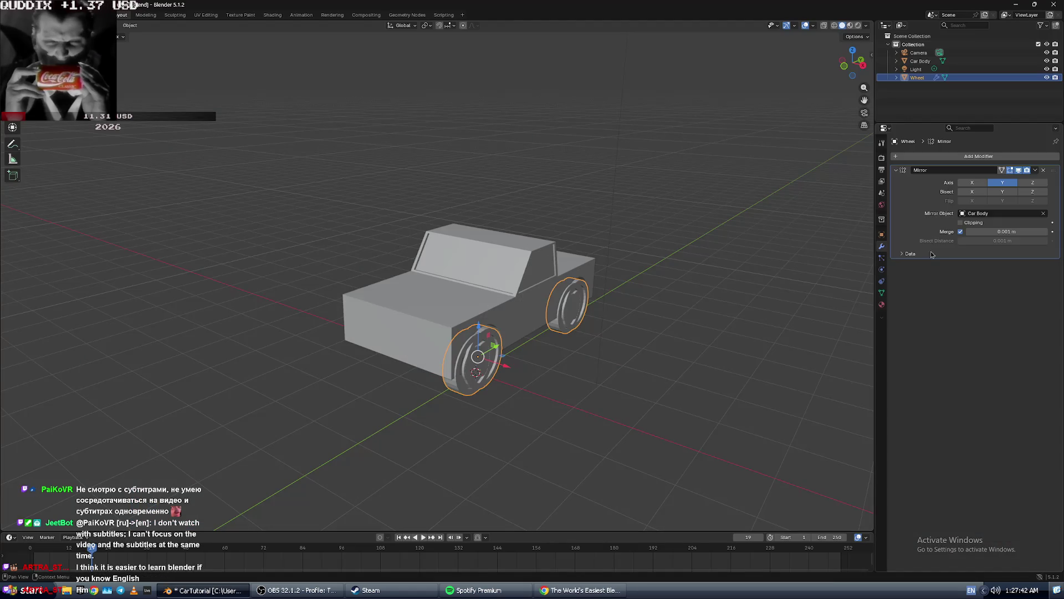
mouse_move(621, 311)
middle_mouse_down()
mouse_move(752, 310)
mouse_move(462, 339)
mouse_move(494, 351)
middle_mouse_up()
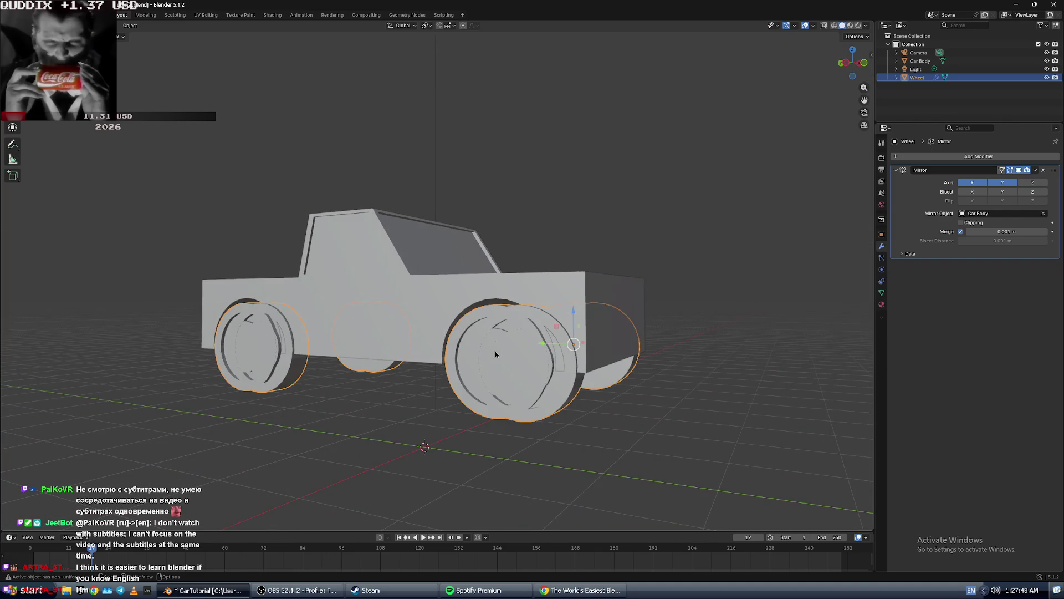
key("alt+Tab")
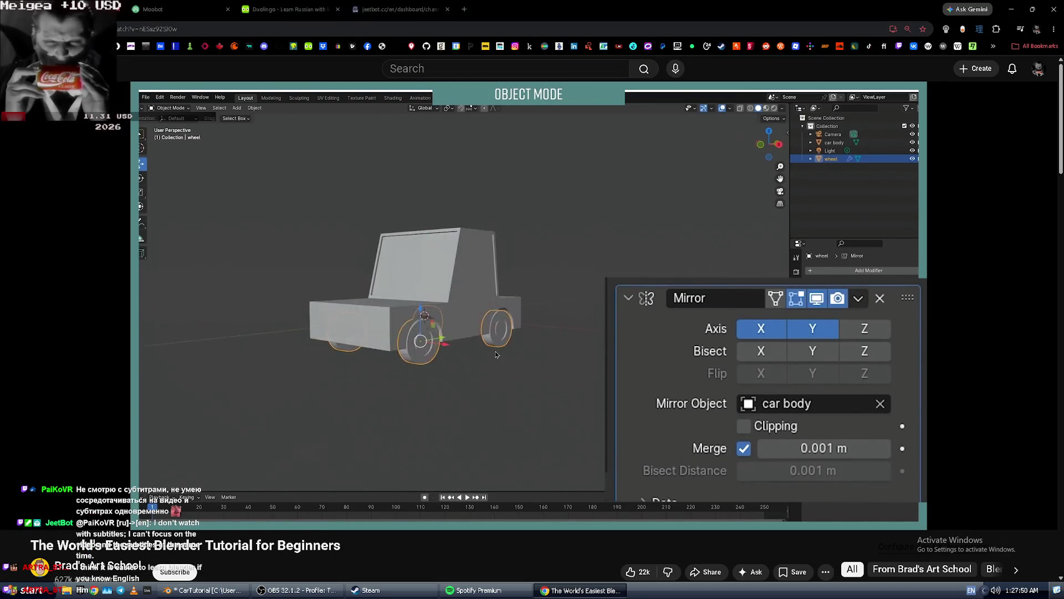
key("space")
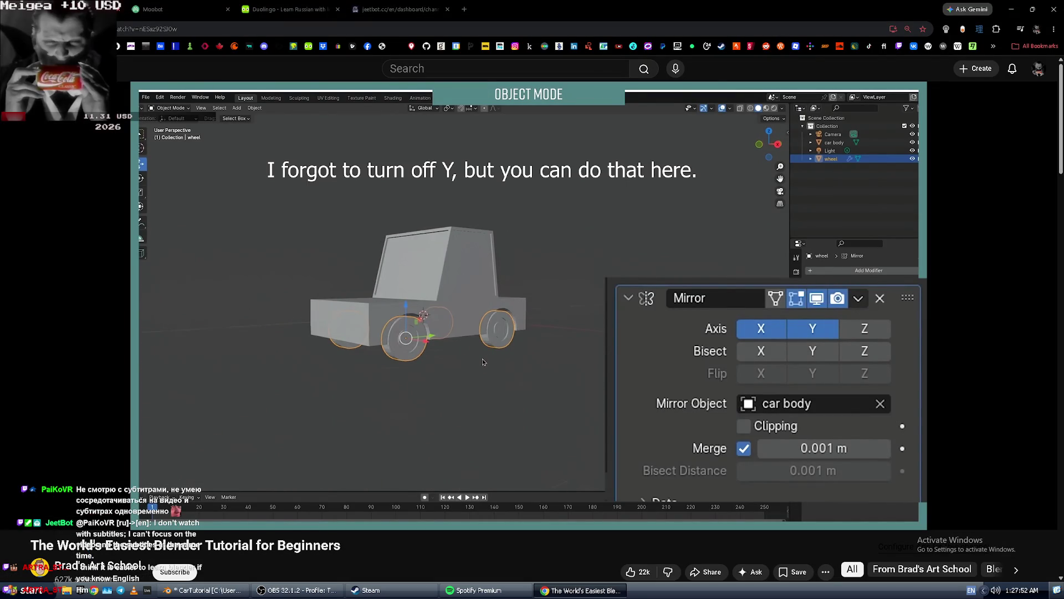
Turn off the wheel mirror's Y axis, check the four wheels, and watch to the add-object step.
key("alt+Tab")
left_click(999, 184)
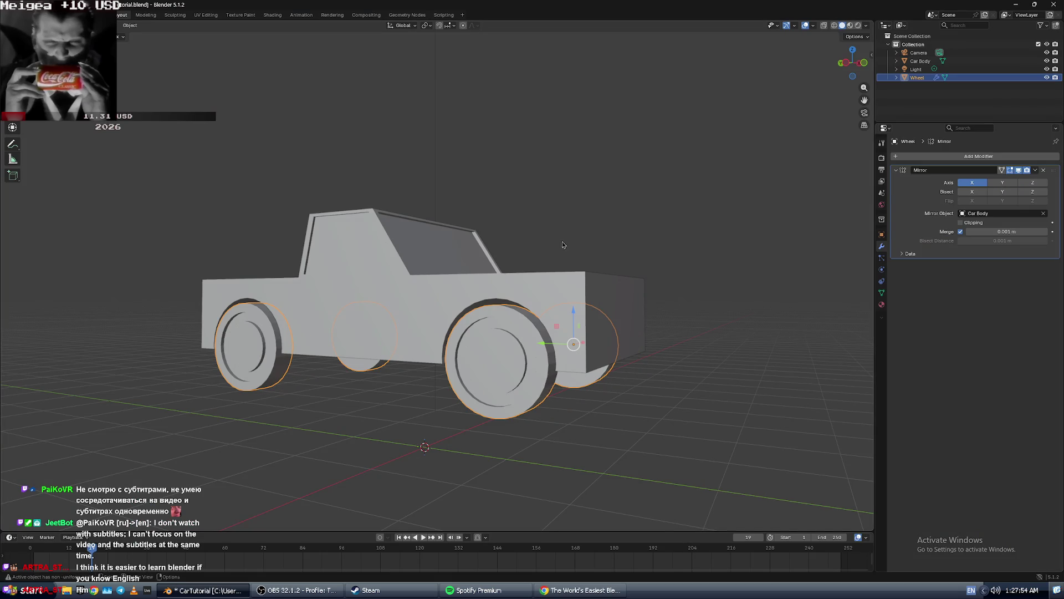
middle_click_drag(563, 242, 594, 238)
key("alt+Tab")
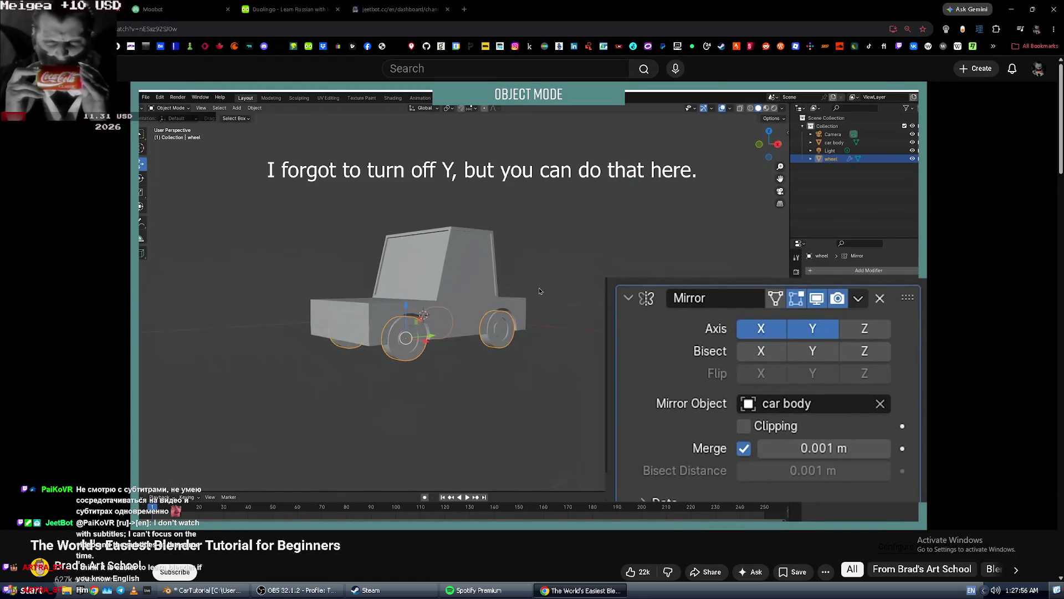
left_click(540, 290)
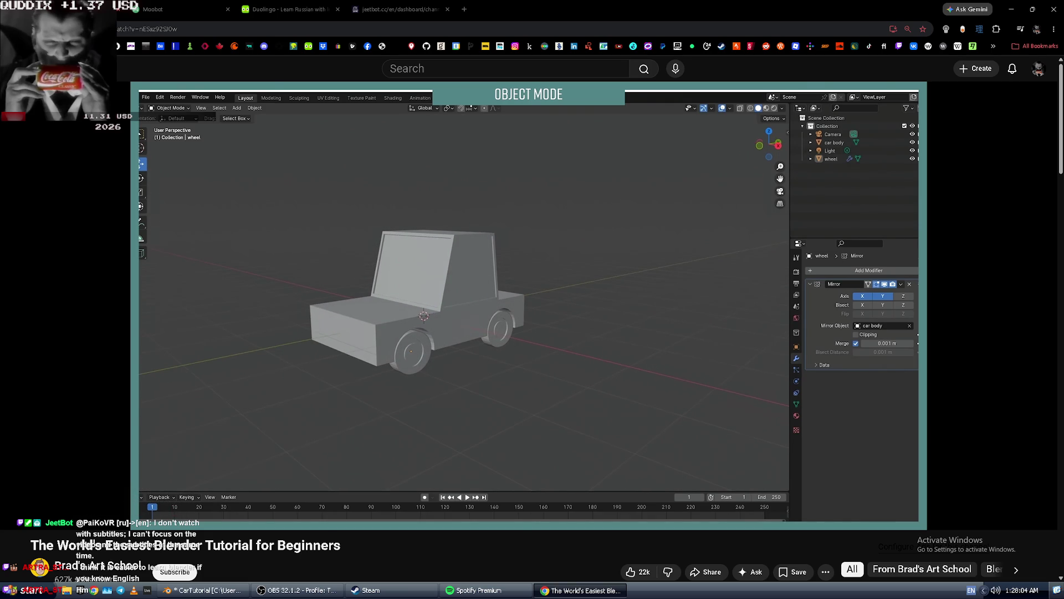
left_click(545, 386)
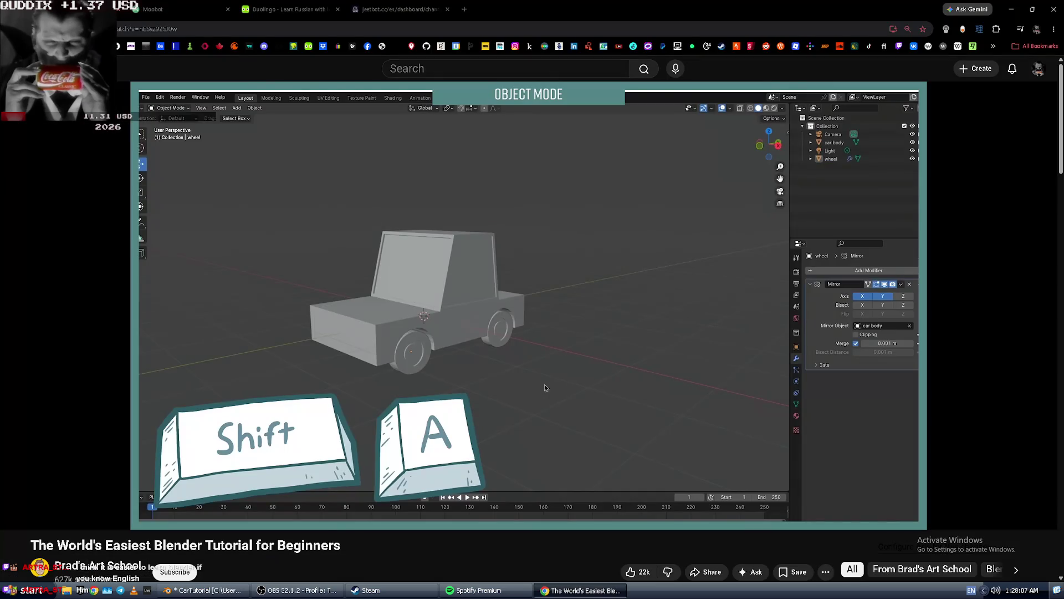
Replay the tutorial's add-object step, then orbit to the rear of the car.
left_click(545, 384)
left_click(545, 382)
key("alt+Tab")
middle_click_drag(545, 383, 416, 380)
Select all objects and save the project as CarTutorial.blend.
right_click(416, 380)
right_click(335, 362)
key("a")
key("ctrl+s")
mouse_move(172, 317)
middle_mouse_down()
mouse_move(184, 305)
mouse_move(106, 301)
mouse_move(195, 297)
mouse_move(232, 311)
middle_mouse_up()
Zoom and orbit for a close side view of the car.
scroll(161, 302, "down", 3)
scroll(329, 307, "up", 3)
mouse_move(328, 307)
middle_mouse_down()
mouse_move(337, 303)
mouse_move(314, 288)
middle_mouse_up()
scroll(313, 288, "up", 3)
Send a !sr chat request for Tokyo Drift (Fast & Furious), then return to the car.
key("alt+Tab")
key("alt+Tab")
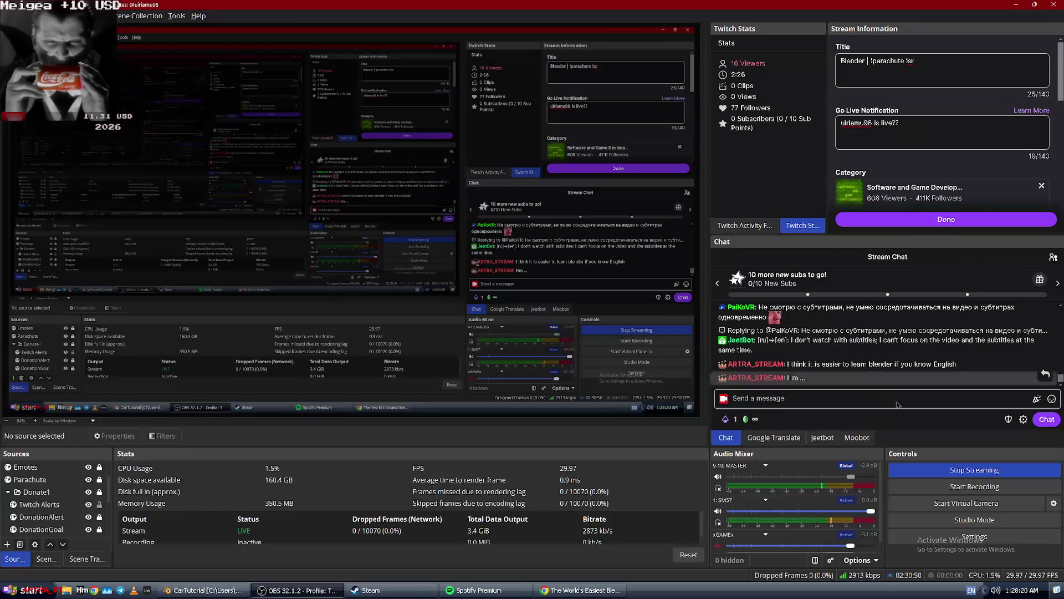
left_click(867, 398)
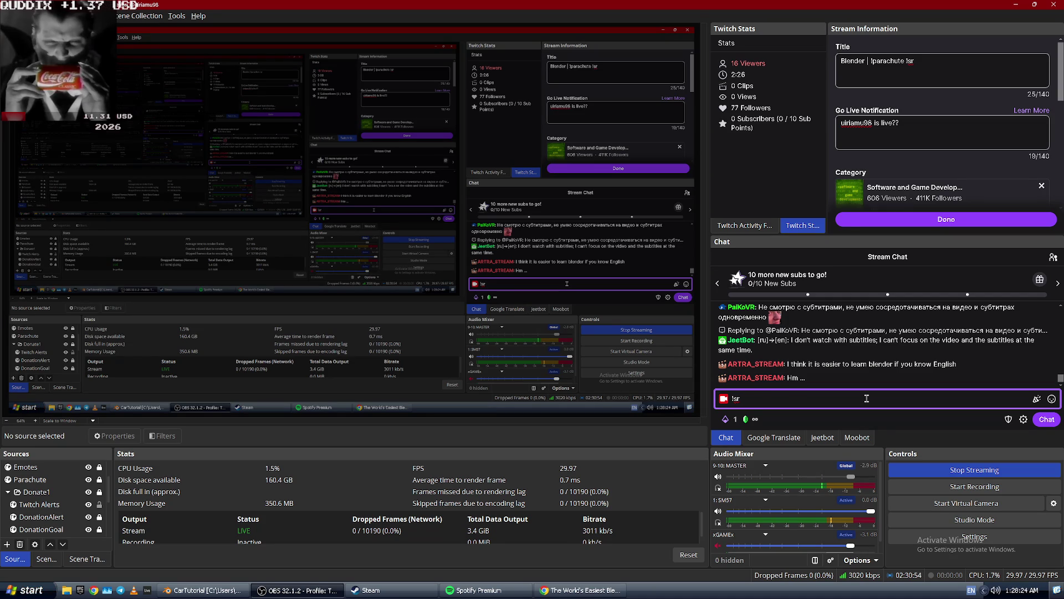
type("live in")
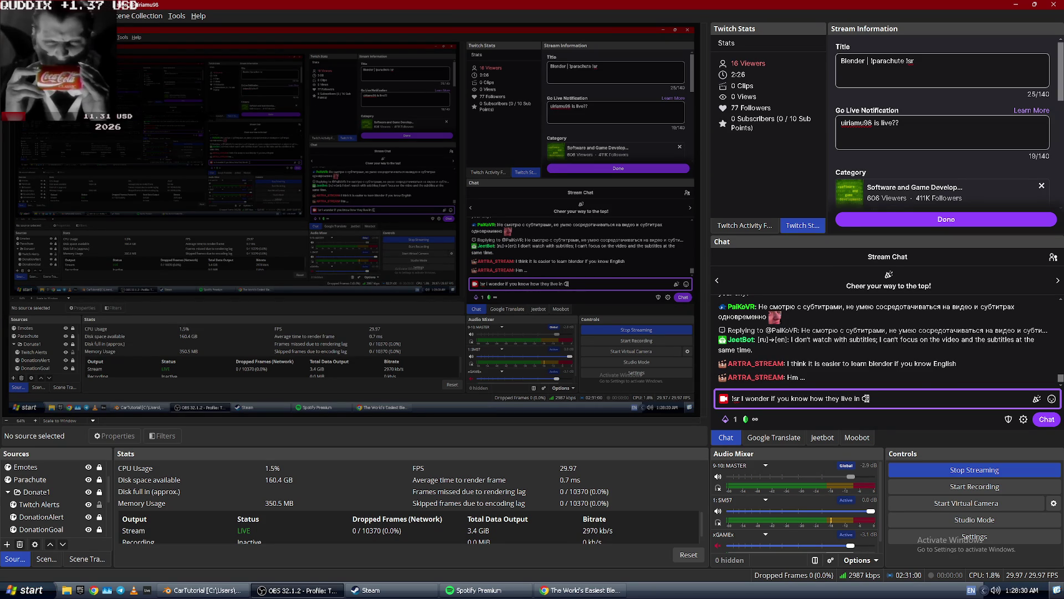
key("Return")
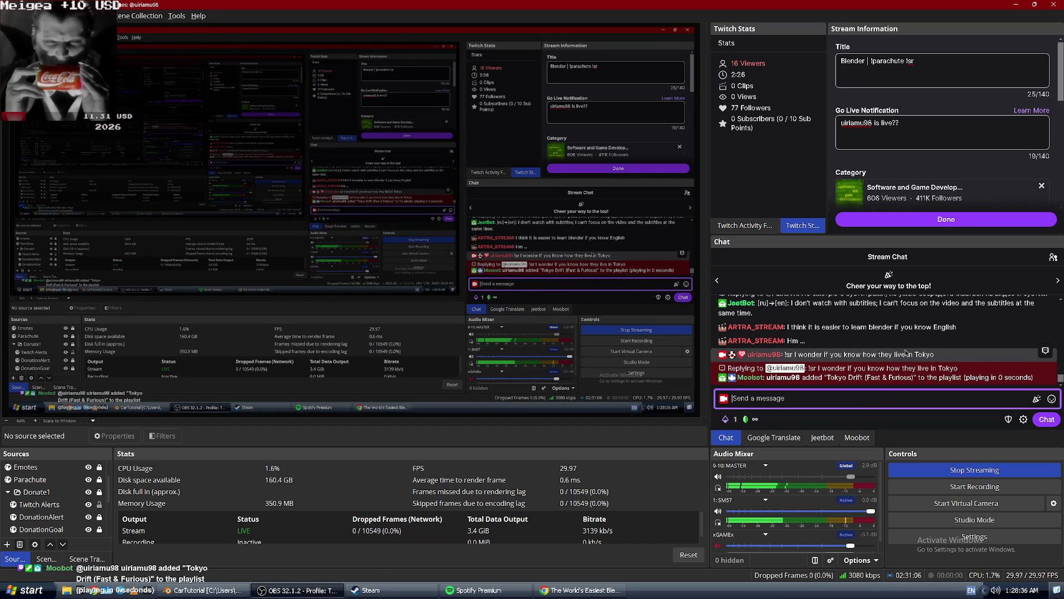
key("alt+Tab")
mouse_move(867, 349)
middle_mouse_down()
mouse_move(653, 357)
mouse_move(583, 347)
mouse_move(593, 374)
mouse_move(574, 358)
mouse_move(616, 372)
mouse_move(492, 423)
mouse_move(692, 360)
mouse_move(791, 368)
mouse_move(9, 301)
middle_mouse_up()
scroll(278, 315, "down", 3)
scroll(278, 315, "up", 1)
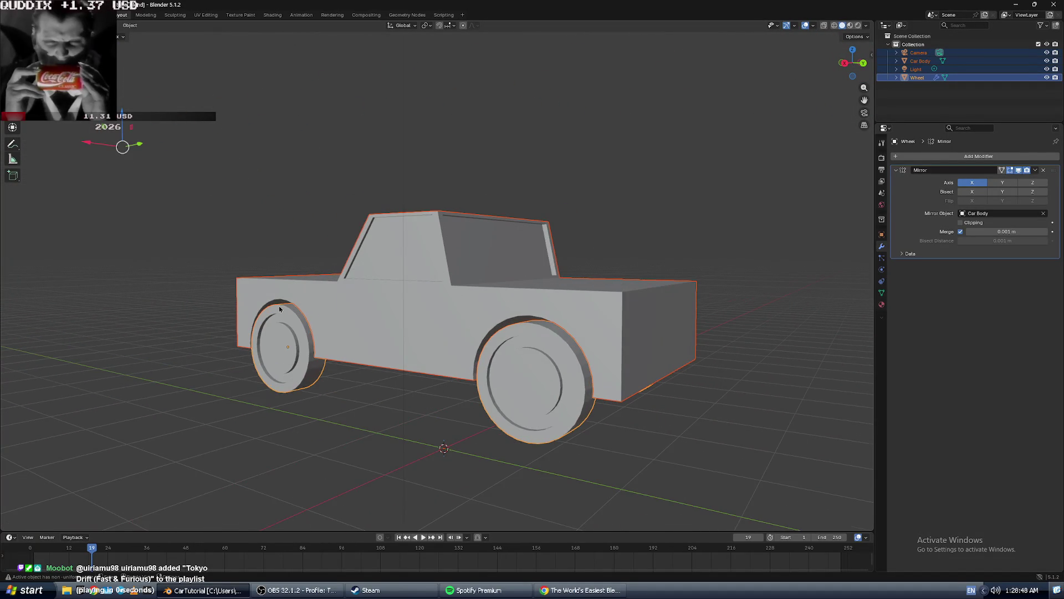
scroll(278, 315, "down", 4)
scroll(278, 315, "up", 3)
mouse_move(278, 315)
middle_mouse_down()
mouse_move(424, 339)
mouse_move(397, 276)
mouse_move(496, 281)
mouse_move(471, 300)
mouse_move(497, 305)
mouse_move(476, 285)
middle_mouse_up()
scroll(425, 337, "up", 5)
scroll(397, 276, "down", 4)
scroll(398, 276, "down", 5)
scroll(470, 300, "up", 5)
scroll(496, 305, "up", 3)
scroll(497, 305, "up", 3)
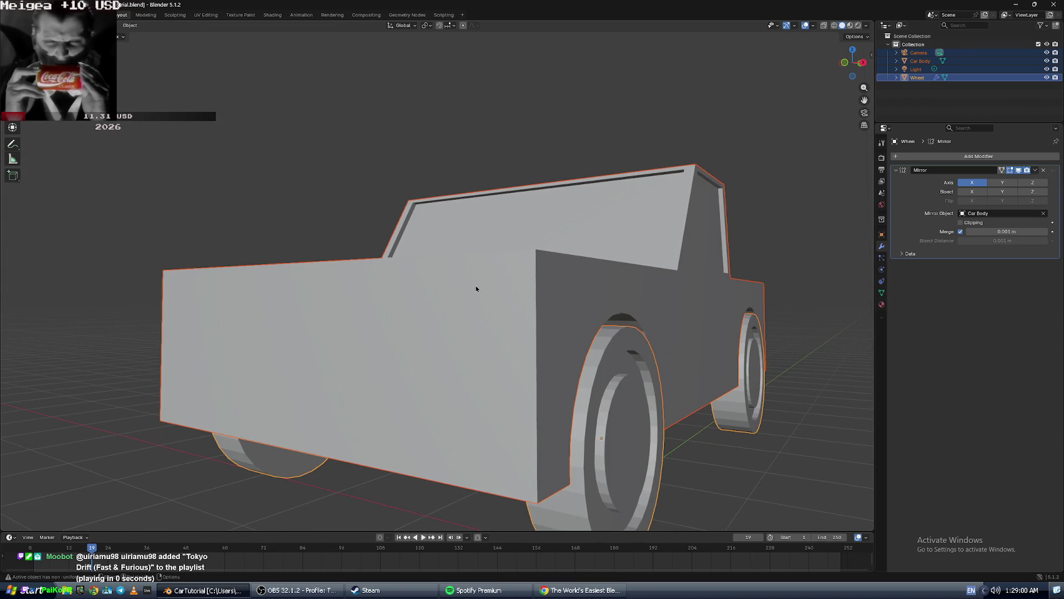
scroll(475, 285, "up", 3)
scroll(469, 299, "down", 2)
mouse_move(482, 296)
middle_mouse_down()
mouse_move(438, 308)
mouse_move(398, 298)
mouse_move(444, 306)
middle_mouse_up()
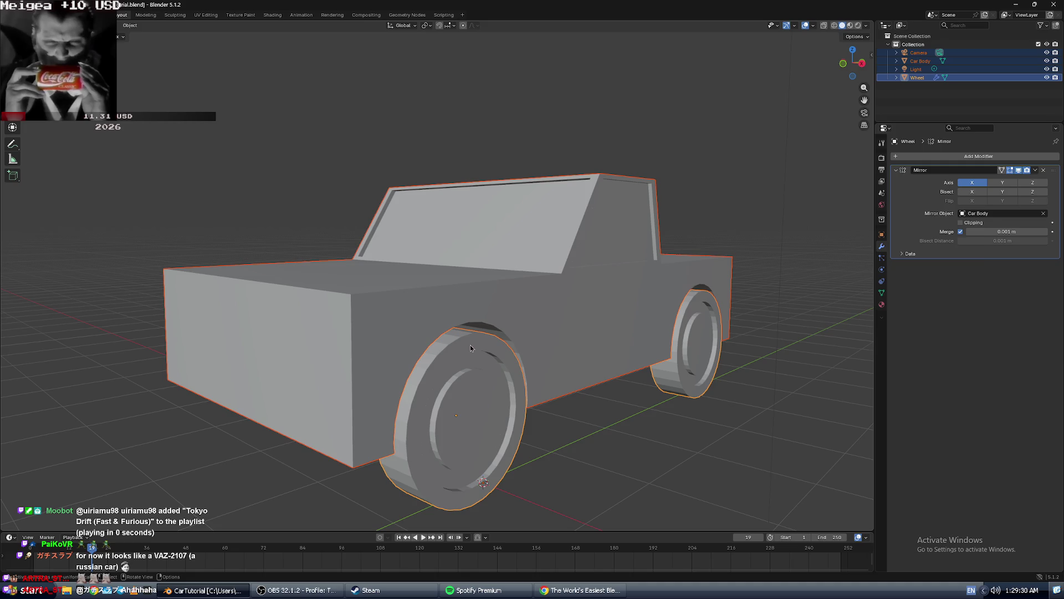
key("alt+Tab")
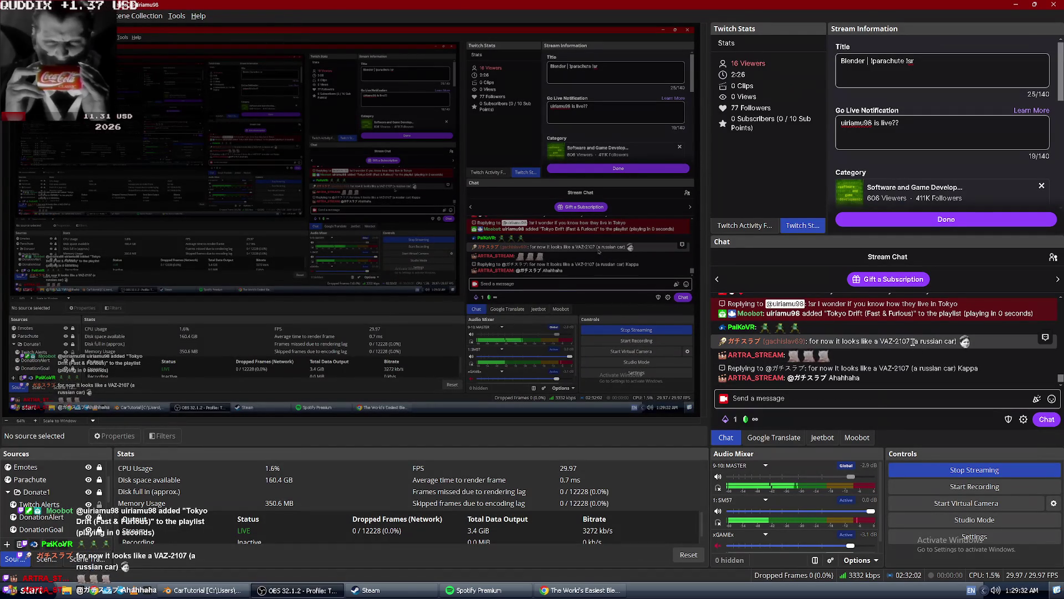
Copy VAZ-2107 from the chat and search it in a new Chrome tab.
left_click_drag(911, 340, 881, 341)
right_click(888, 341)
left_click(893, 349)
key("alt+Tab")
key("alt+Tab")
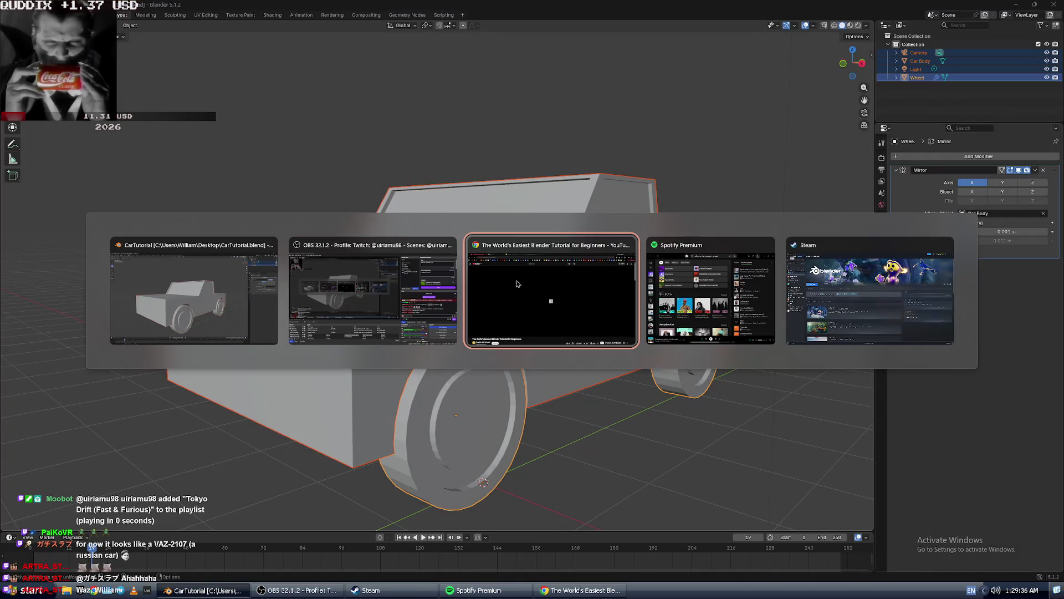
key("ctrl+t")
key("ctrl+v")
key("Return")
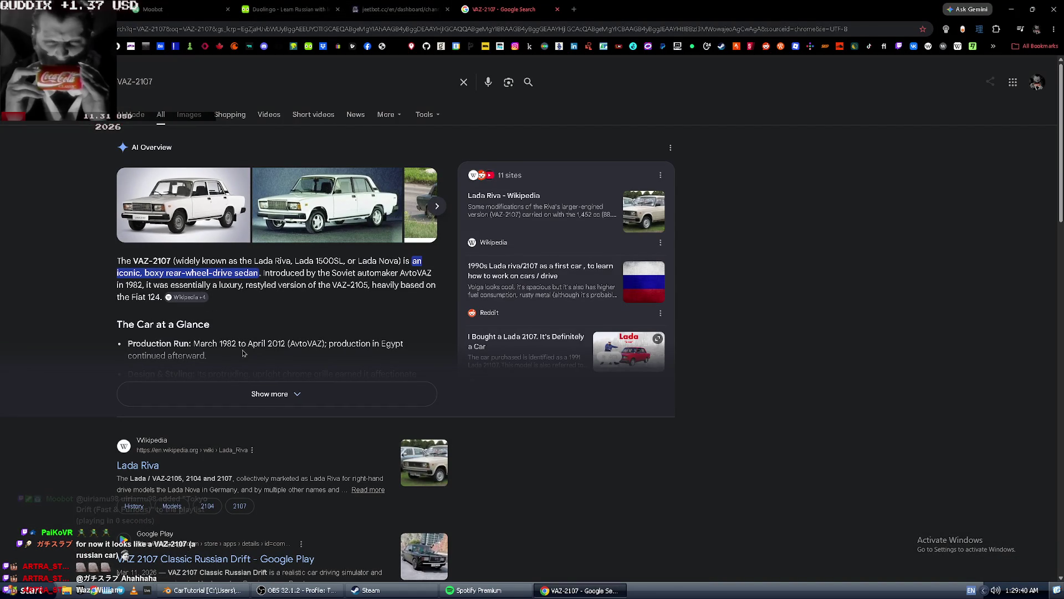
Open the full-size Lada 2107 photo from the Lada Riva Wikipedia article and compare it with the car.
left_click(151, 468)
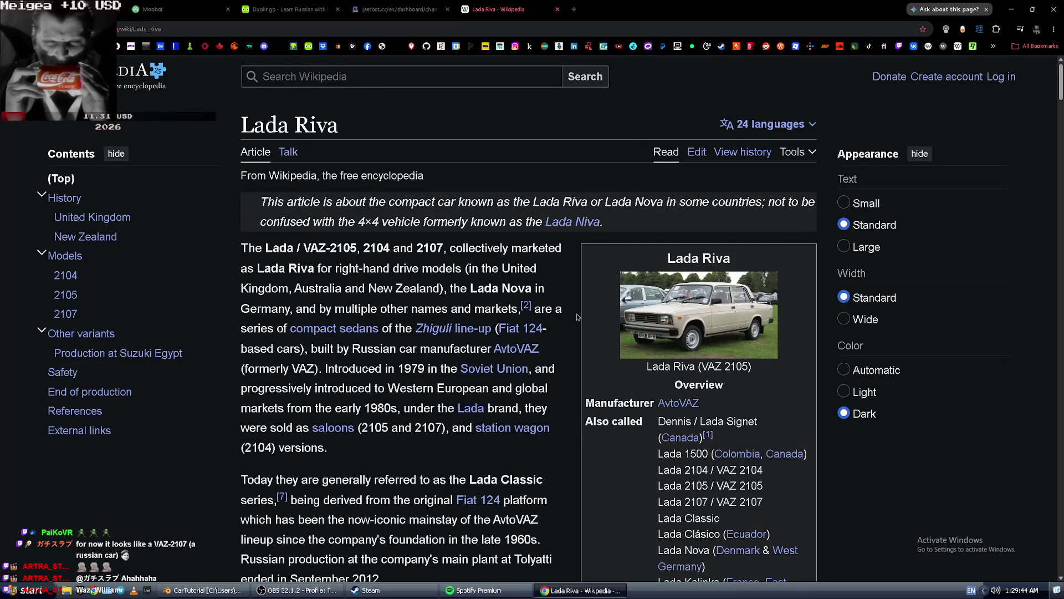
left_click(664, 323)
key("alt+Tab")
key("alt+Tab")
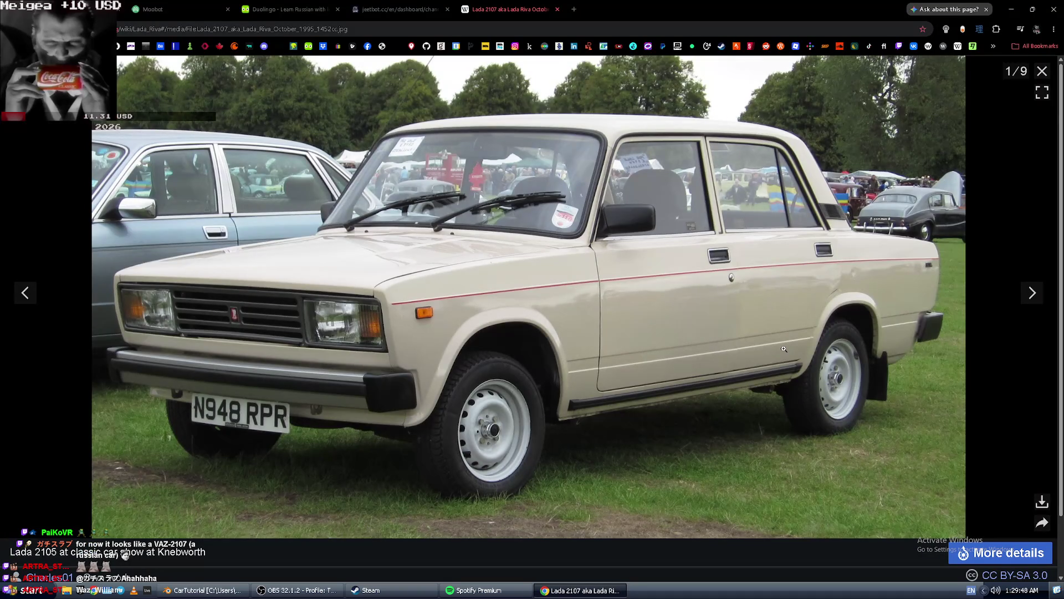
key("alt+Tab")
key("alt+Tab")
key("alt+Tab")
key("alt+Tab")
key("alt+Tab")
key("alt+Tab")
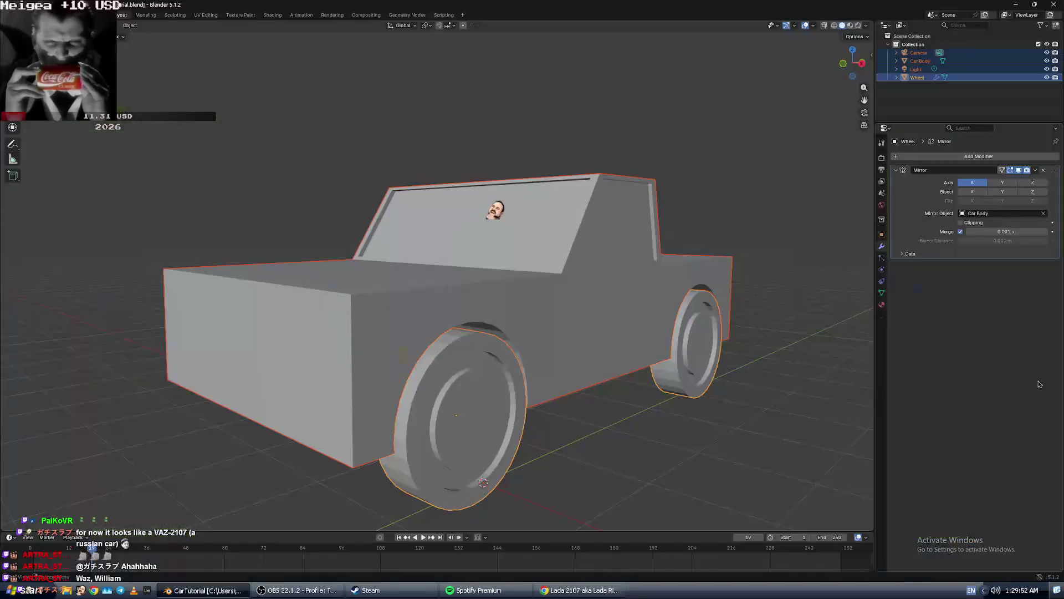
key("alt+Tab")
key("alt+Tab")
key("alt+Tab")
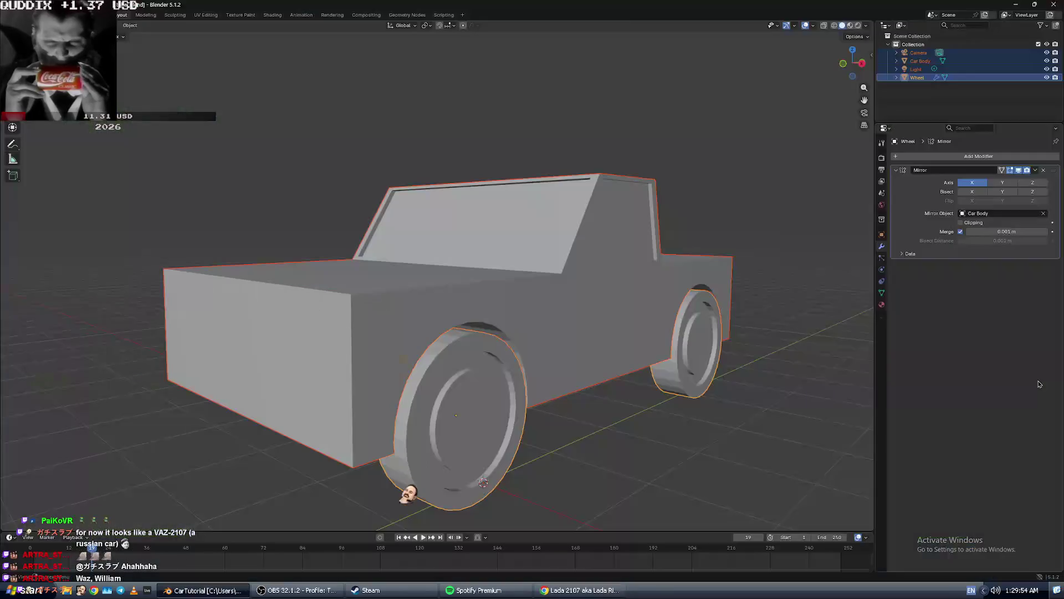
key("alt+Tab")
key("alt+Tab")
key("alt+Tab")
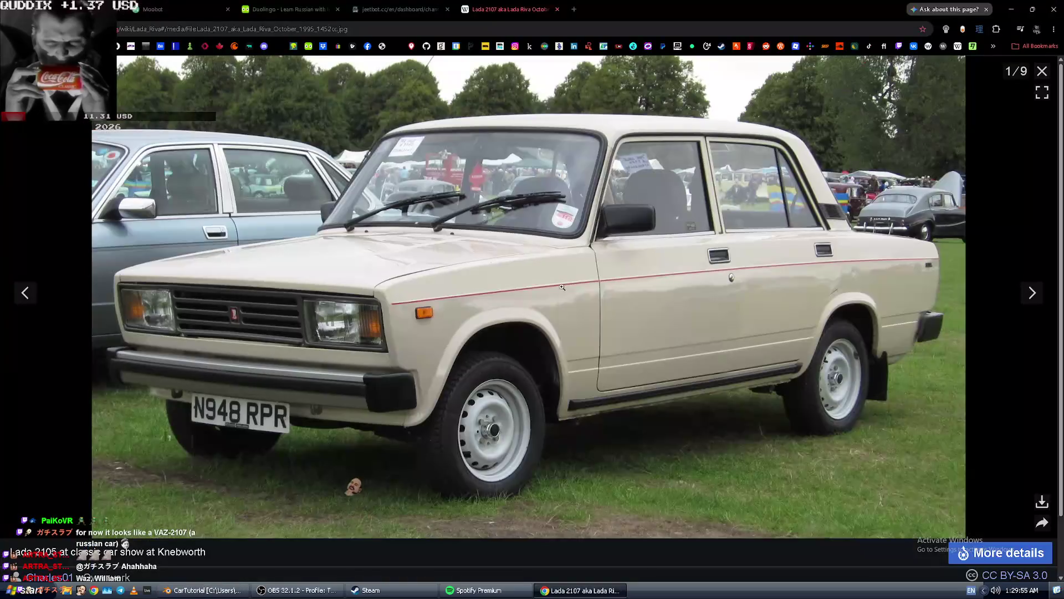
right_click(564, 291)
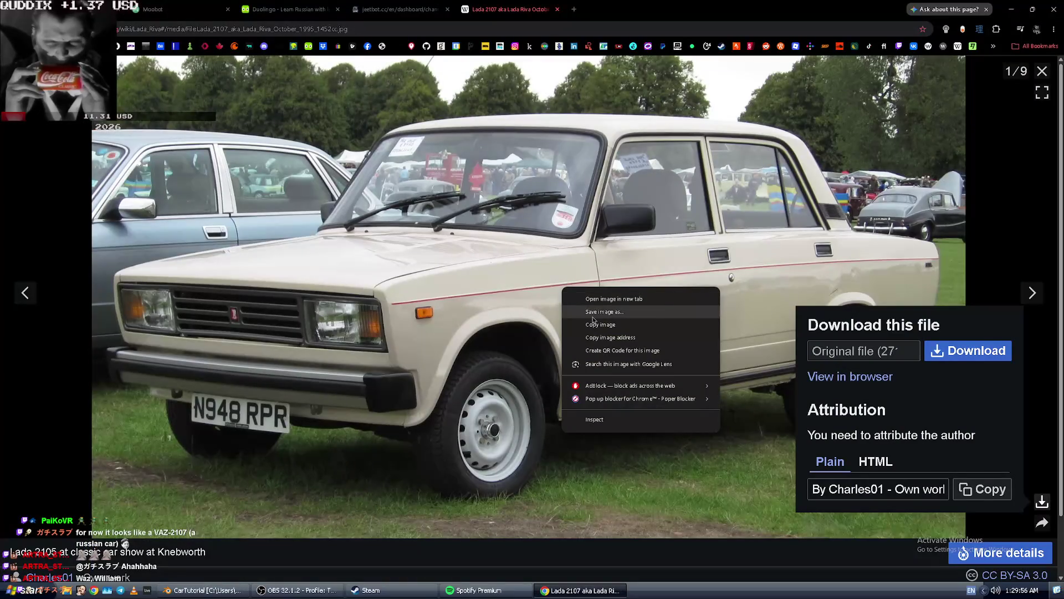
key("alt+Tab")
right_click(194, 214)
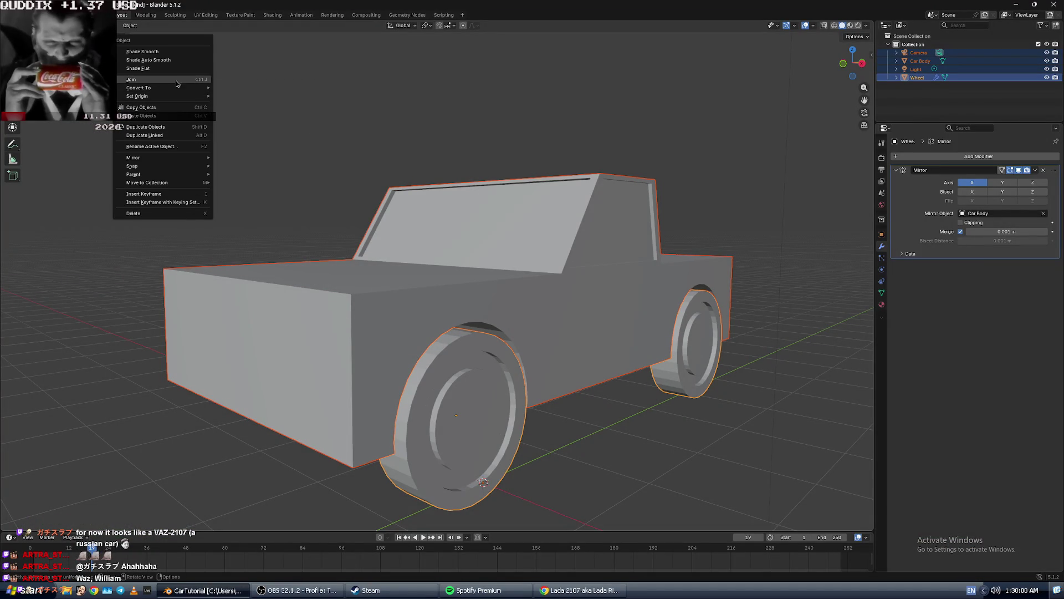
key("alt+Tab")
Search 'how to add image in blender' and expand the AI overview answer.
left_click(195, 28)
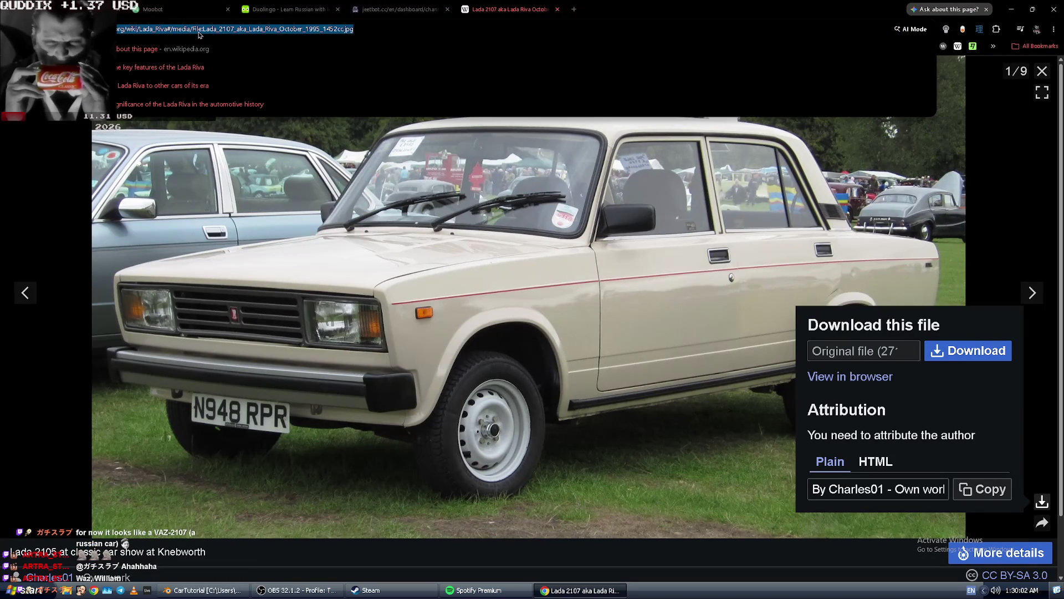
type("laptop")
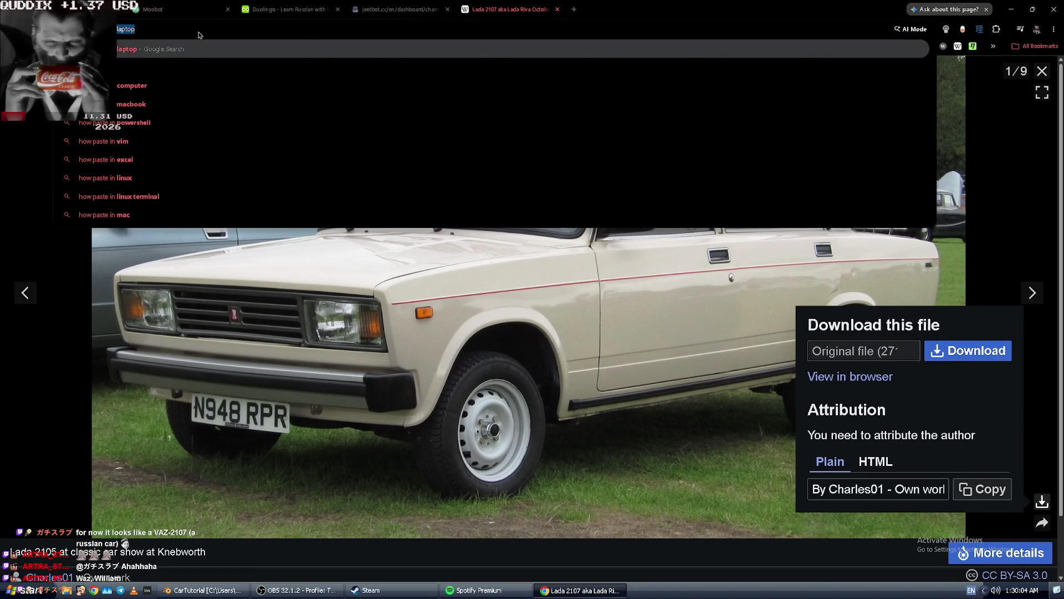
type("how to add image in ble")
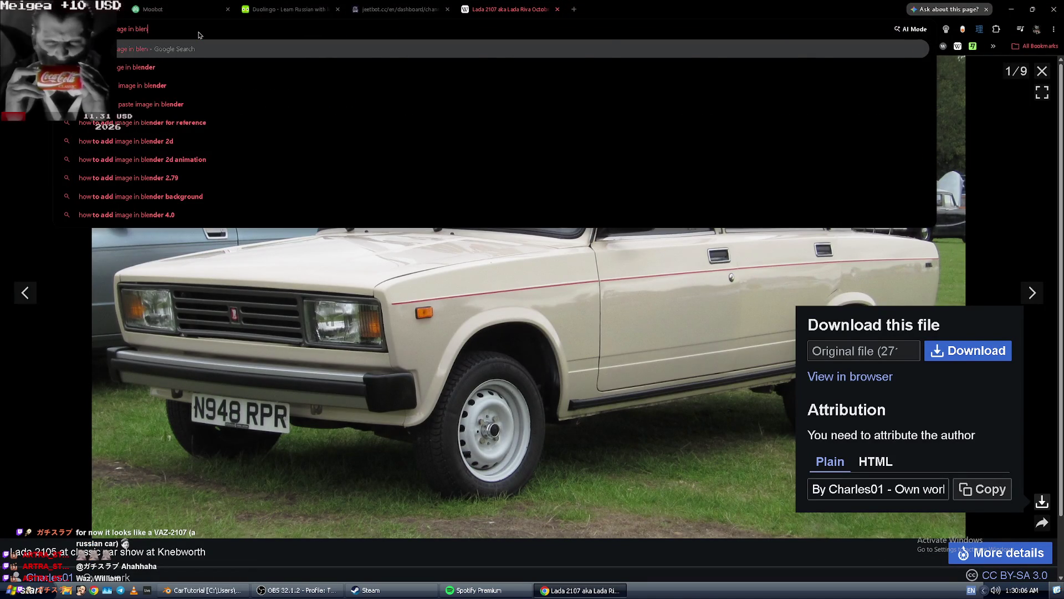
type("nder")
key("Return")
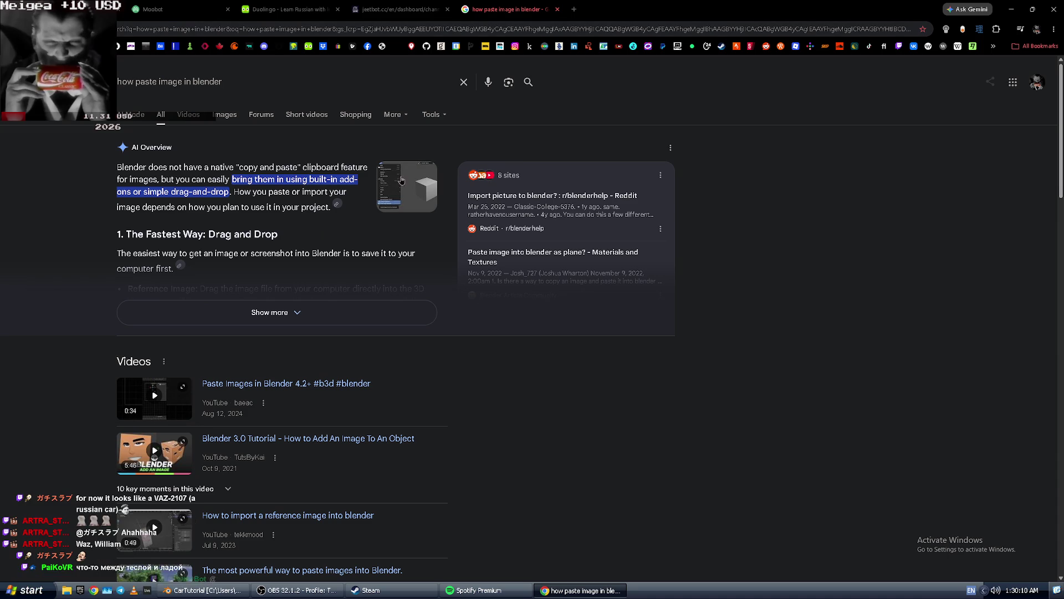
left_click(307, 308)
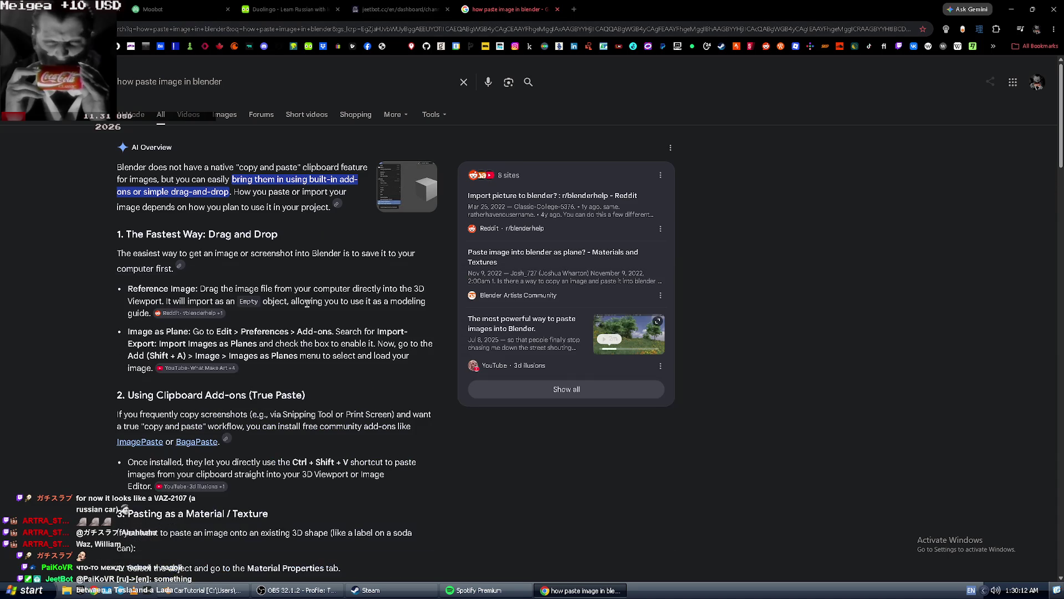
Tidy the tabs and reopen the Lada photo from its pasted image address.
key("ctrl+w")
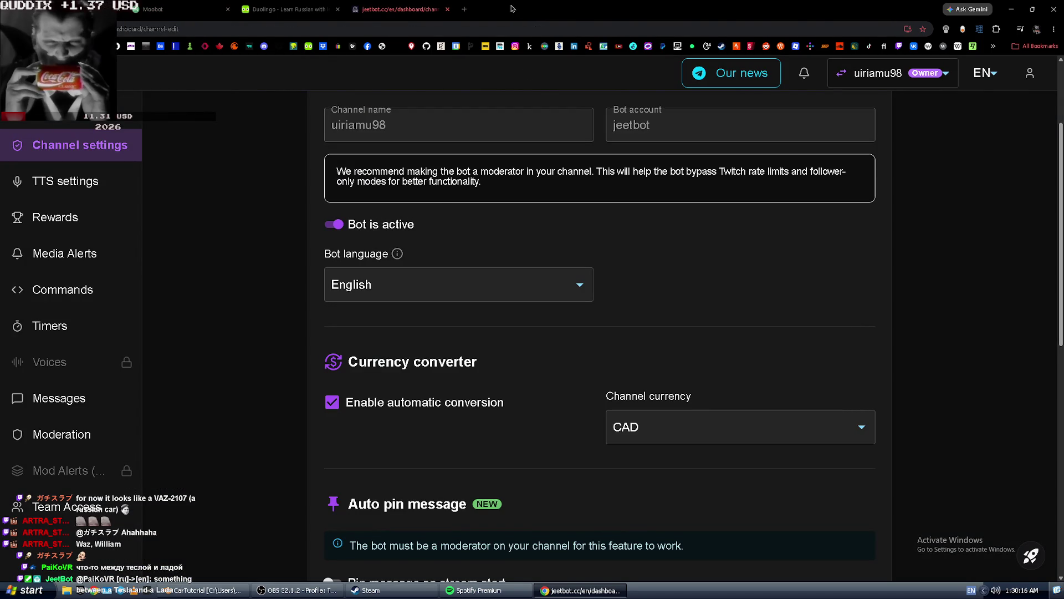
key("ctrl+shift+t")
key("ctrl+shift+t")
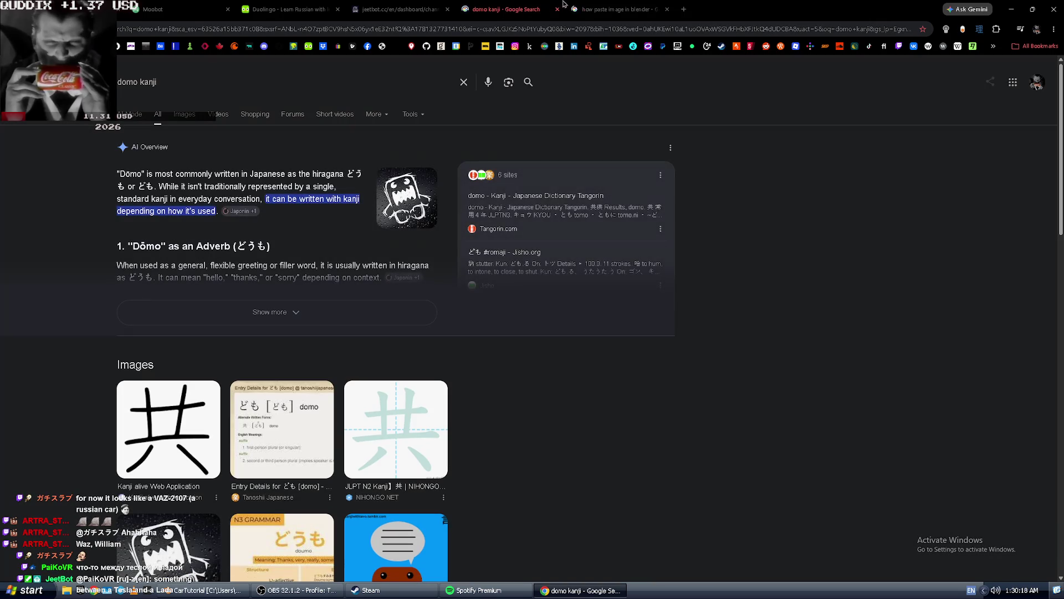
left_click(558, 9)
left_click(507, 35)
key("ctrl+v")
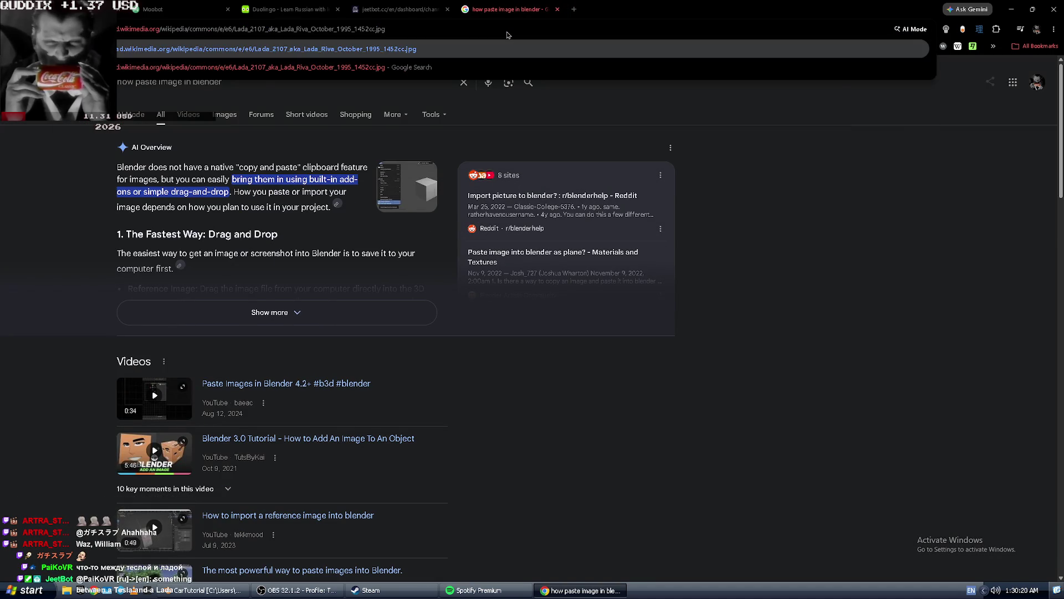
key("Return")
Save the photo as Lada_2107_aka_Lada_Riva_October_1995_1452cc.jpg.
key("alt+Tab")
key("alt+Tab")
key("alt+Tab")
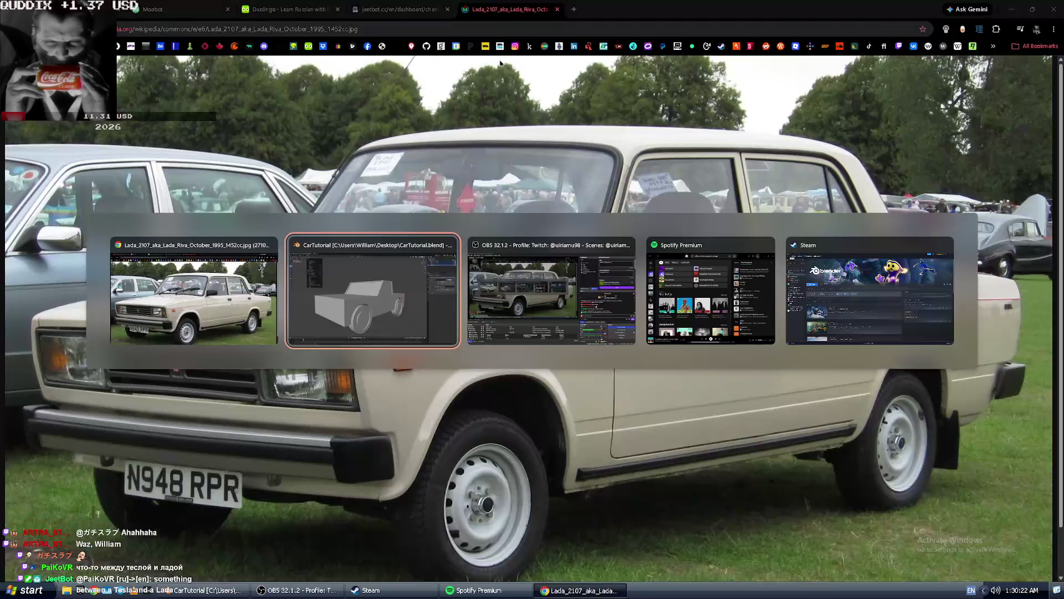
key("alt+Tab")
right_click(438, 207)
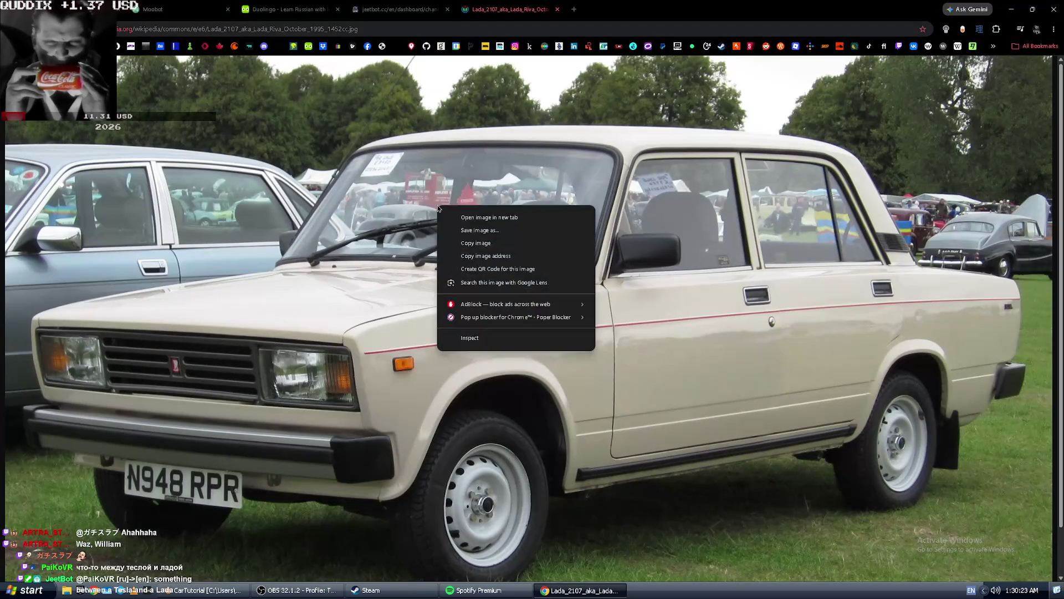
left_click(491, 232)
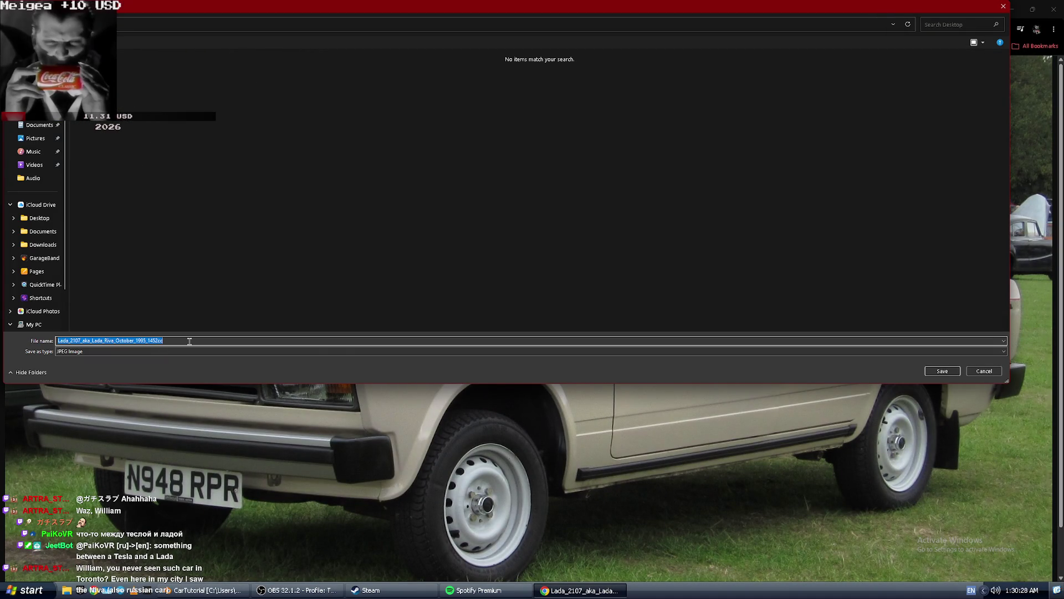
key("Return")
Close the image tab, return to the tutorial tab and check the recent downloads.
key("ctrl+w")
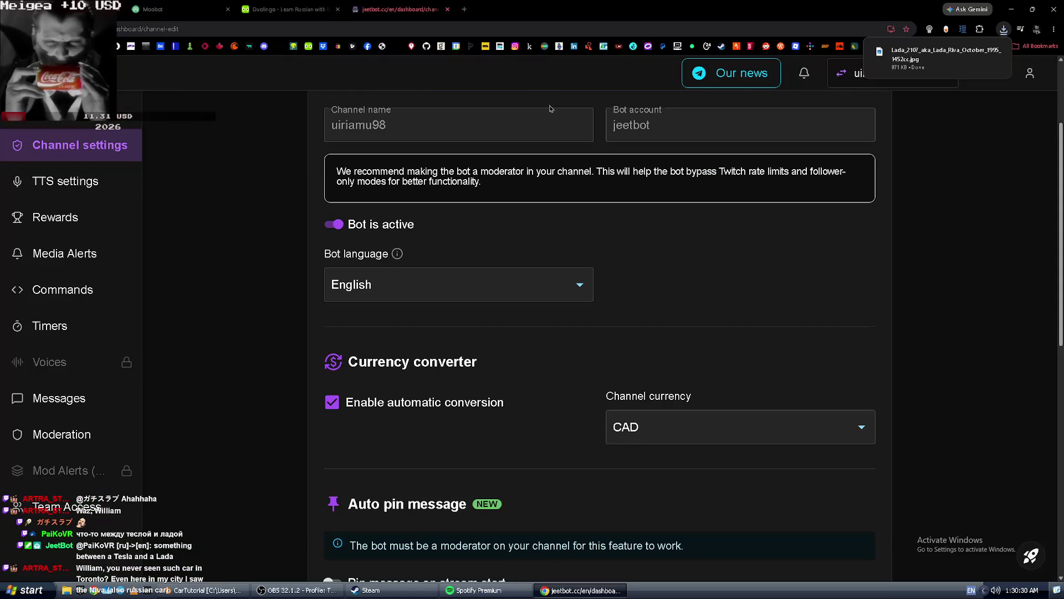
key("ctrl+Tab")
left_click(1004, 29)
key("alt+Tab")
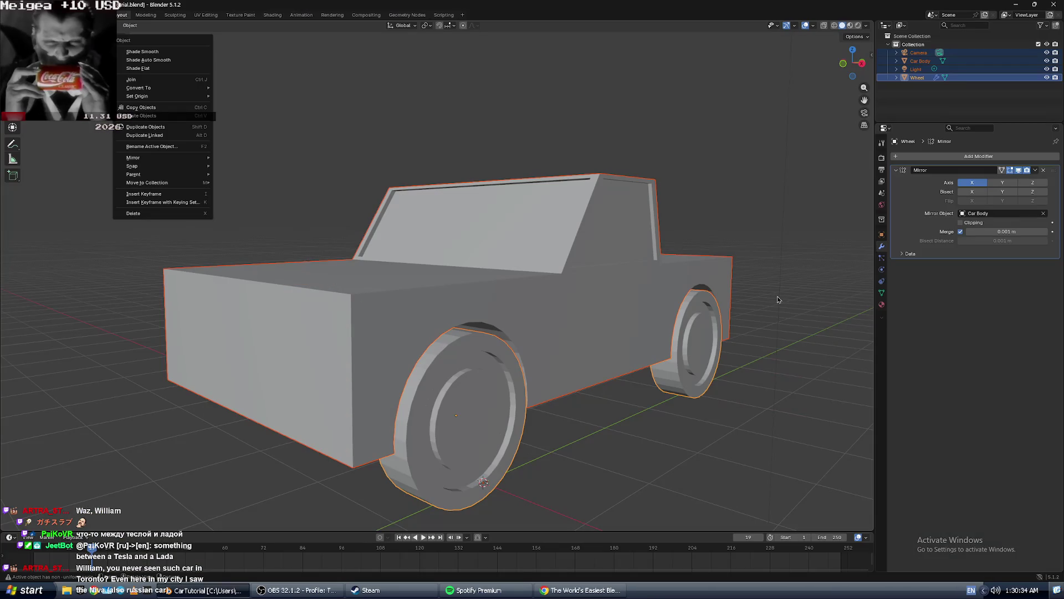
Drag the downloaded Lada jpg from Chrome's downloads into the 3D viewport.
key("alt+Tab")
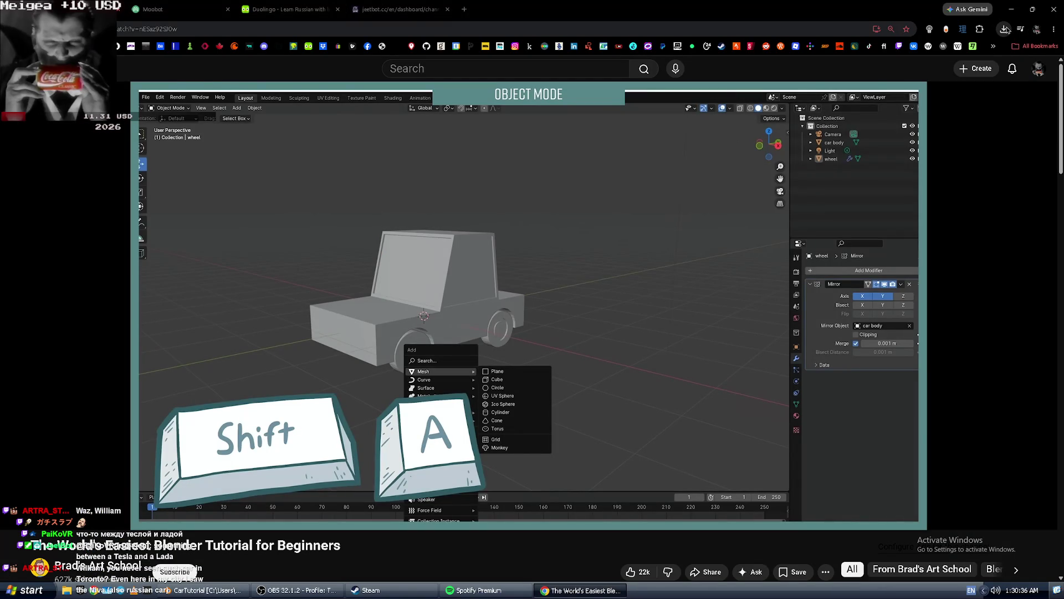
left_click(1006, 30)
key("alt+Tab")
left_click_drag(293, 210, 293, 211)
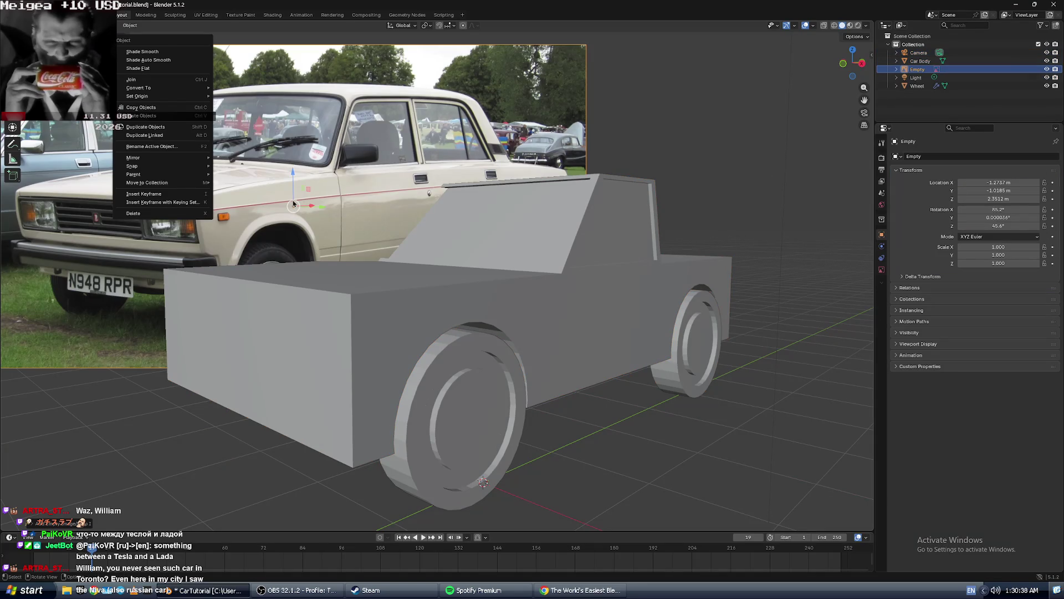
Slide the reference image along Y to −2.254 m and view it from above.
scroll(260, 214, "down", 5)
scroll(261, 214, "down", 2)
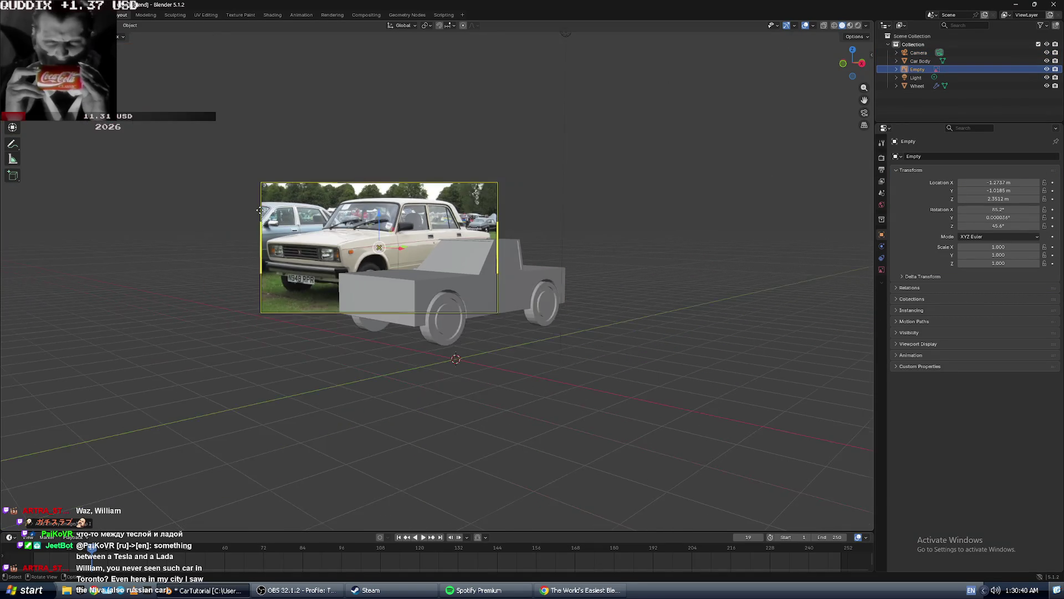
scroll(260, 213, "up", 4)
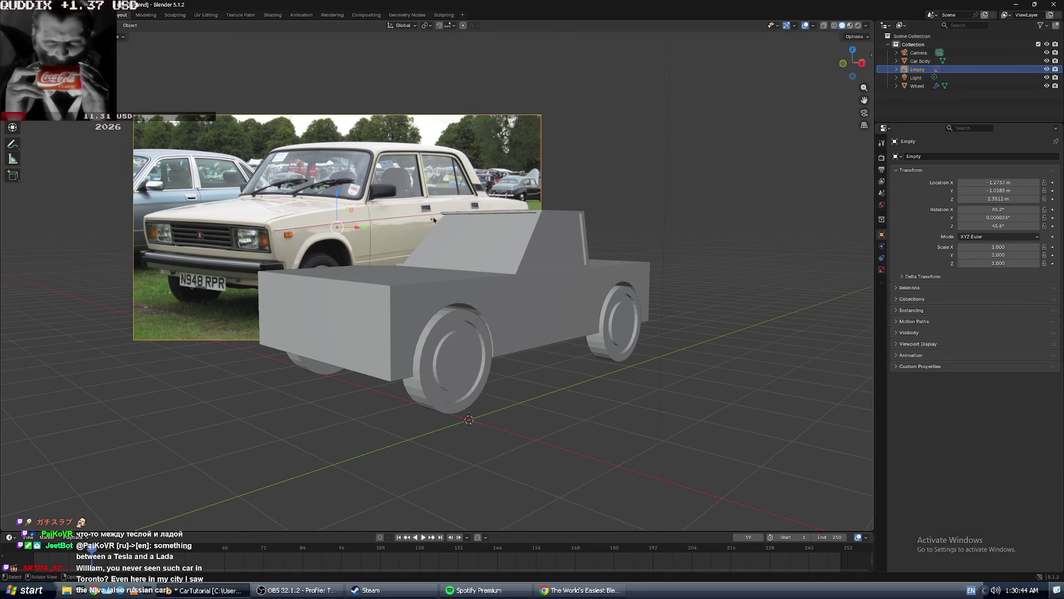
mouse_move(359, 230)
left_mouse_down()
mouse_move(183, 217)
mouse_move(271, 222)
left_mouse_up()
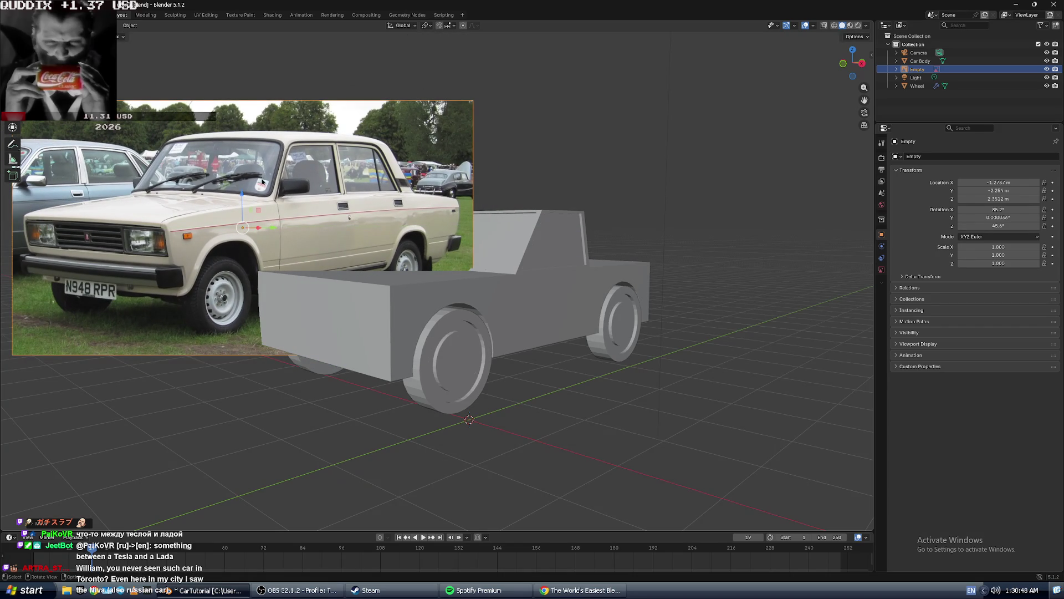
scroll(261, 167, "down", 3)
mouse_move(262, 167)
middle_mouse_down()
mouse_move(295, 222)
mouse_move(258, 252)
middle_mouse_up()
Rotate the Lada reference image to about 87° around Z.
key("g")
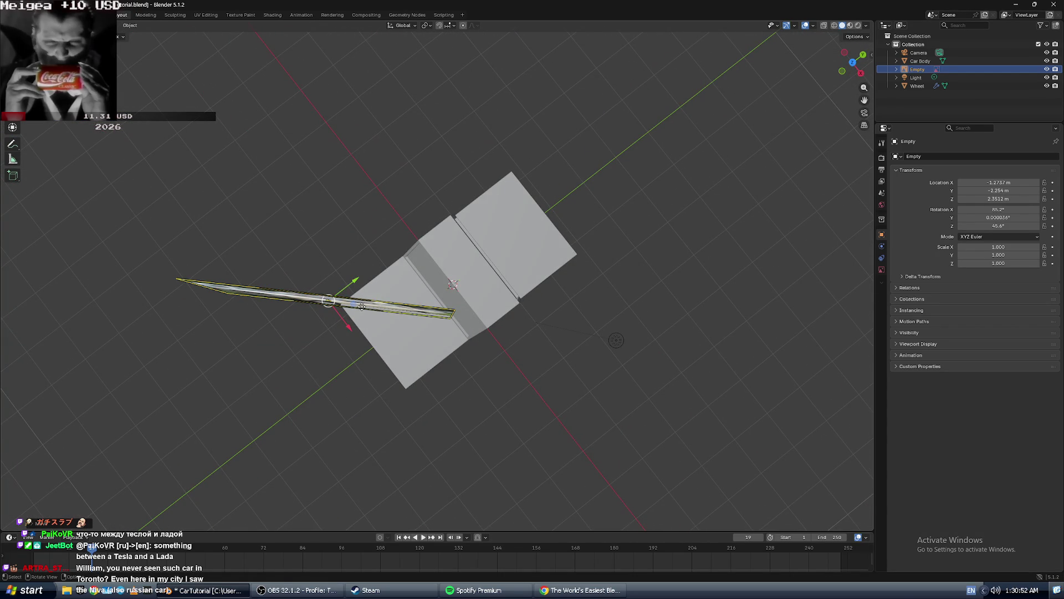
key("r")
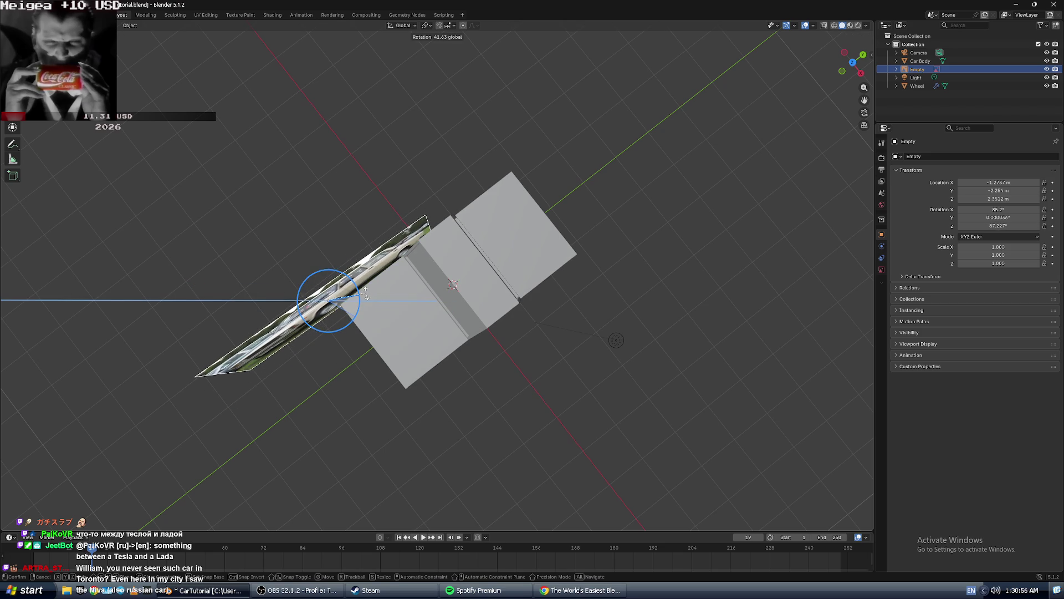
left_click(359, 293)
Move the image along X and Y to stand behind the car at Y 0.193 m, Z 2.551 m.
key("shift+space")
key("g")
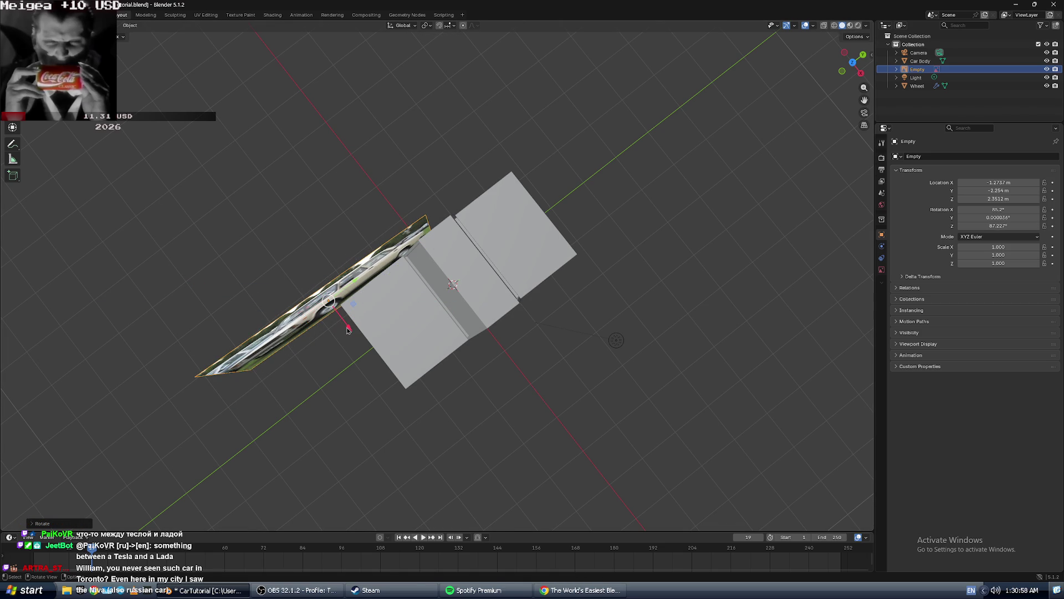
left_click_drag(348, 330, 327, 303)
middle_click_drag(334, 275, 314, 245)
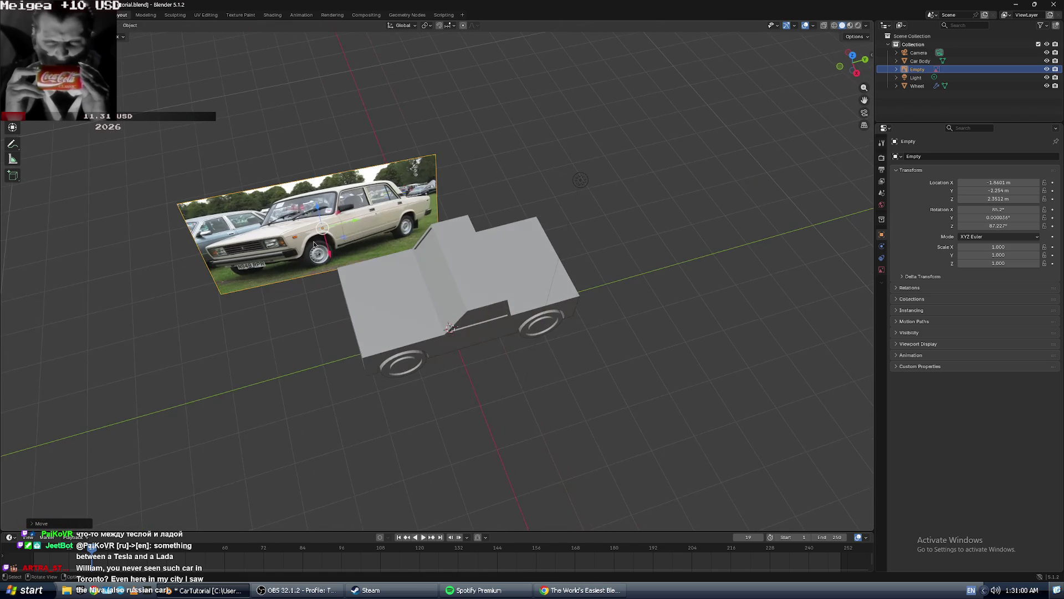
left_click_drag(351, 218, 470, 201)
mouse_move(470, 200)
middle_mouse_down()
mouse_move(421, 274)
mouse_move(501, 326)
mouse_move(464, 308)
middle_mouse_up()
scroll(422, 274, "up", 3)
scroll(464, 308, "up", 1)
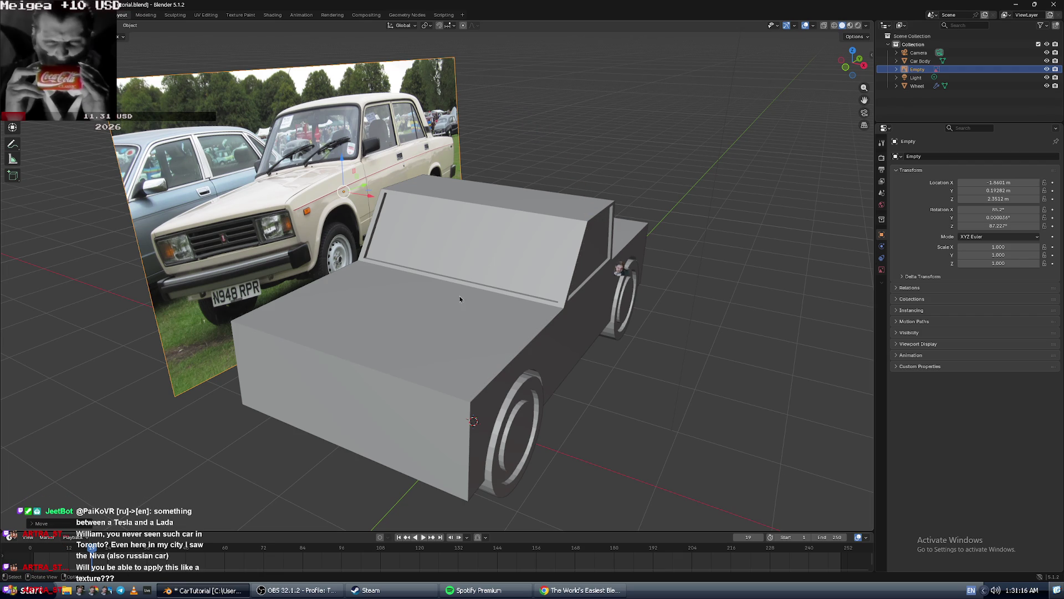
Slide the Lada reference image along X to −4.085 m so it clears the car.
key("g")
key("x")
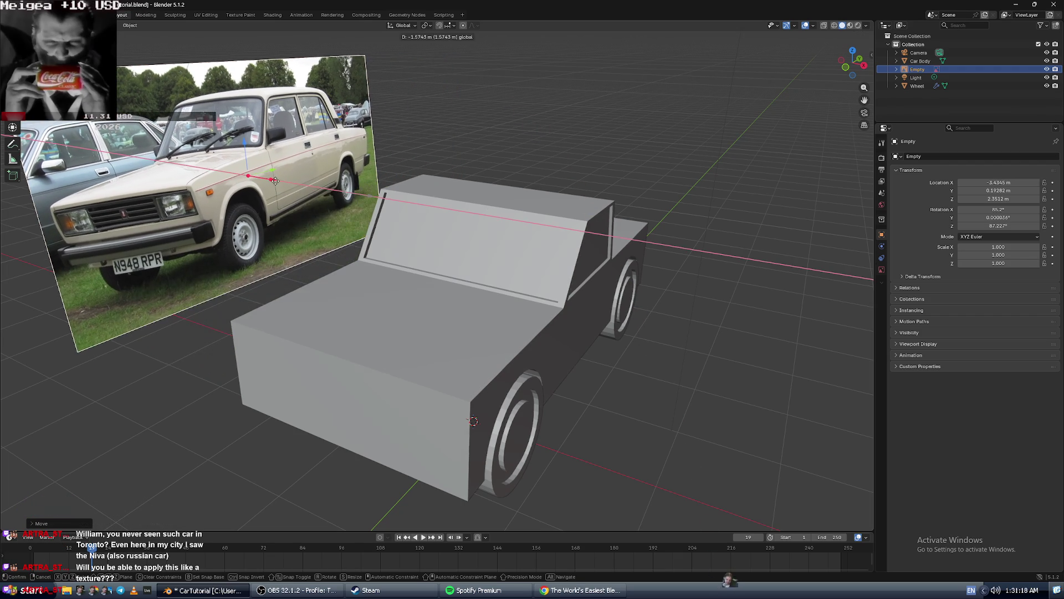
left_click(267, 250)
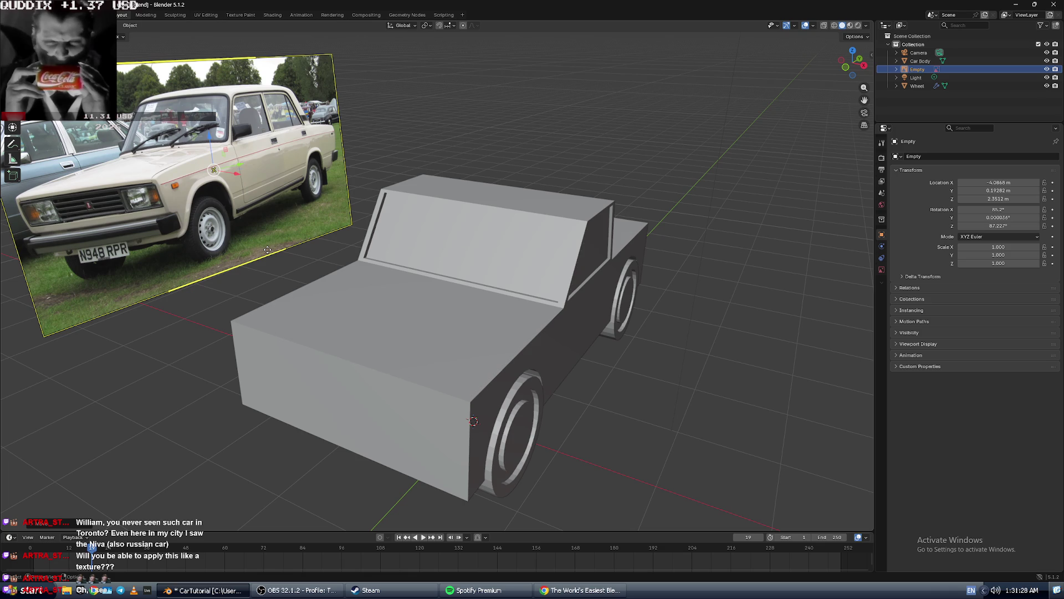
key("Escape")
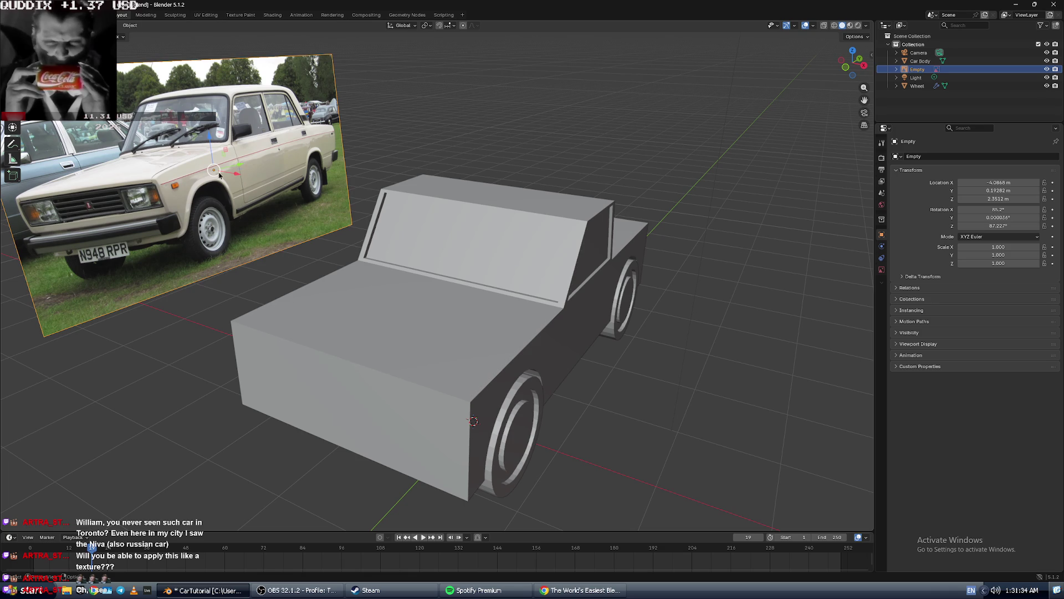
key("g")
key("x")
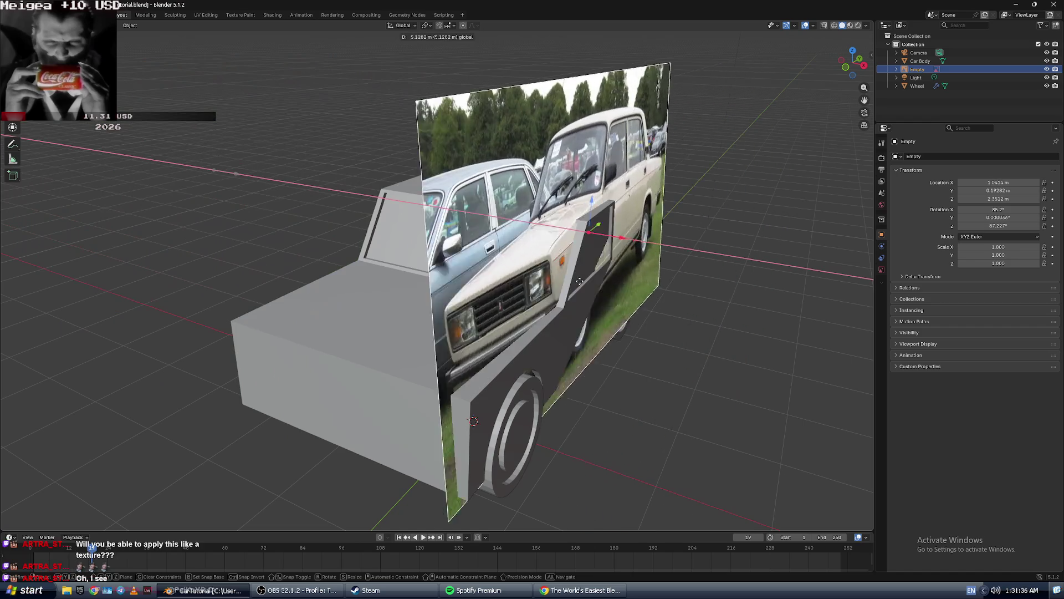
left_click(238, 202)
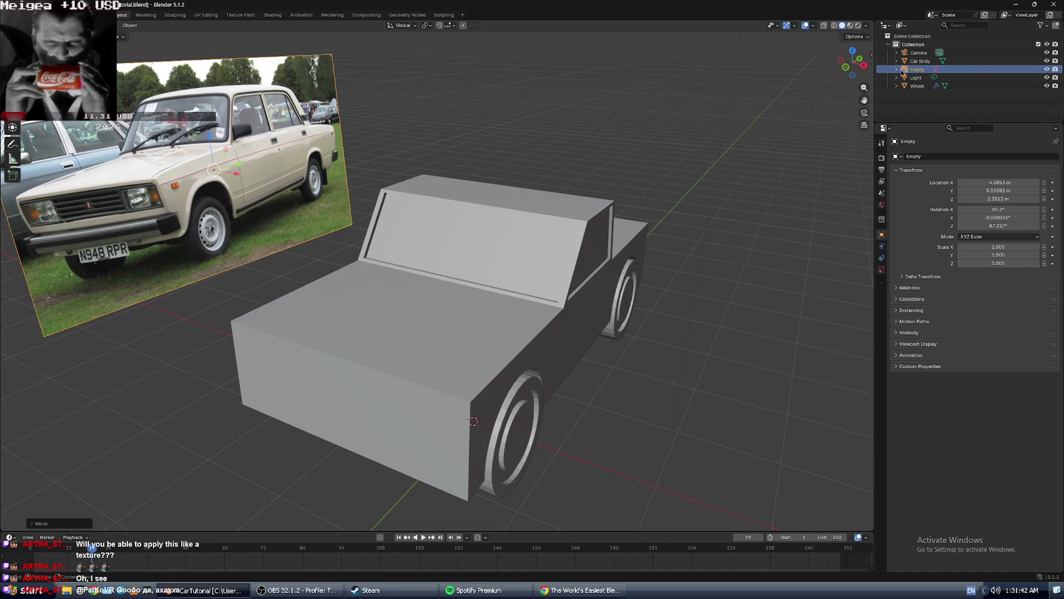
Check the image's placement from side, top, front and three-quarter views.
left_click(863, 65)
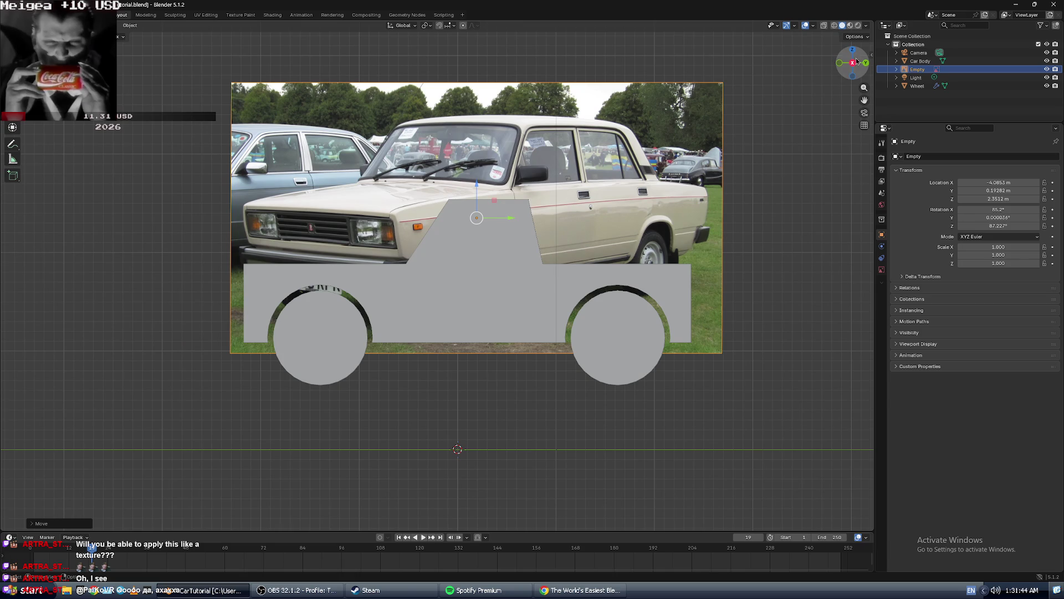
left_click(854, 56)
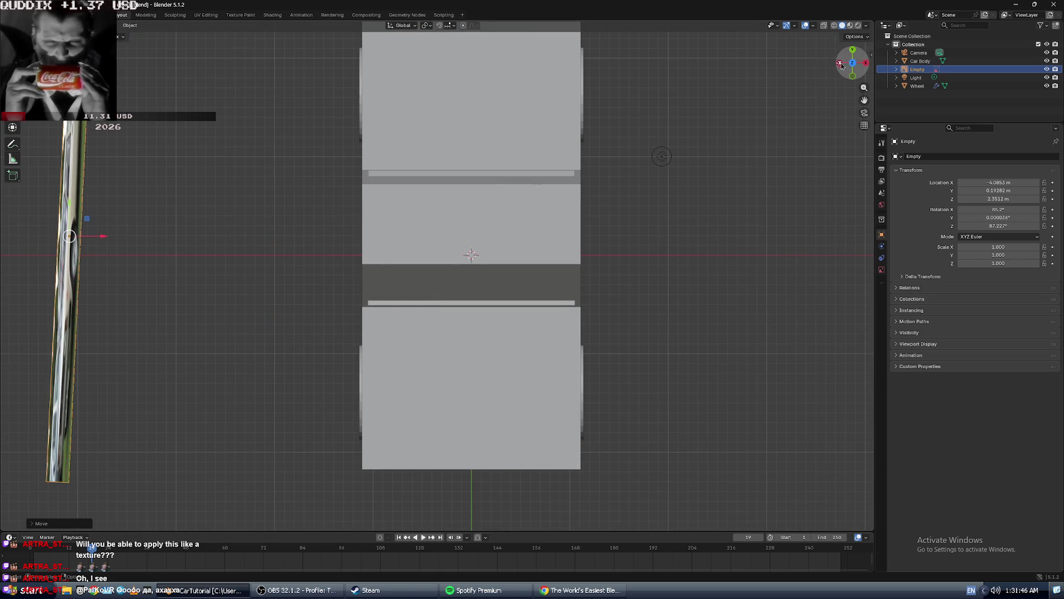
left_click(853, 65)
left_click(854, 74)
middle_click_drag(706, 146, 624, 74)
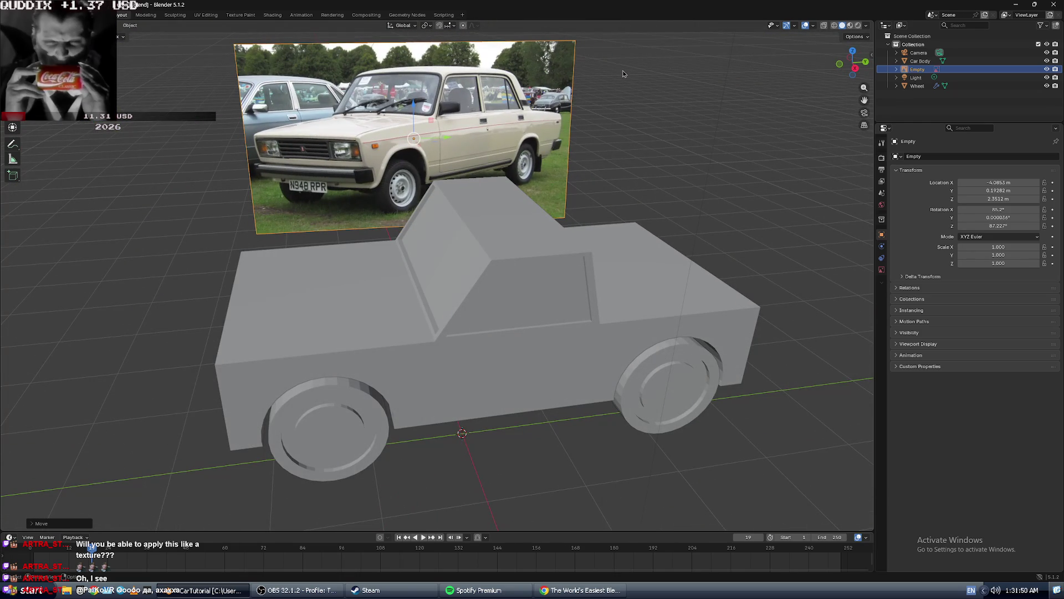
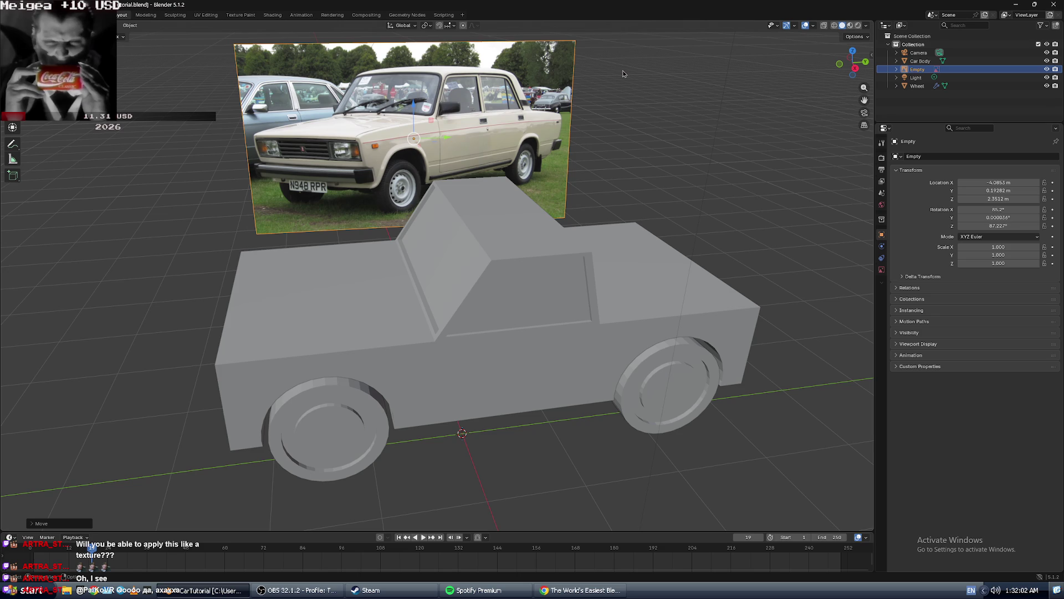
Orbit and zoom in on the blocky car and reference photo, then switch to the tutorial window.
mouse_move(555, 211)
middle_mouse_down()
mouse_move(521, 242)
mouse_move(395, 224)
mouse_move(417, 221)
mouse_move(149, 91)
middle_mouse_up()
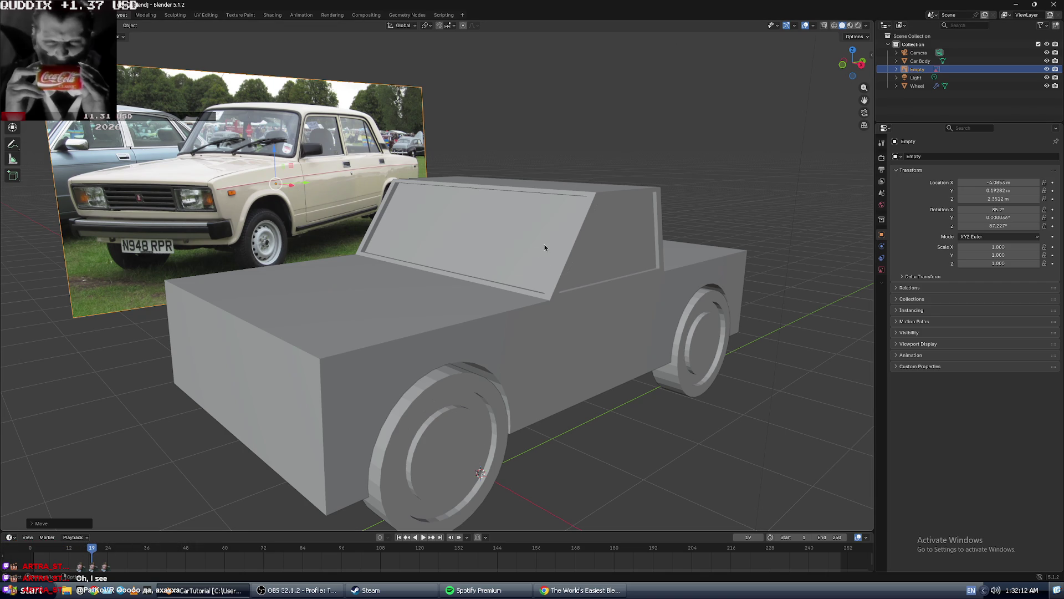
scroll(521, 247, "down", 3)
scroll(513, 246, "up", 4)
scroll(517, 245, "down", 4)
scroll(523, 245, "up", 1)
scroll(533, 245, "up", 1)
key("alt+Tab")
key("alt+Tab")
key("alt+Tab")
key("alt+Tab")
key("alt+Tab")
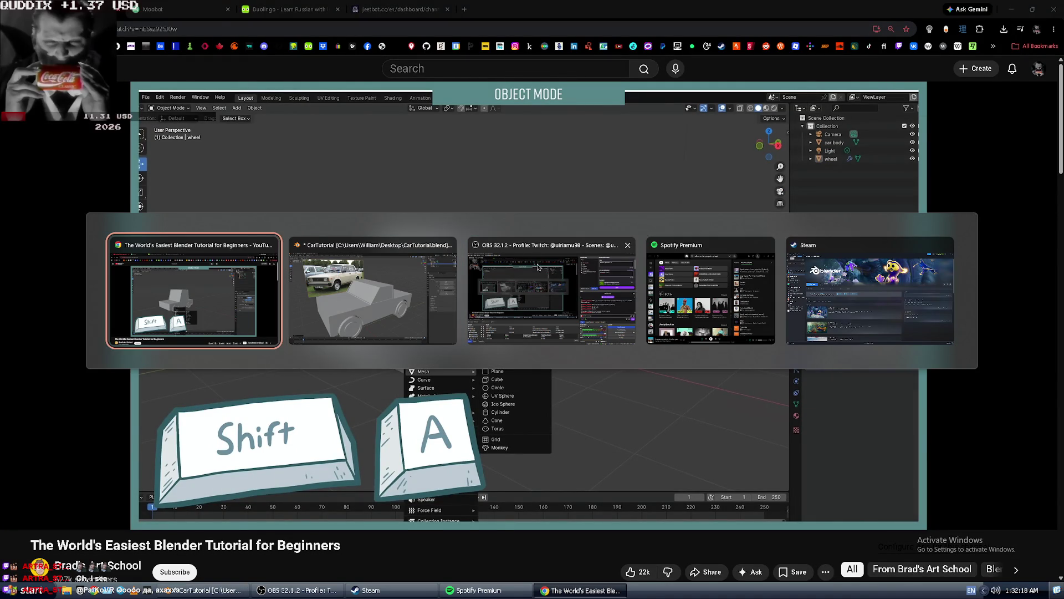
In OBS, swap the stream chat dock for the Moobot player panel, then return to the YouTube tutorial.
left_click(532, 260)
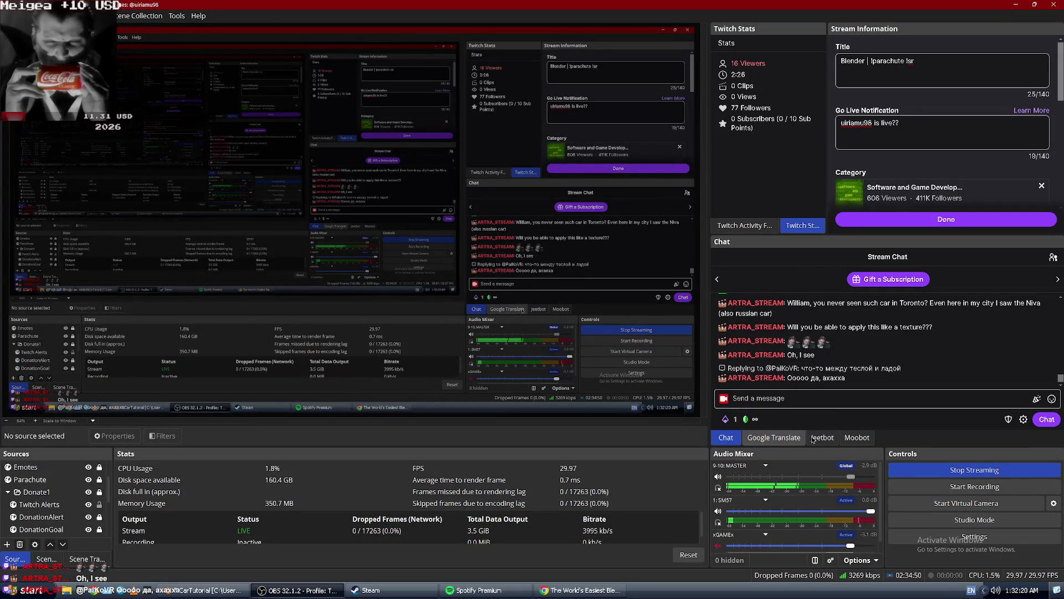
left_click(857, 438)
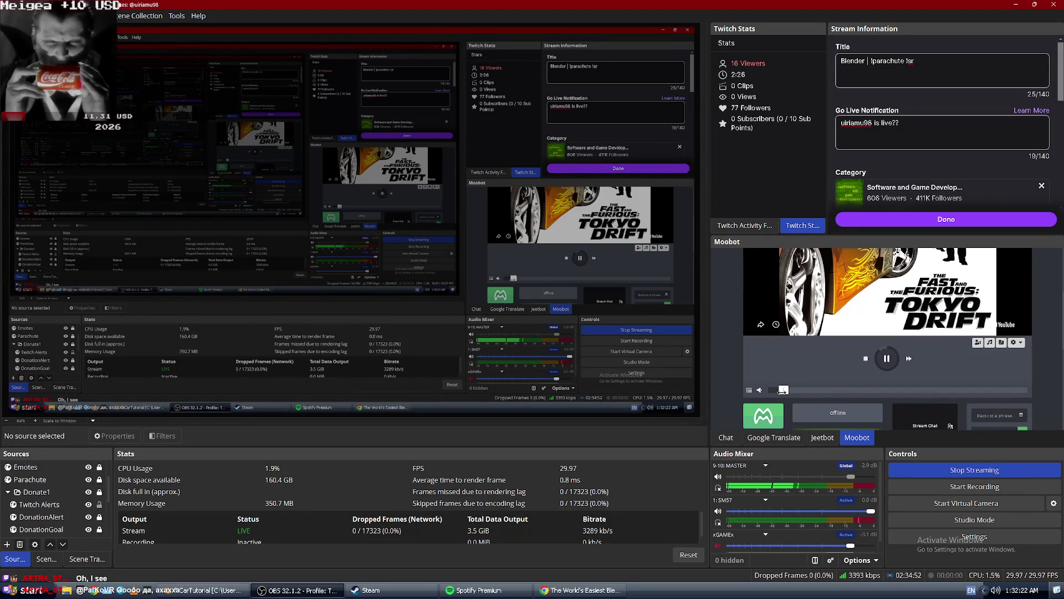
key("alt+Tab")
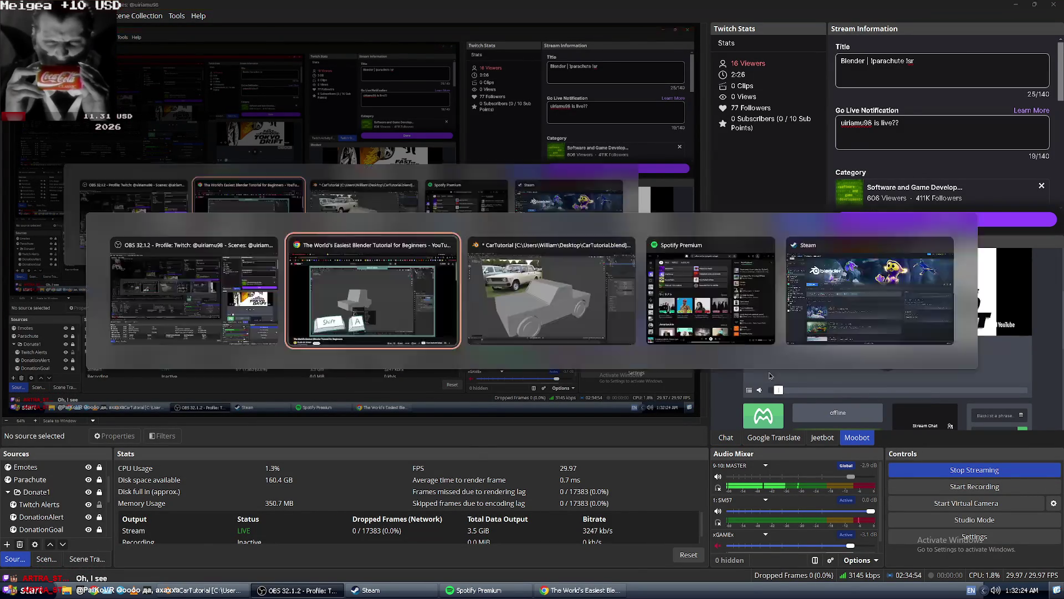
left_click(412, 329)
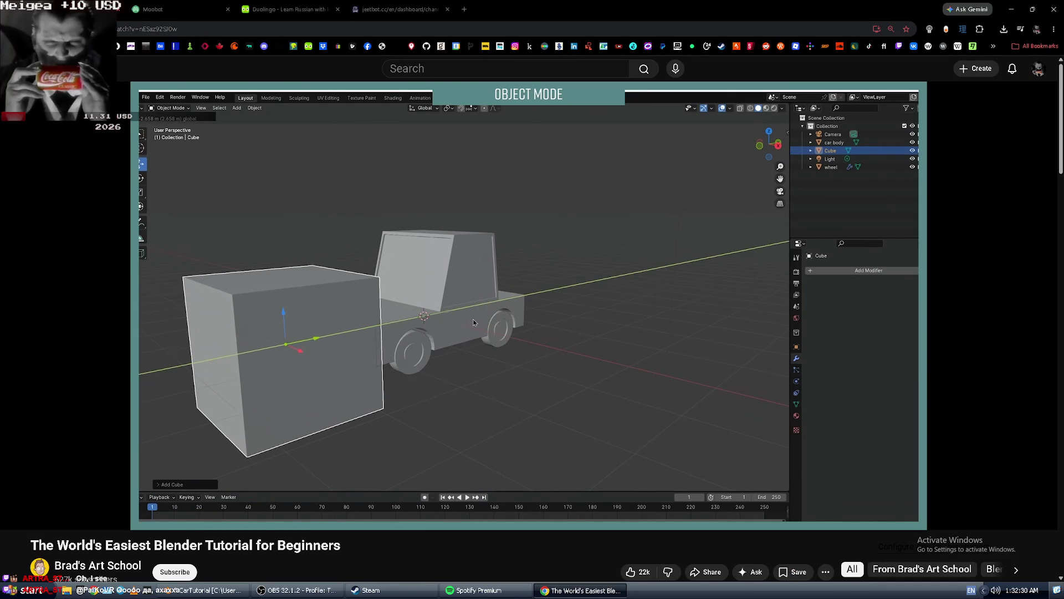
key("alt+Tab")
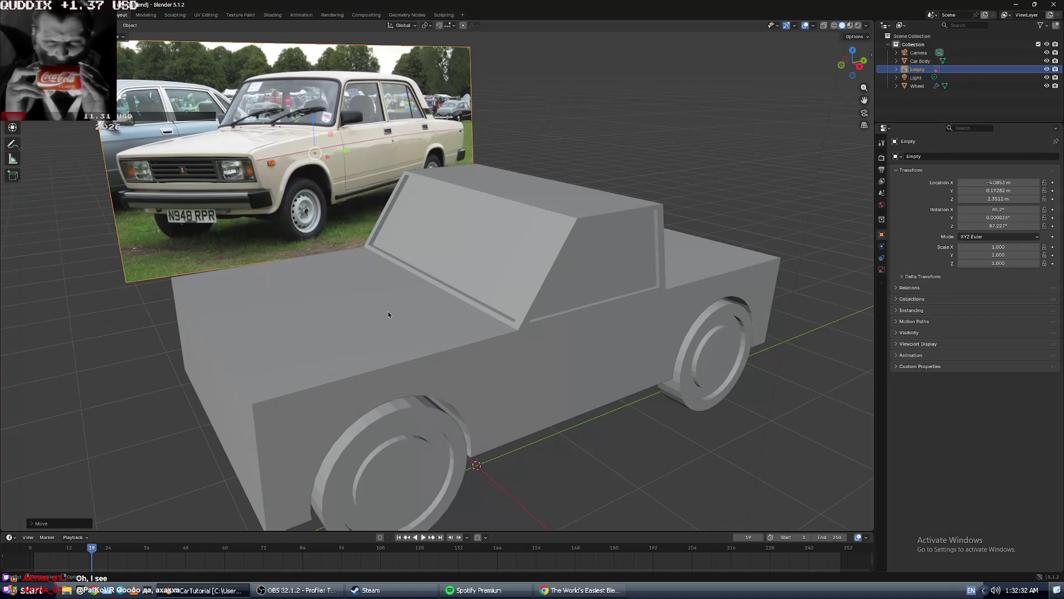
mouse_move(388, 311)
middle_mouse_down()
mouse_move(407, 307)
mouse_move(387, 310)
middle_mouse_up()
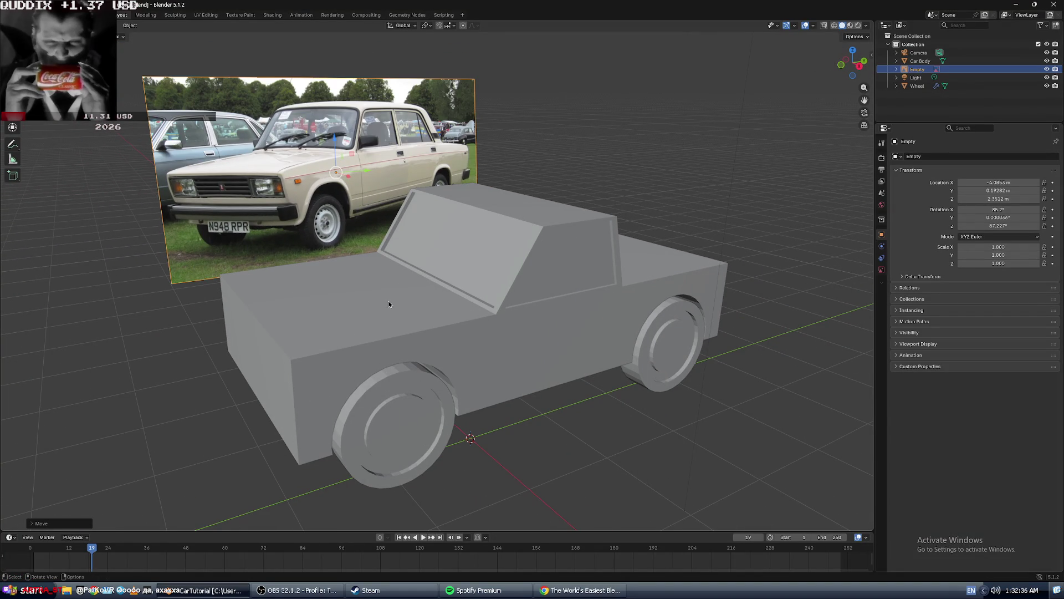
key("alt+Tab")
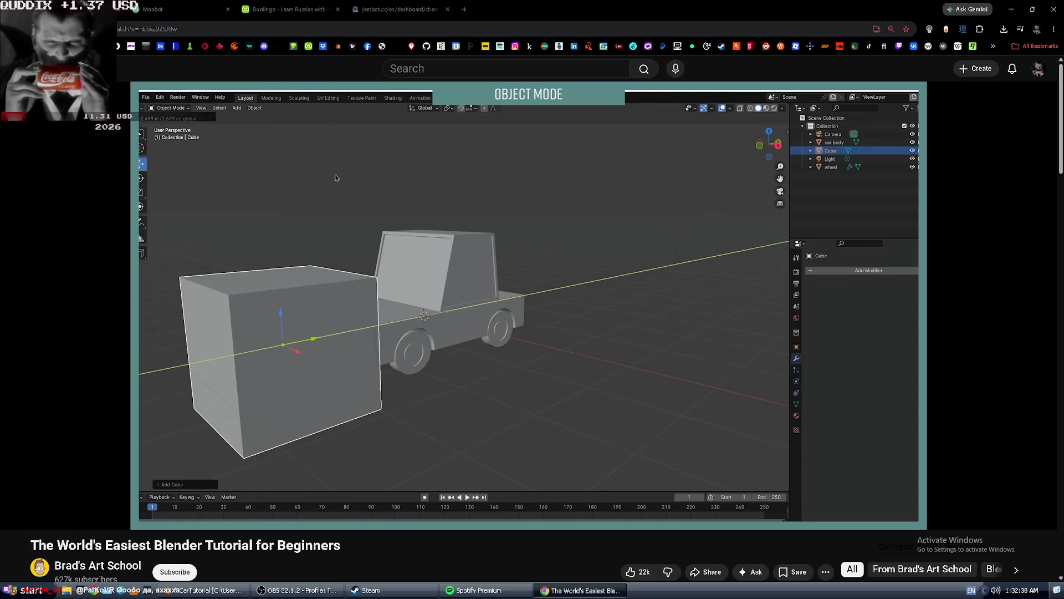
key("alt+Tab")
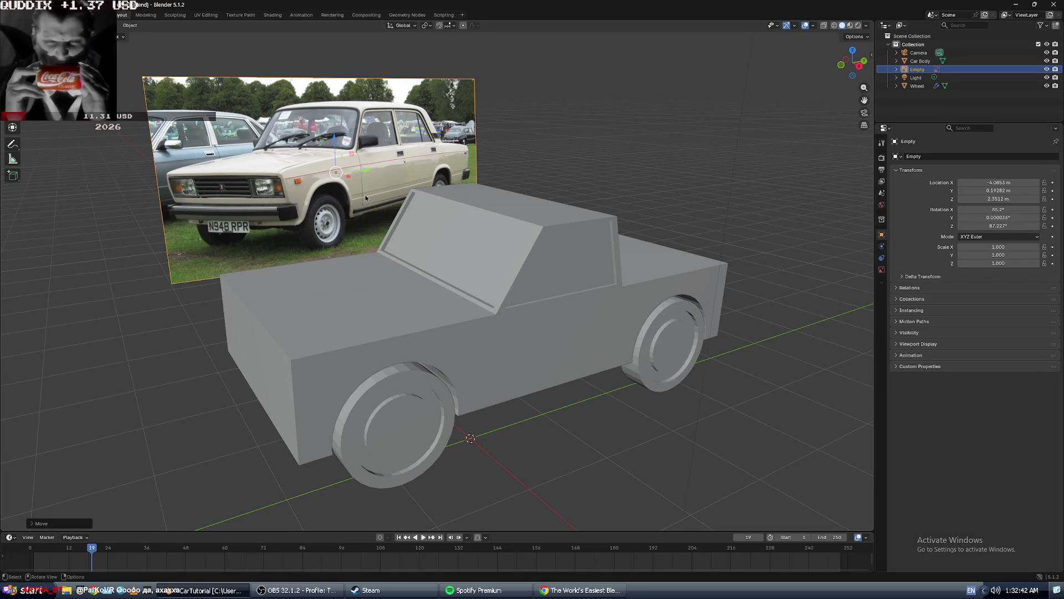
scroll(310, 180, "up", 1)
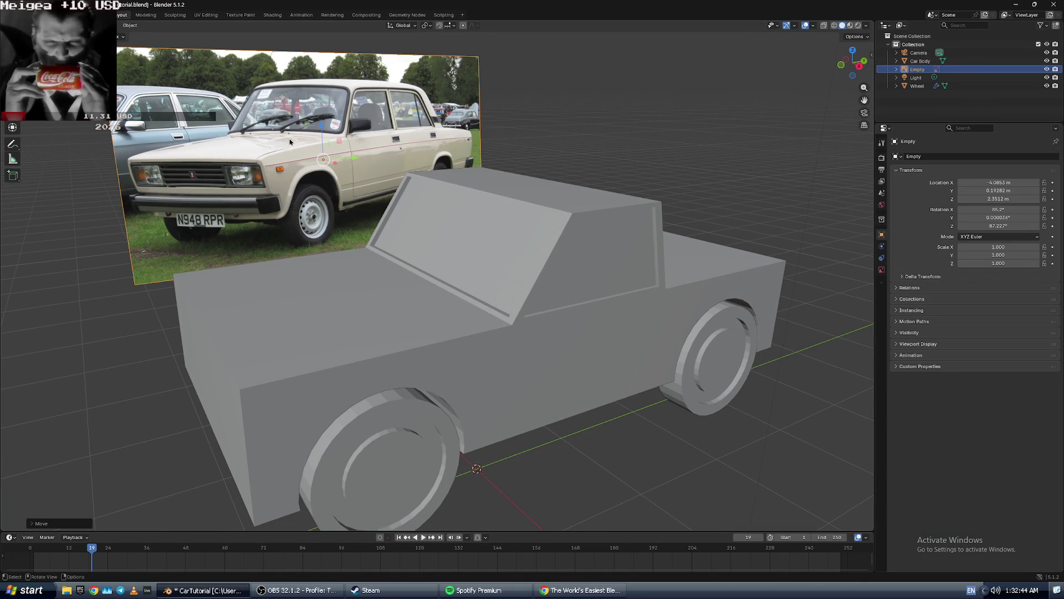
key("alt+Tab")
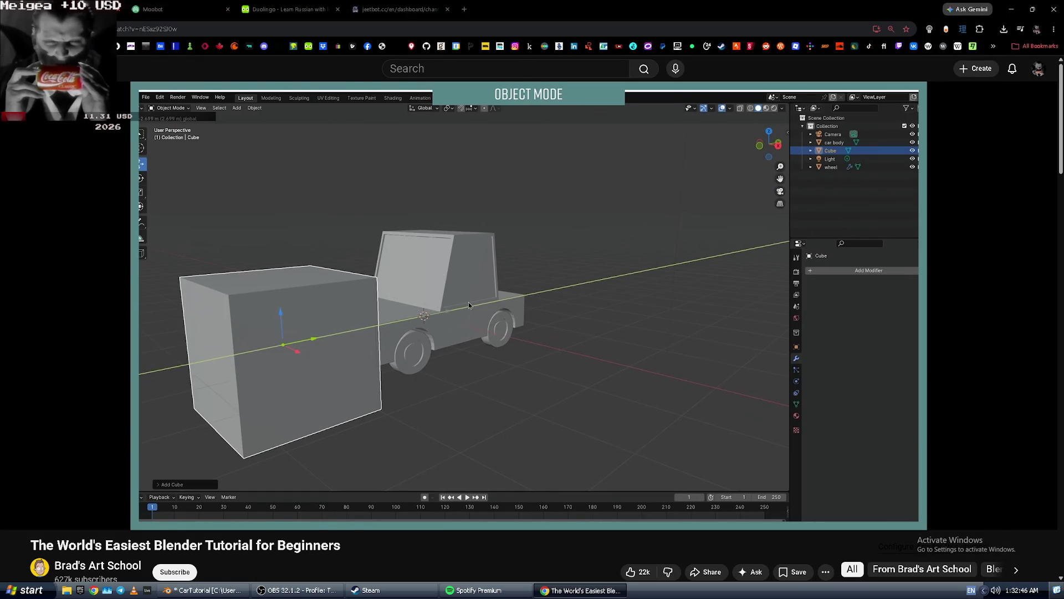
key("alt+Tab")
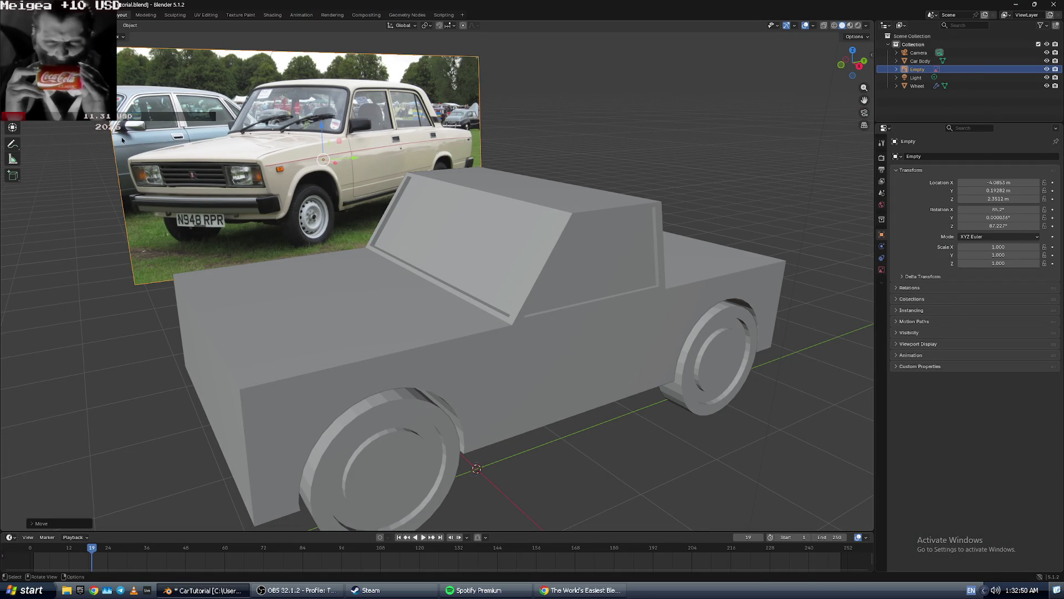
key("alt+Tab")
left_click(465, 8)
key("ctrl+v")
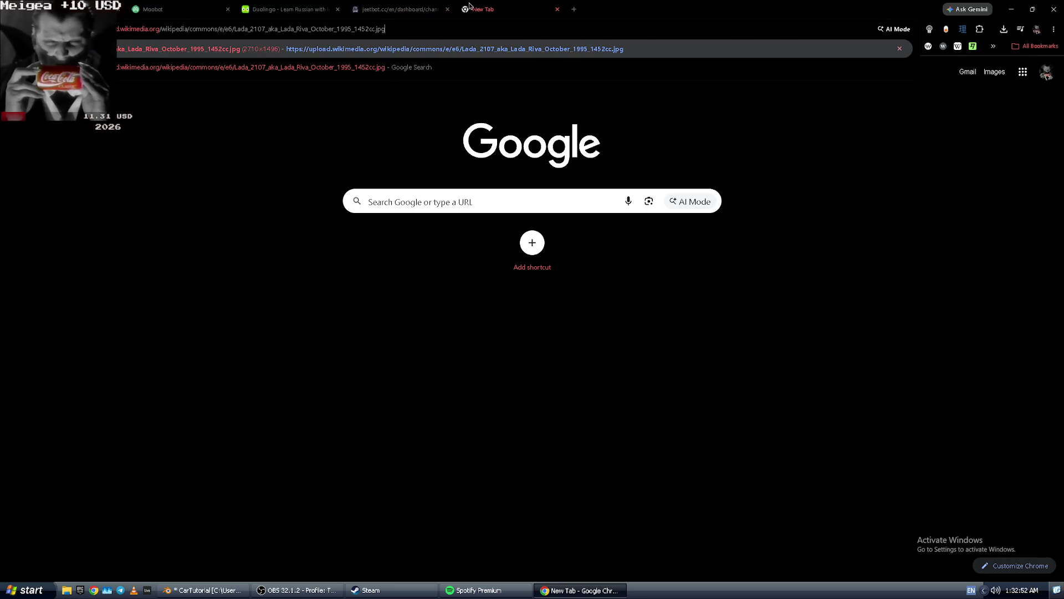
Load the Lada 2107 reference photo from the wikimedia URL in a new tab.
key("Return")
scroll(221, 406, "down", 1)
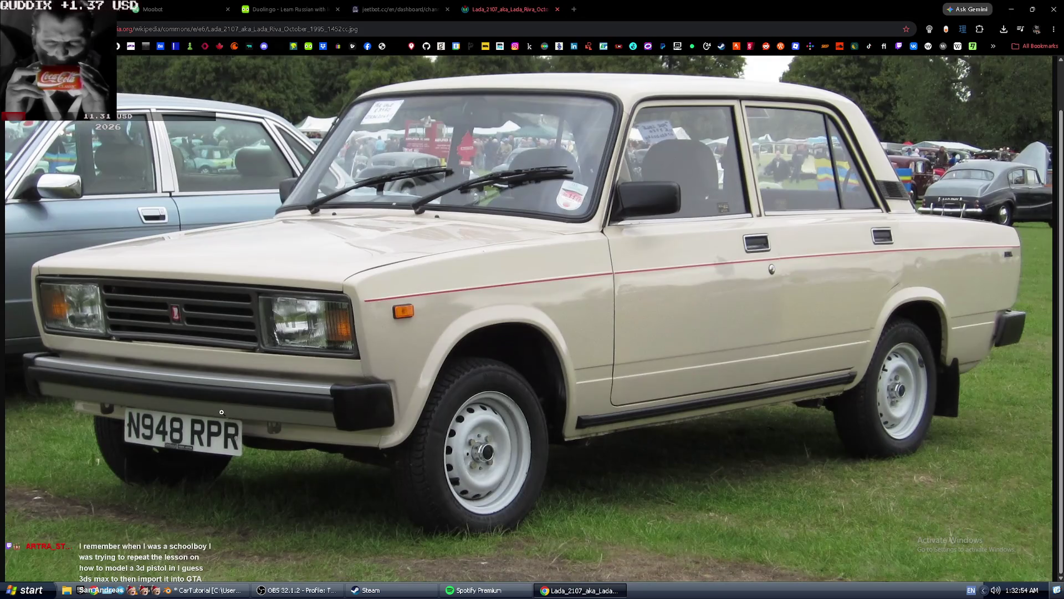
scroll(220, 406, "up", 1)
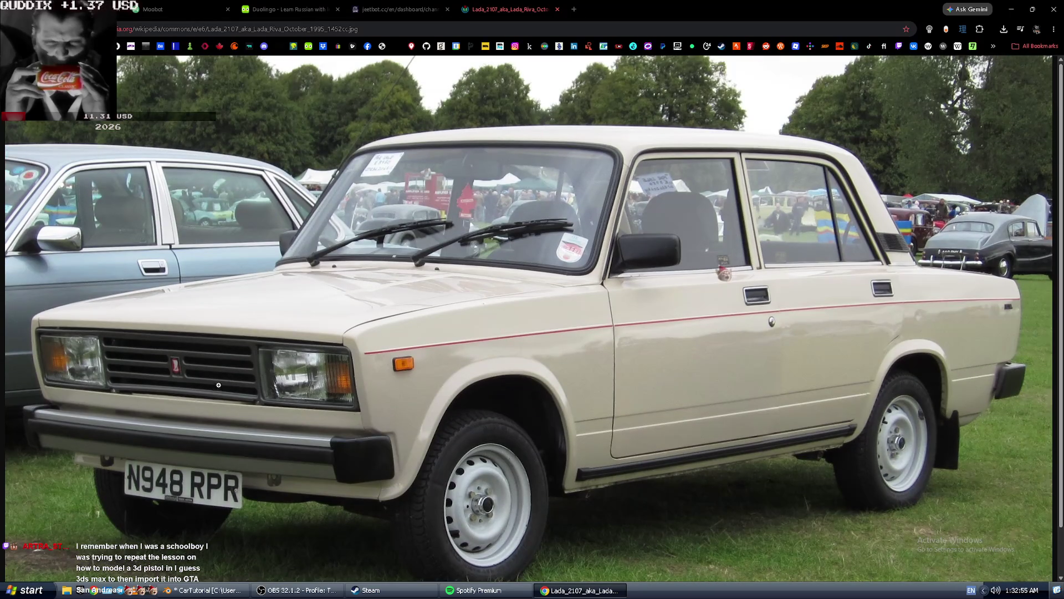
Replace the address with a Google search for 'lada 2107 side view'.
left_click(243, 31)
key("shift+Home")
key("BackSpace")
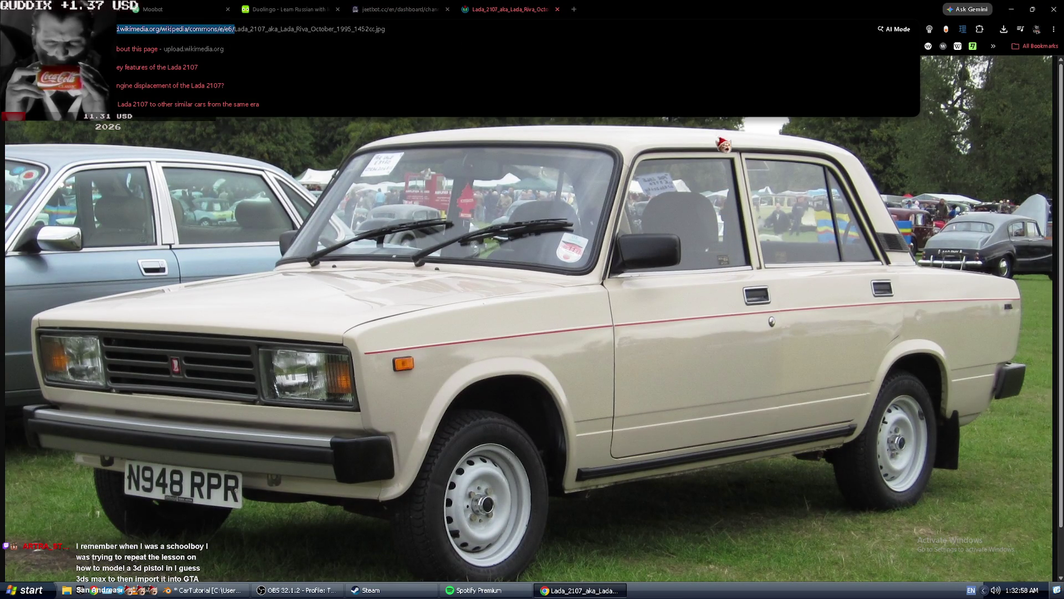
key("ctrl+a")
type("lada 2107")
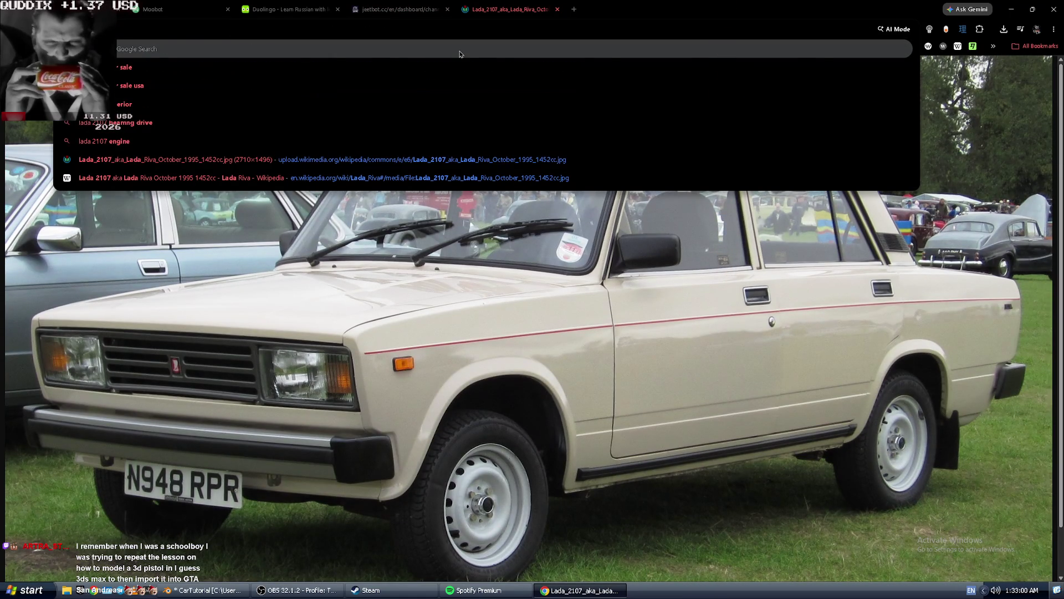
type(" side v")
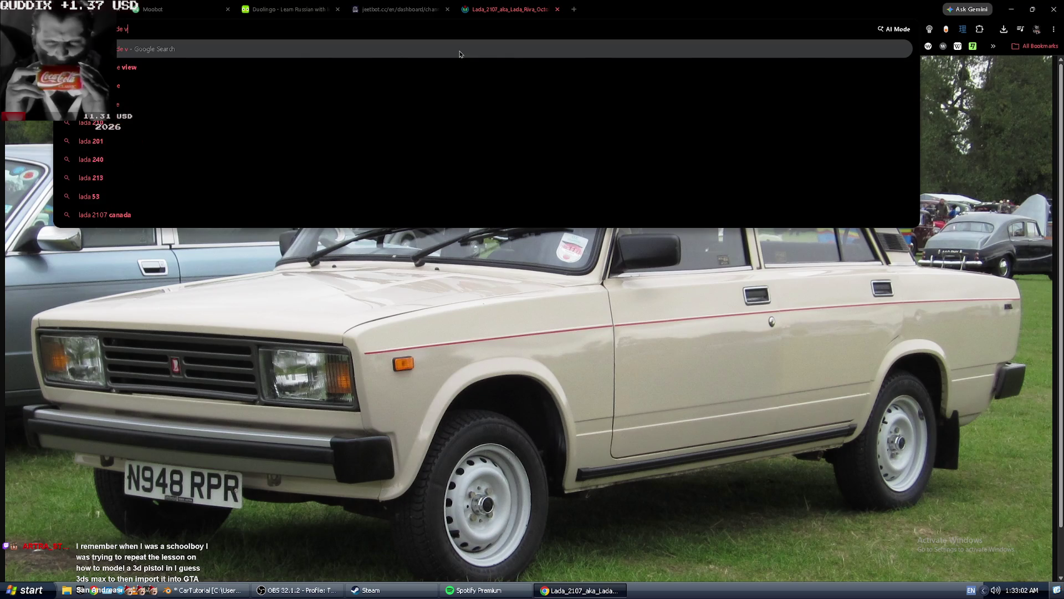
key("Return")
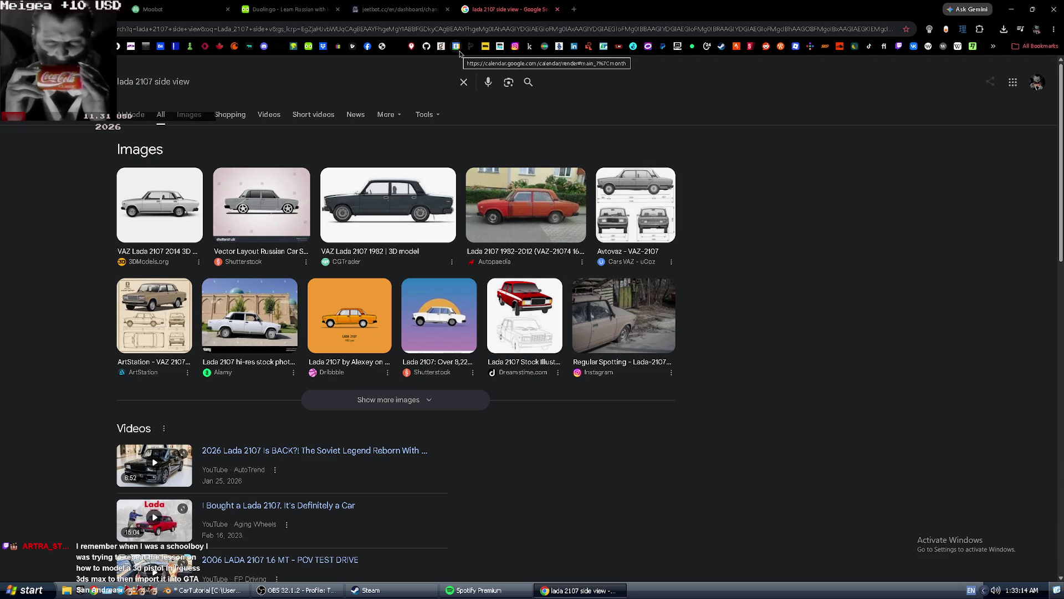
Browse Lada 2107 side-view images, then search for 'lada 2107 top view'.
left_click(189, 115)
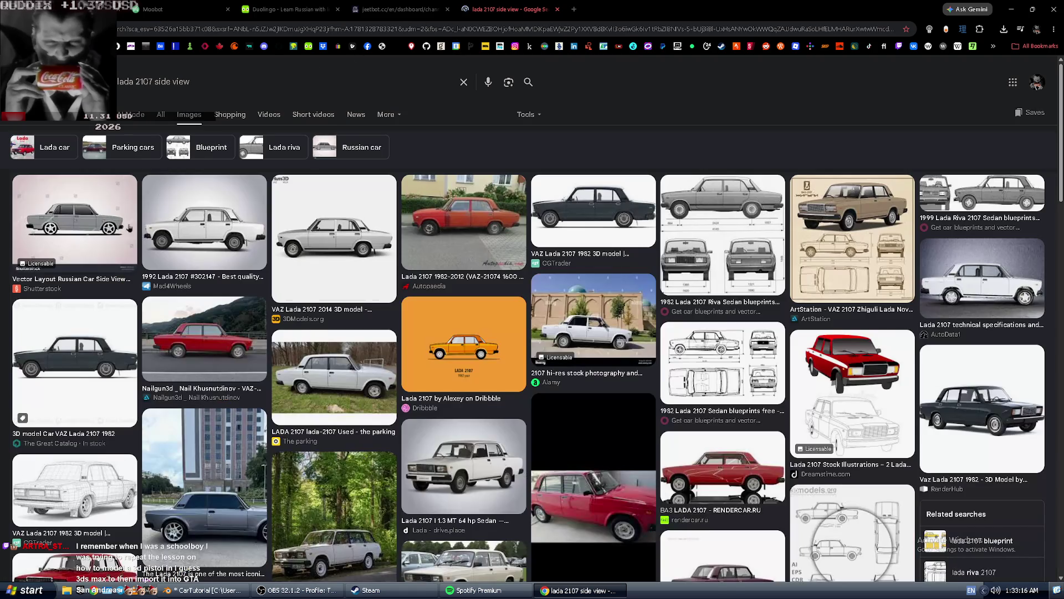
left_click(236, 213)
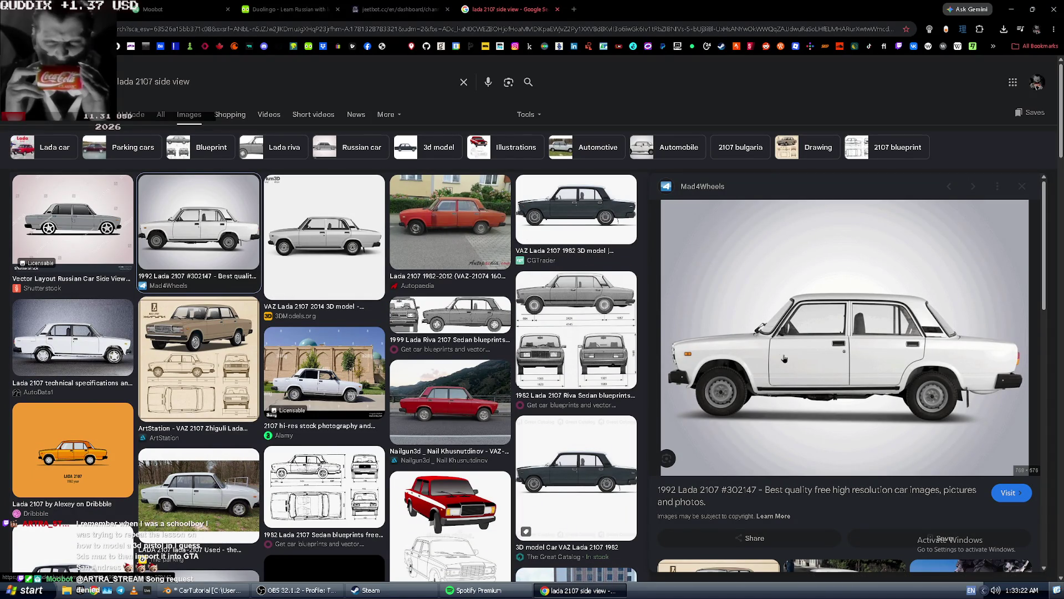
left_click(157, 82)
double_click(161, 81)
type("top")
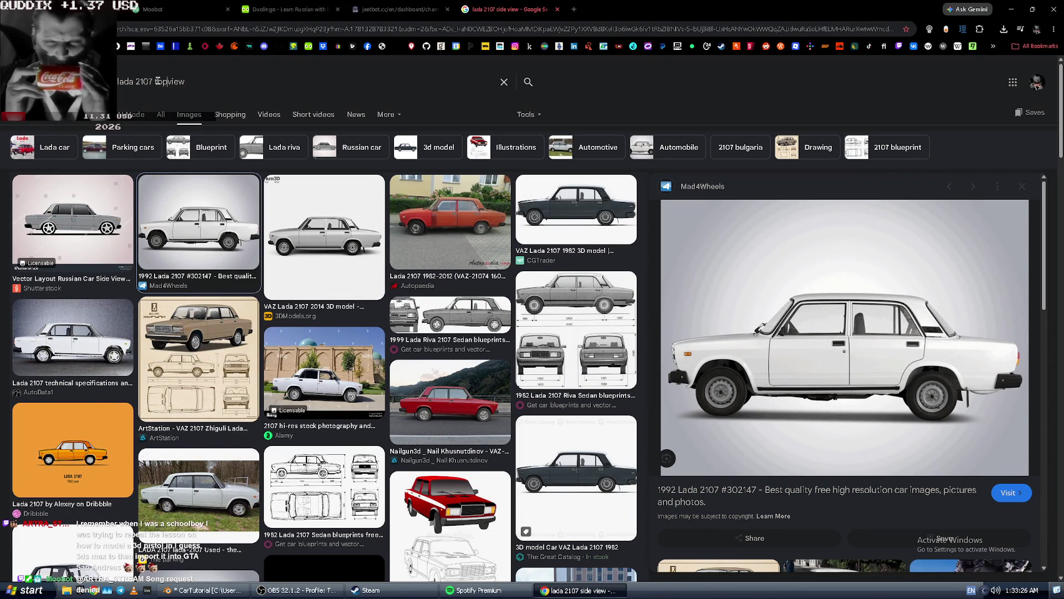
key("Return")
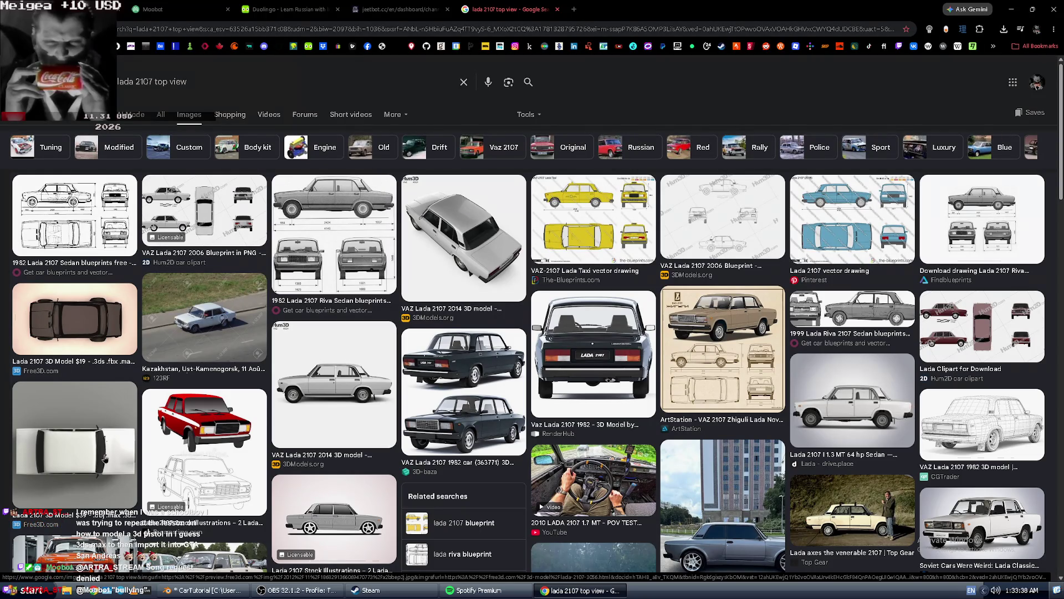
Change the image search to 'lada 2107 bottomview'.
double_click(158, 83)
key("BackSpace")
type("bottom")
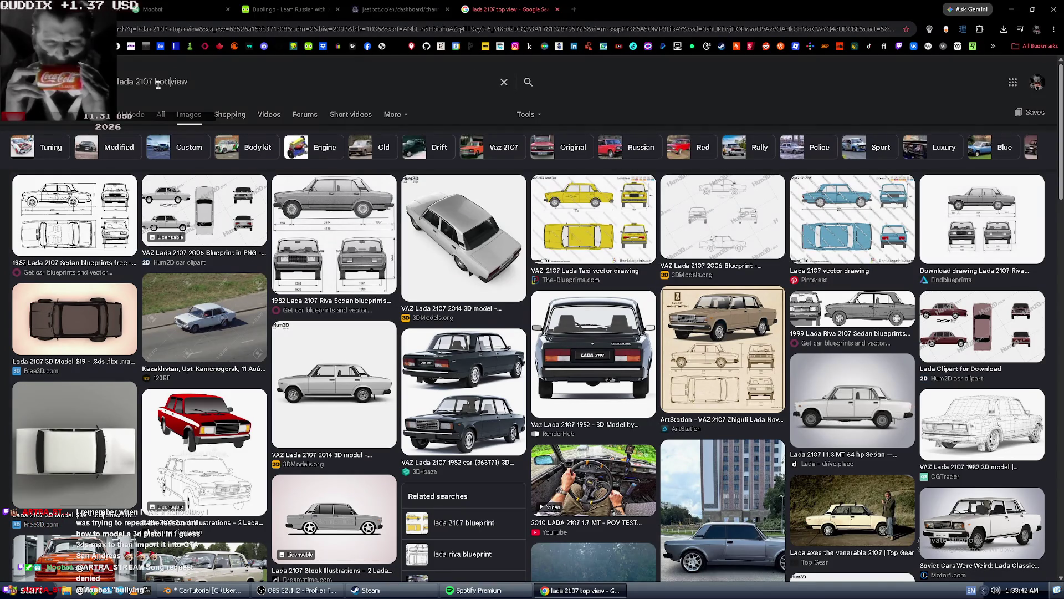
key("Return")
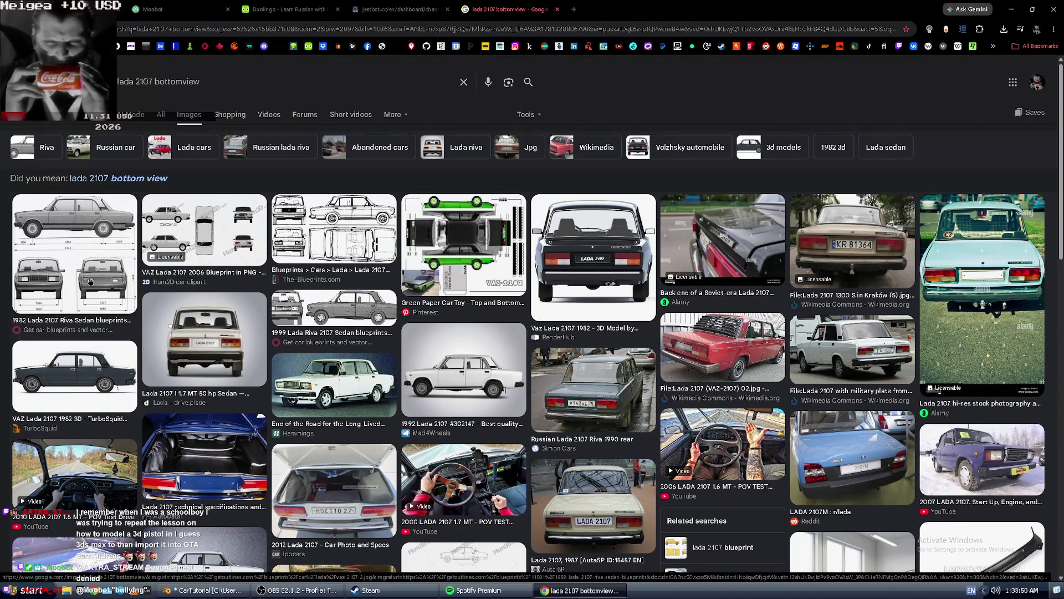
key("alt+Tab")
key("alt+Tab")
key("alt+Tab")
key("alt+Tab")
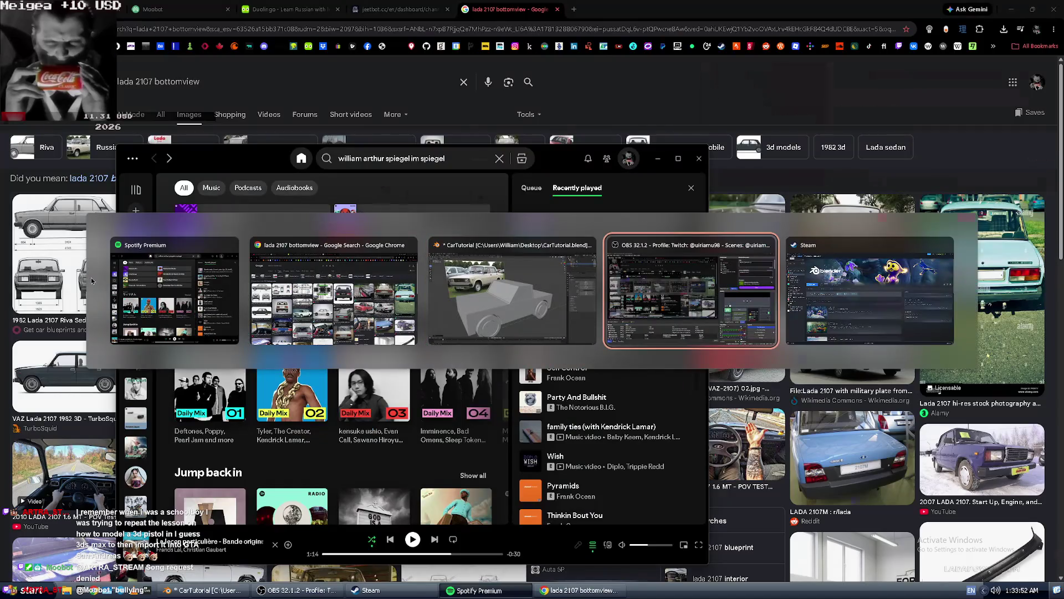
Show the OBS stream chat again and copy the song title 'Tuyo' from it.
left_click(727, 438)
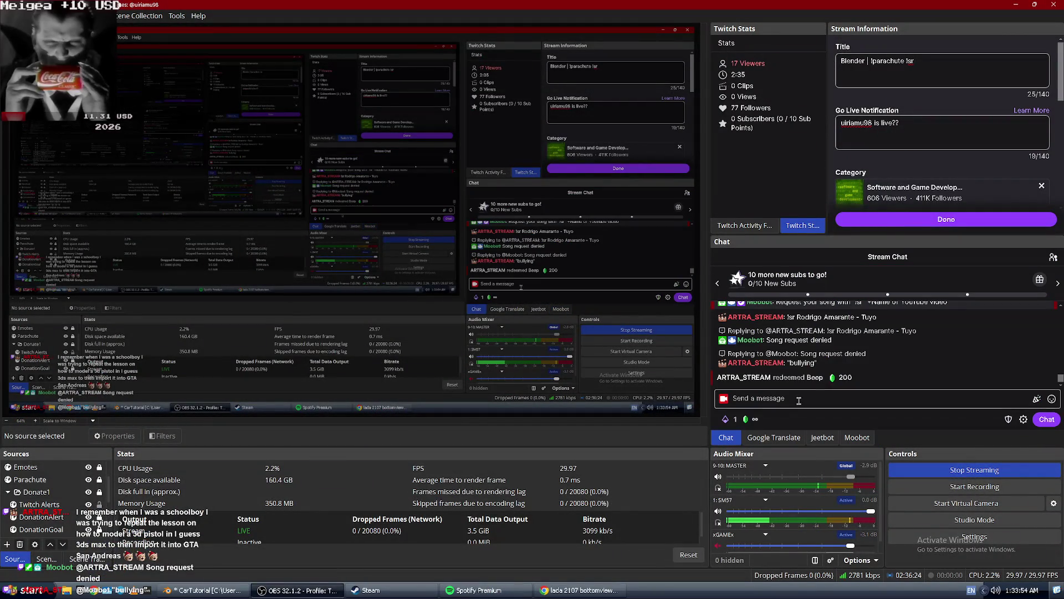
left_click_drag(881, 316, 838, 316)
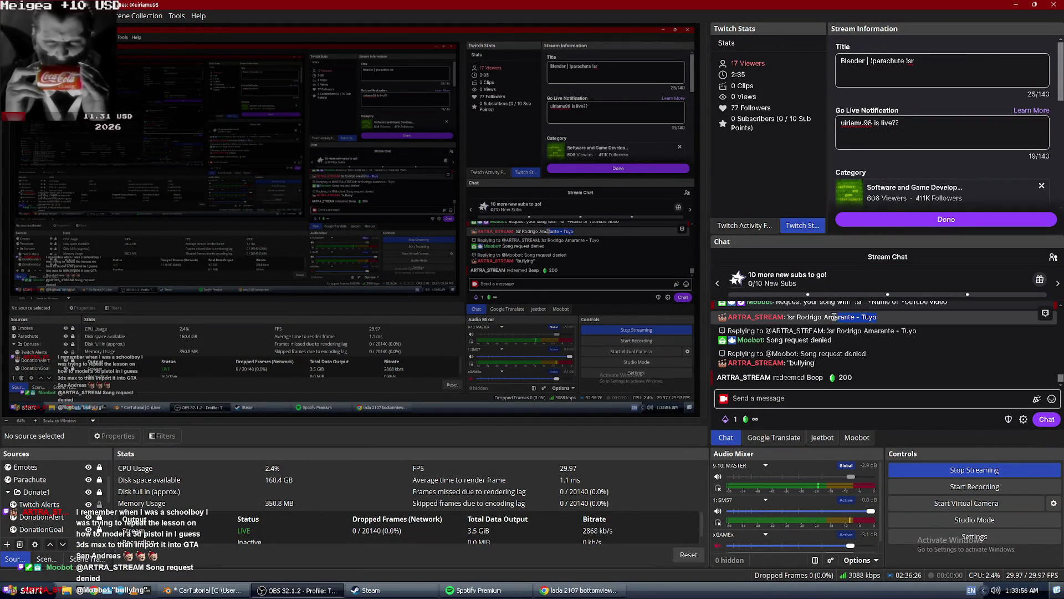
right_click(817, 318)
left_click(854, 325)
Send a '!sr' song request for Rodrigo Amarante - Tuyo in chat, then return to Chrome.
left_click(785, 400)
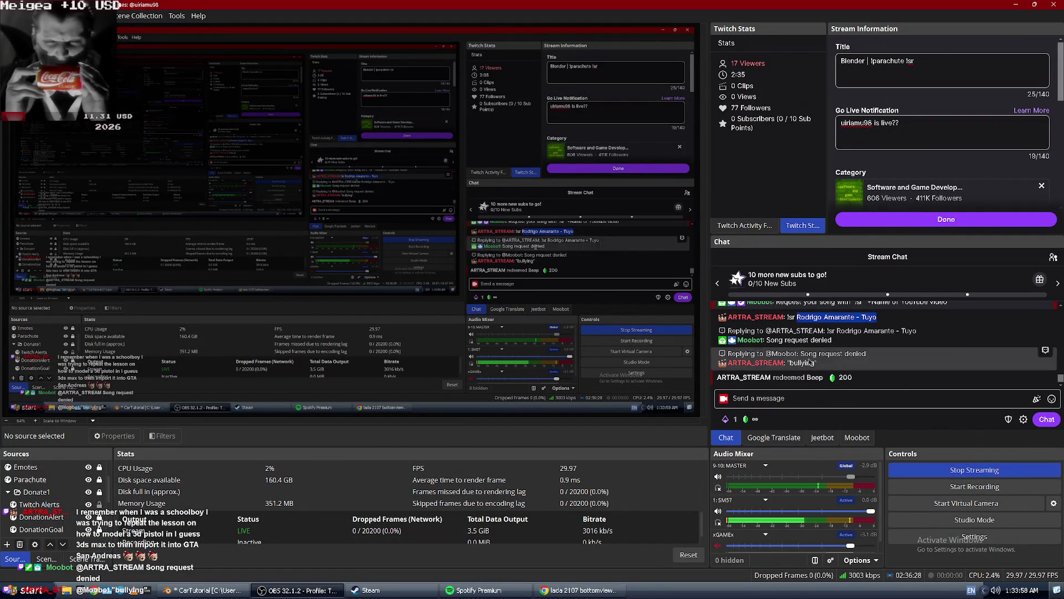
type("Rodrigo Amarante - Tuyo")
key("Home")
type("!s")
key("Return")
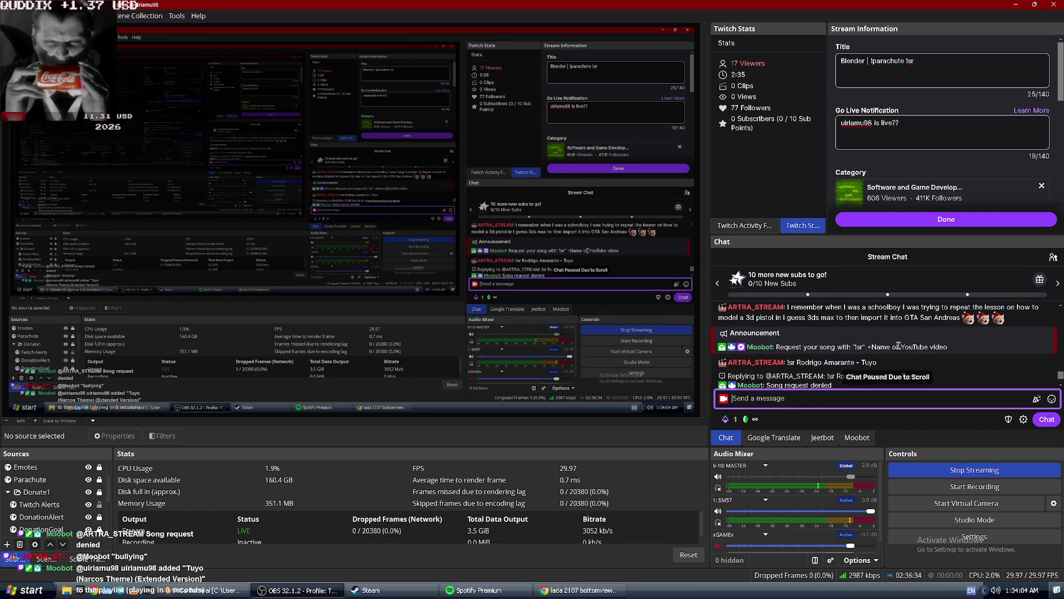
scroll(899, 345, "up", 1)
key("alt+Tab")
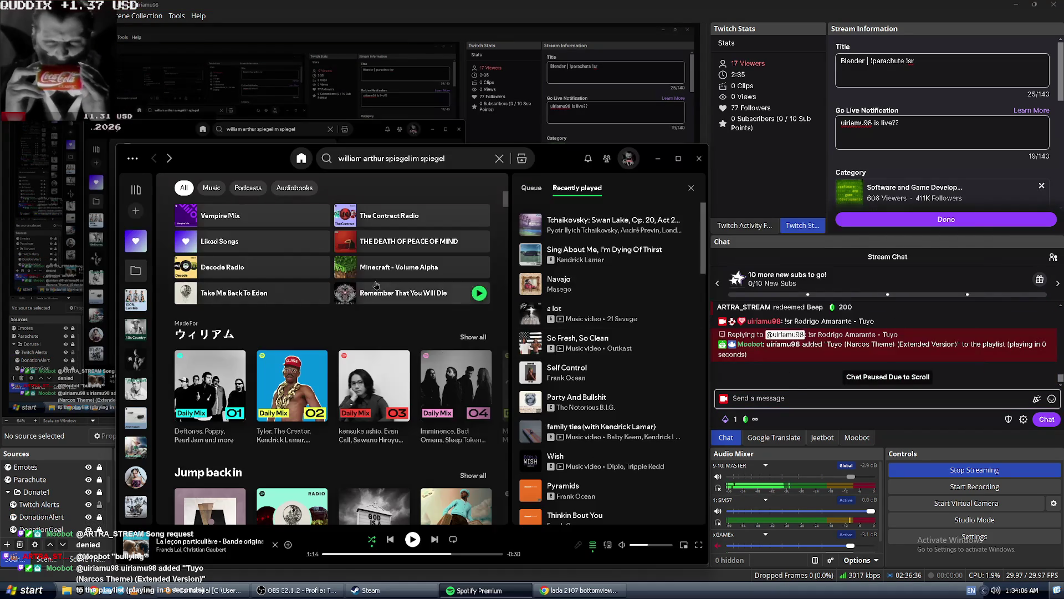
key("alt+Tab")
key("alt+Tab")
key("alt+Tab")
key("alt+Tab")
key("alt+Tab")
key("alt+Tab")
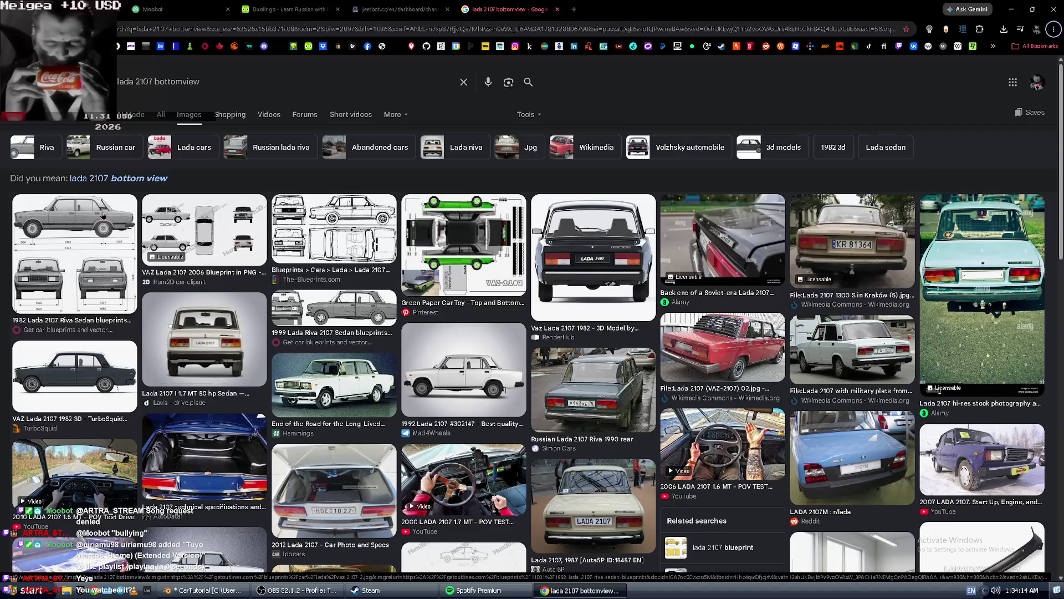
Compare the Lada 2107 blueprint previews, including the 1982 Riva Sedan and 2006 VAZ blueprints.
left_click(334, 228)
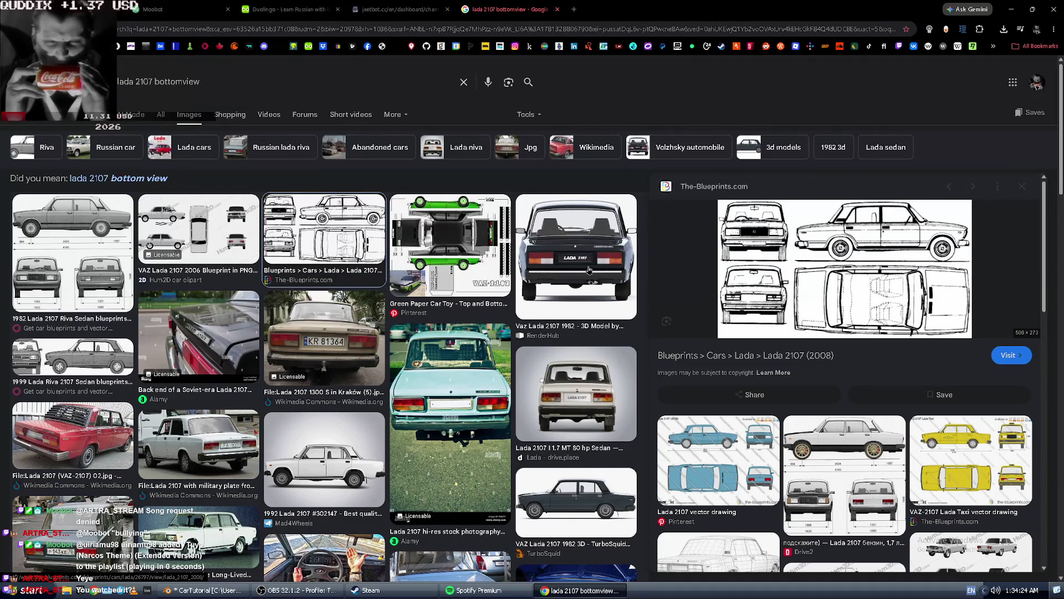
key("Left")
key("Left")
left_click(194, 271)
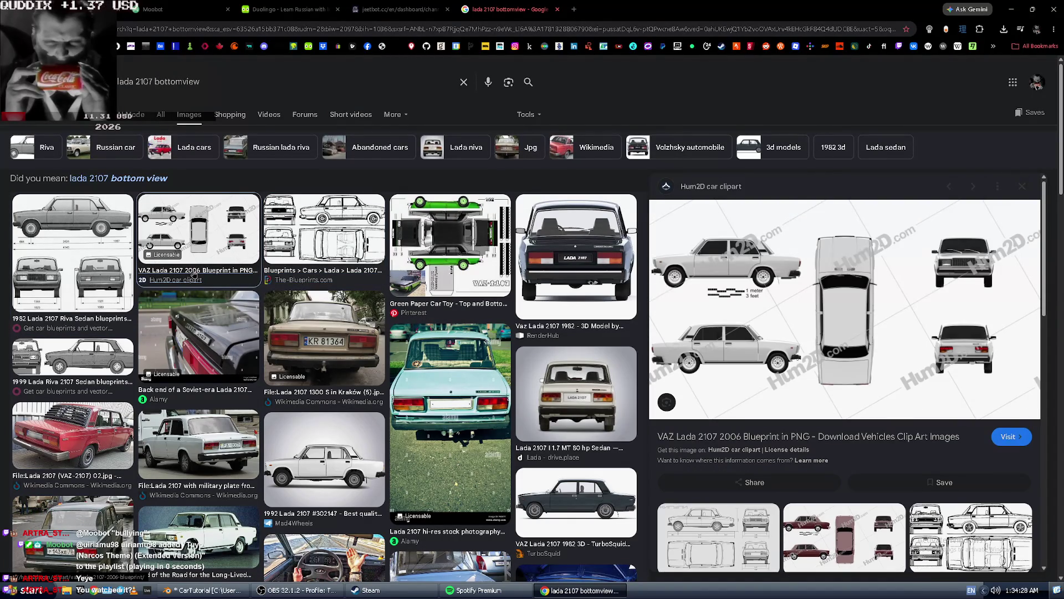
key("Left")
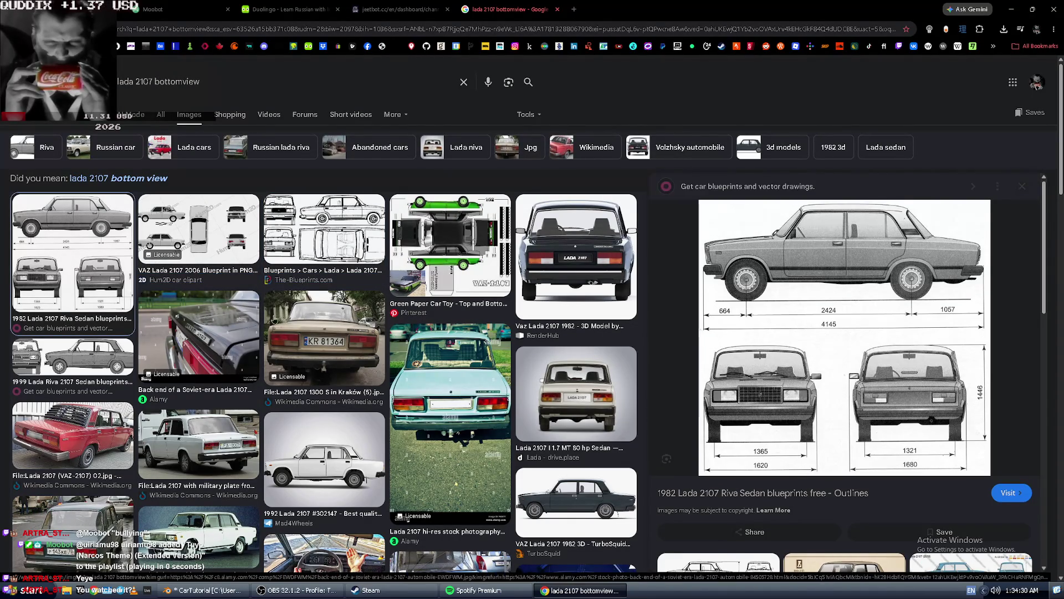
scroll(211, 309, "down", 2)
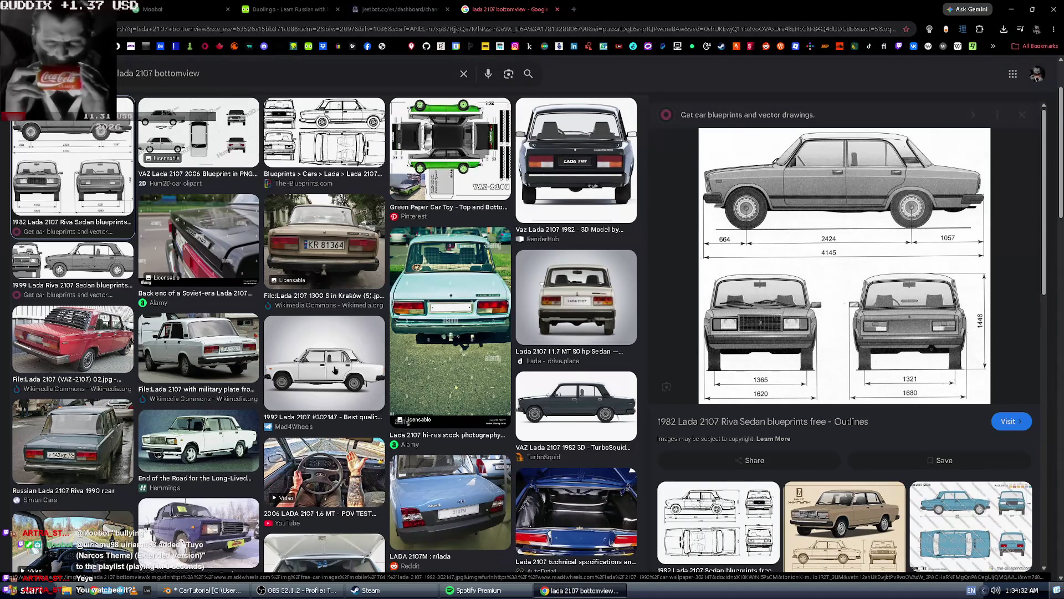
Preview the 1992 Lada 2107 #302147 side-view photo and start saving it.
left_click(335, 370)
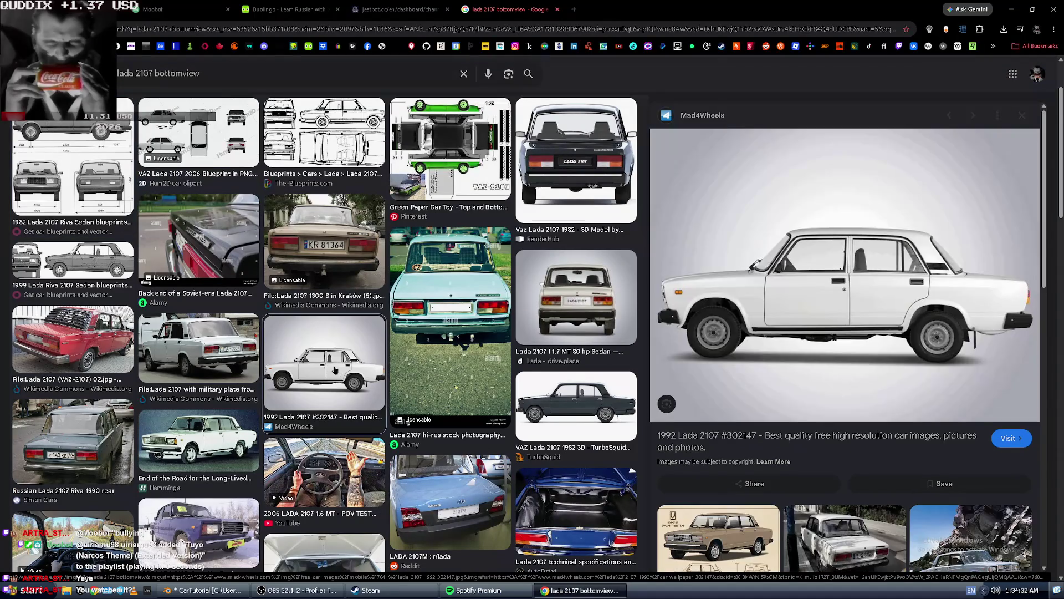
right_click(841, 315)
left_click(898, 450)
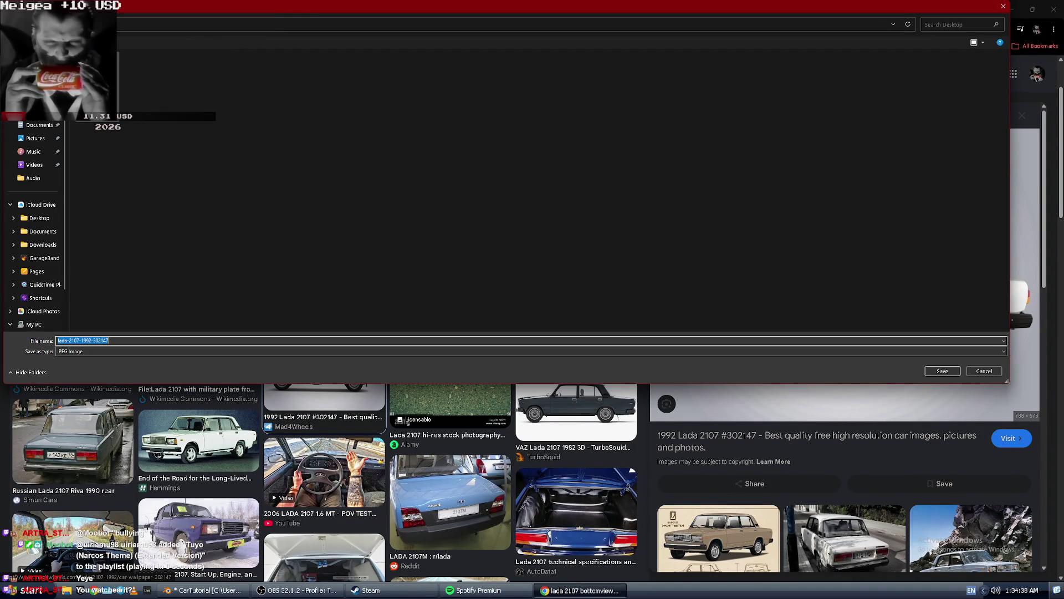
Save the 1992 Lada 2107 side-view photo under an edited file name.
left_click(132, 196)
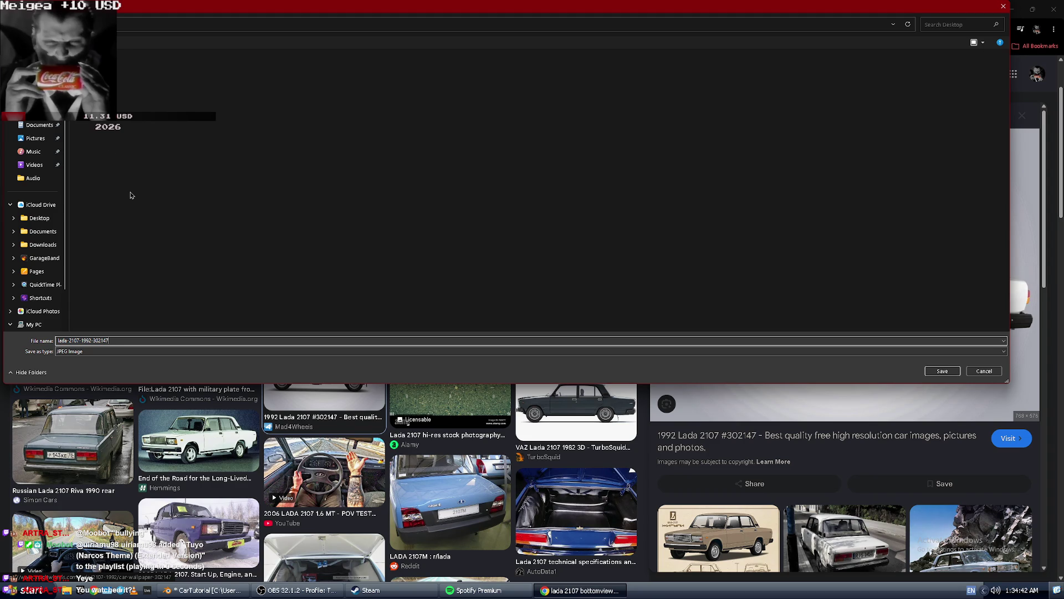
type("_sde")
key("Return")
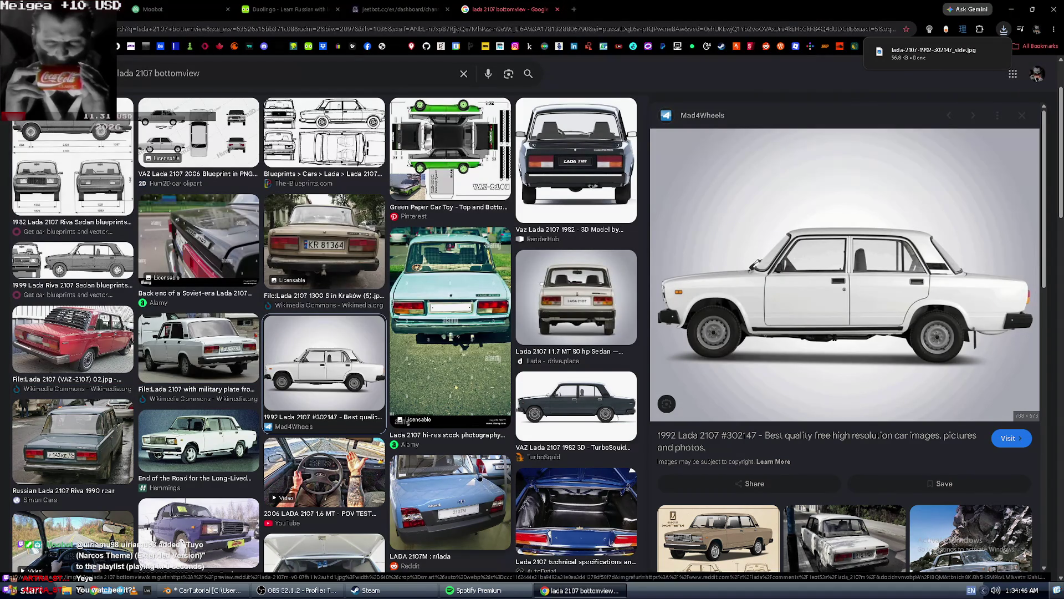
Preview the drive.place Lada 2107 front photo and open its gallery page.
scroll(427, 418, "down", 1)
scroll(203, 213, "up", 3)
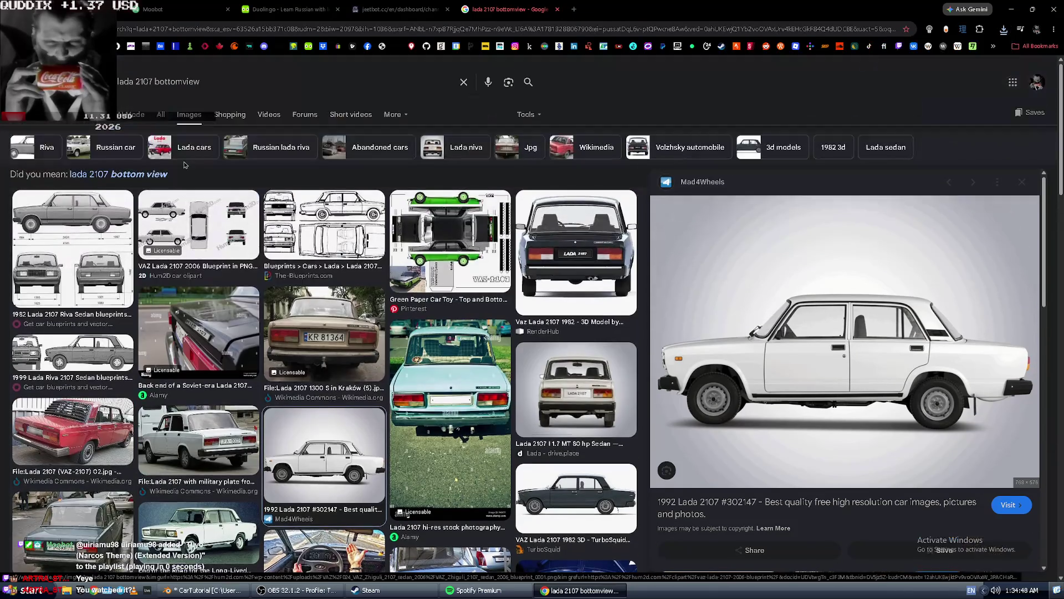
scroll(203, 214, "down", 5)
scroll(286, 277, "down", 3)
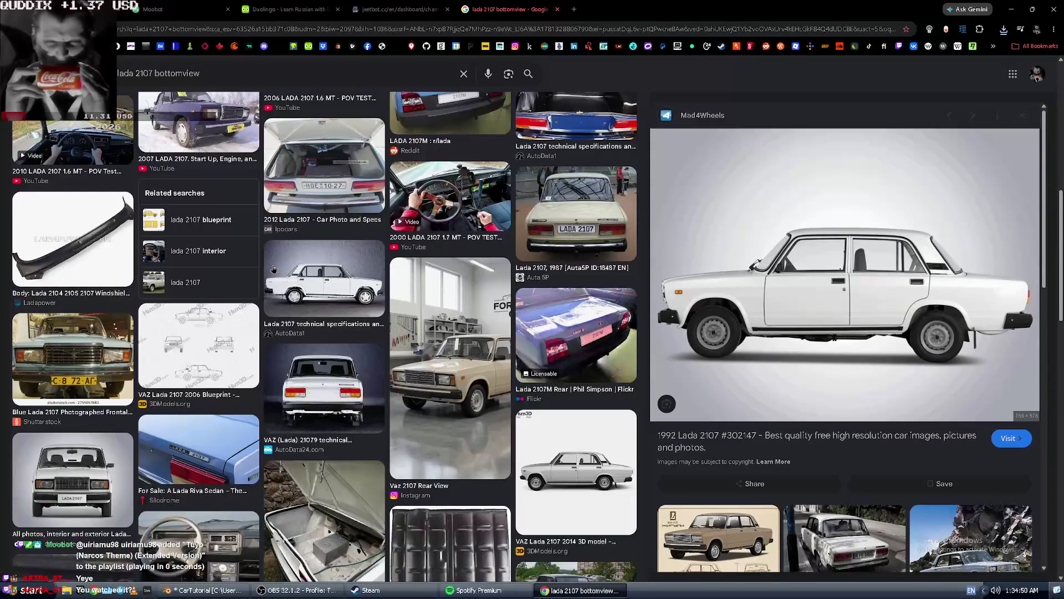
scroll(282, 277, "down", 3)
left_click(73, 205)
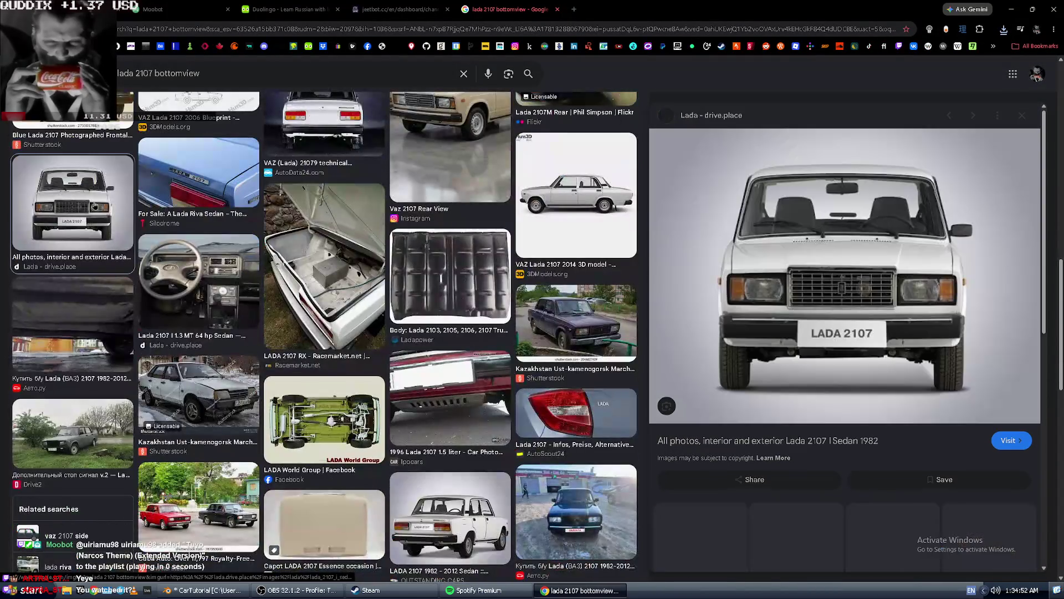
left_click(859, 439)
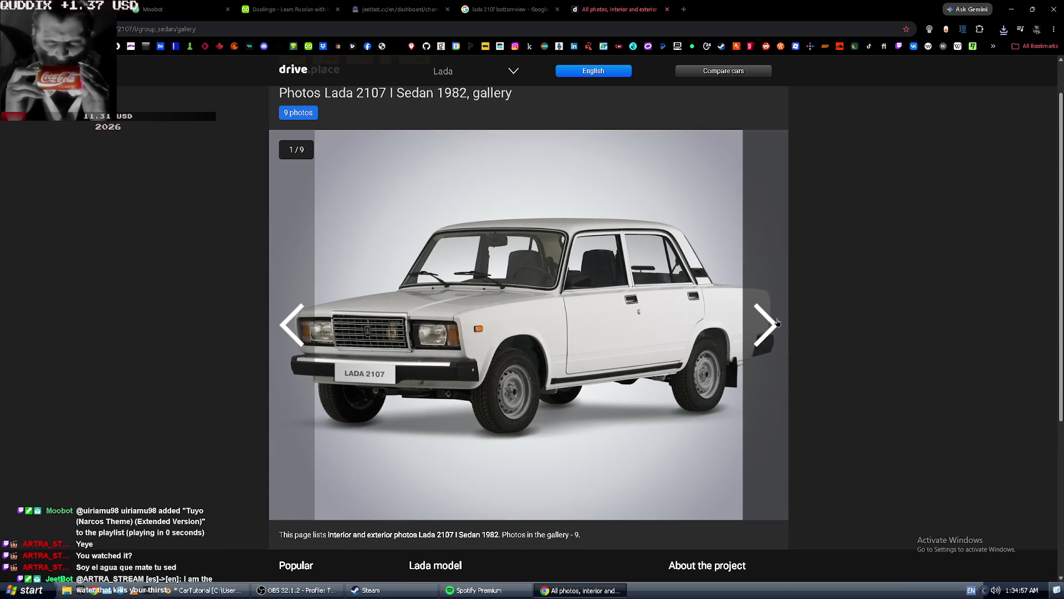
Save the Lada 2107 front-view photo from the drive.place gallery.
left_click(777, 323)
left_click(776, 323)
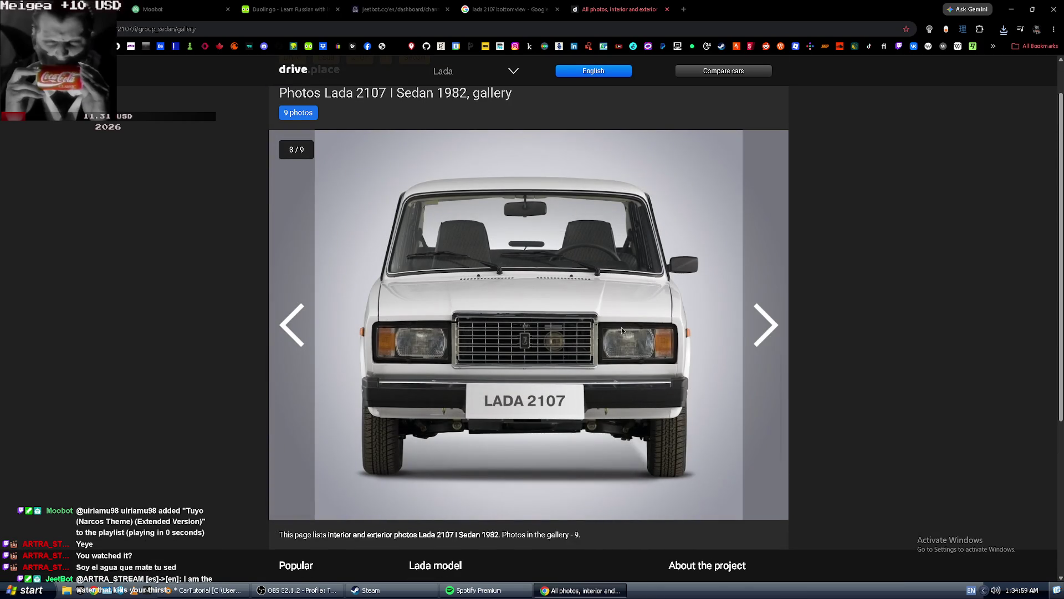
right_click(622, 330)
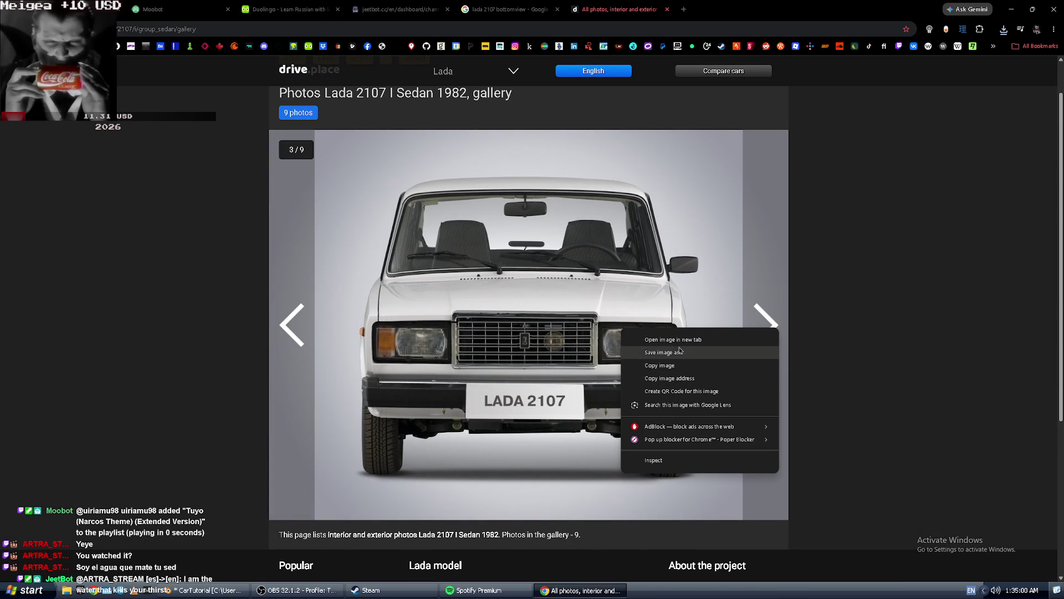
left_click(677, 352)
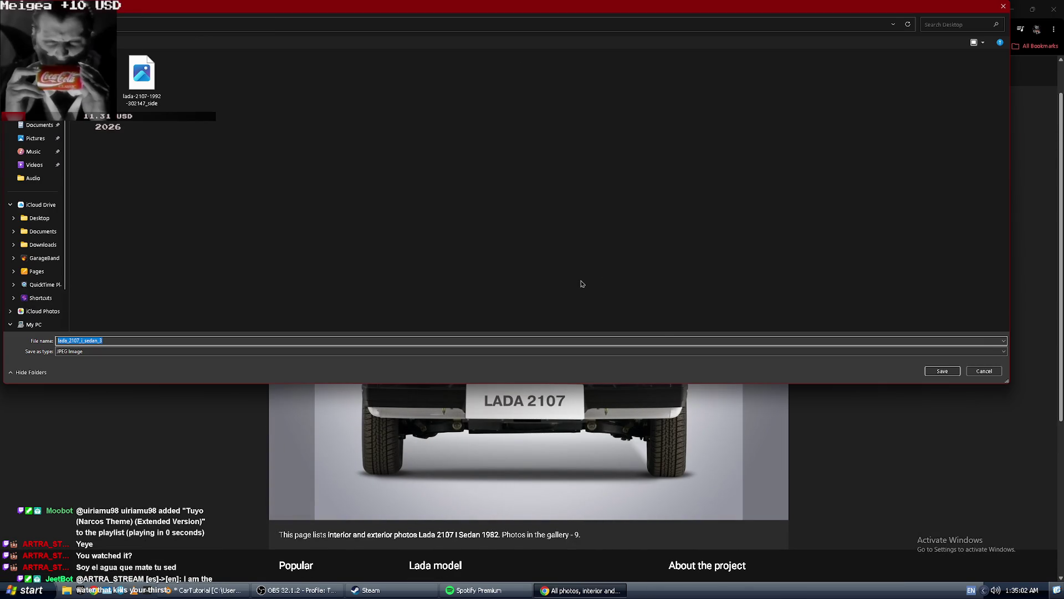
key("End")
key("Return")
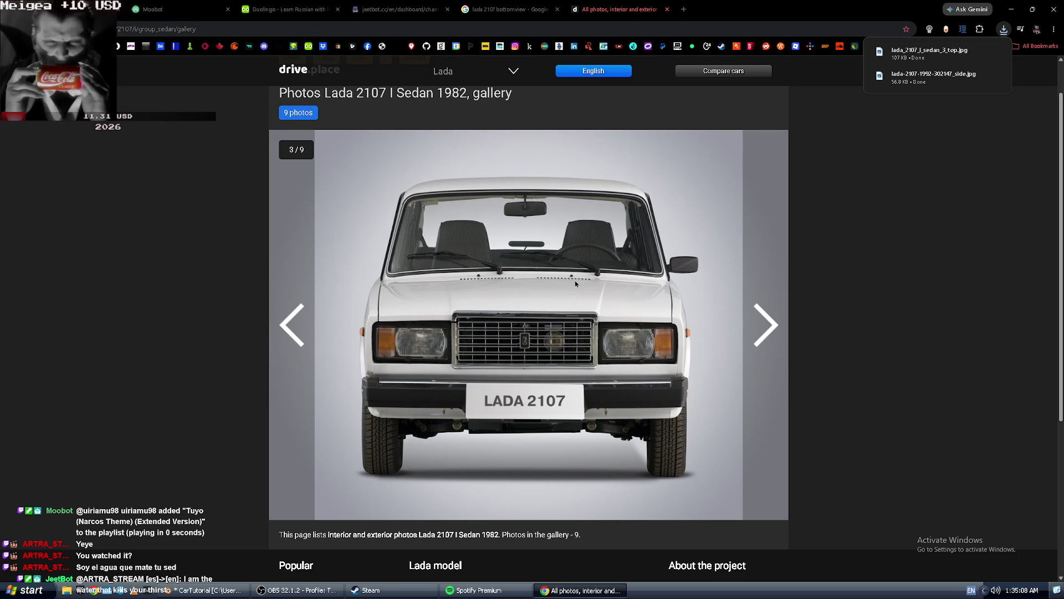
Save the Lada 2107 rear-view photo from the gallery.
left_click(765, 325)
right_click(607, 359)
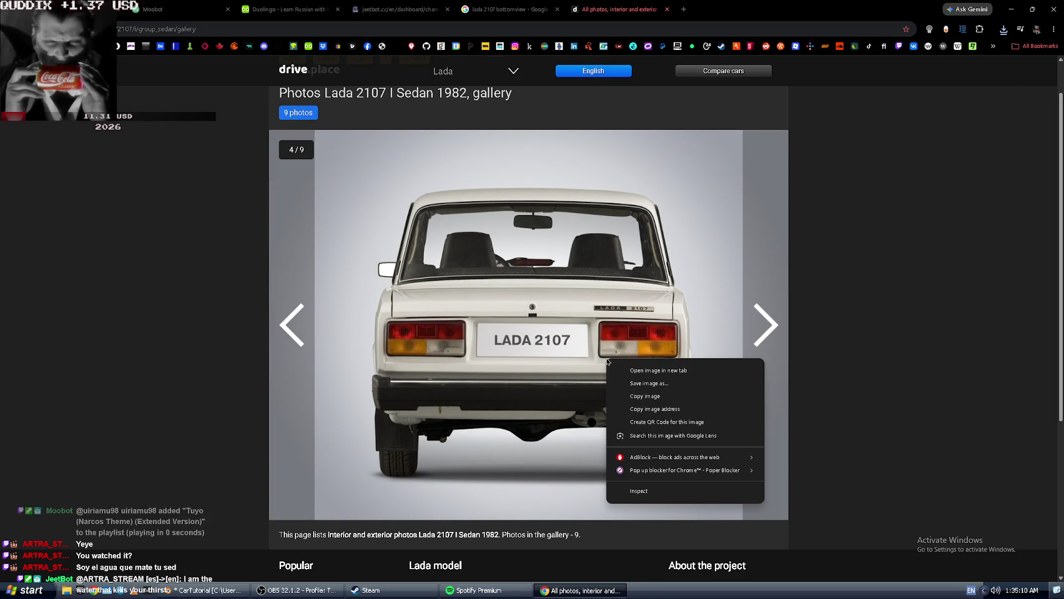
left_click(665, 383)
type("lada_2107_i_sedan_4_re")
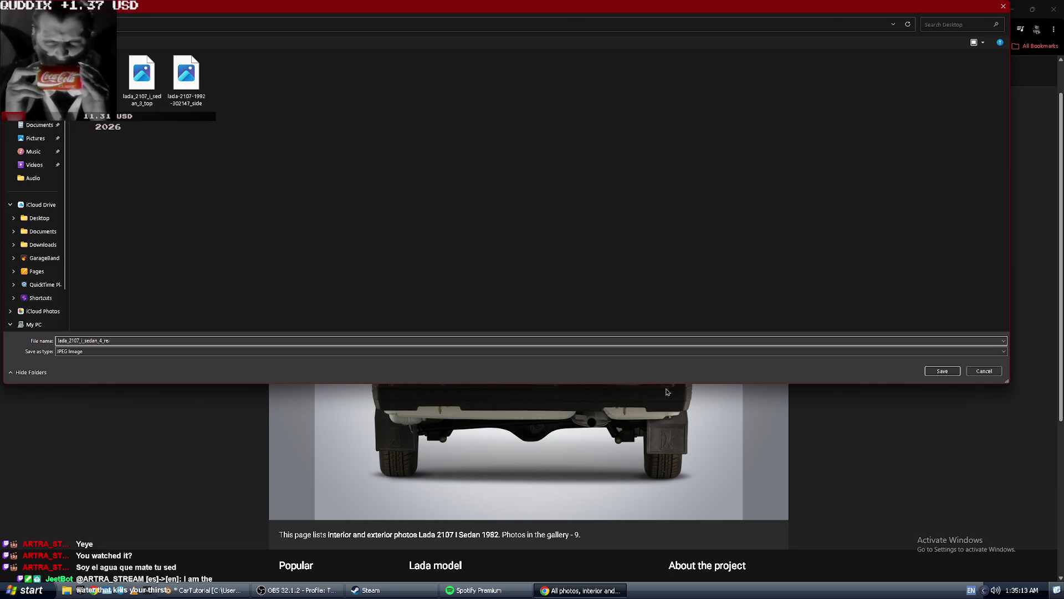
key("Return")
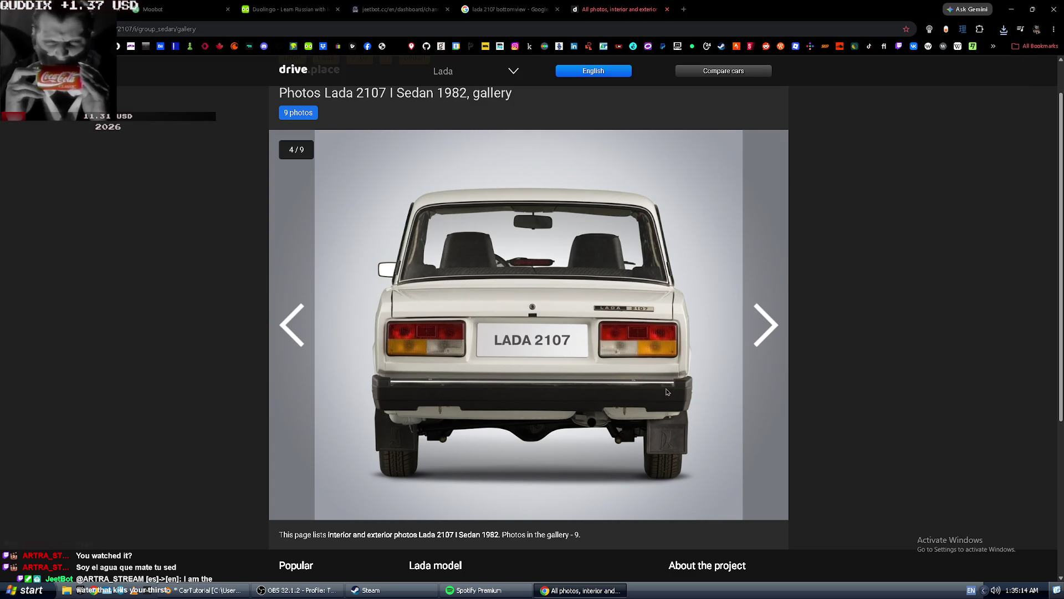
Flip through the remaining gallery photos, then close the drive.place tab.
left_click(774, 327)
left_click(775, 328)
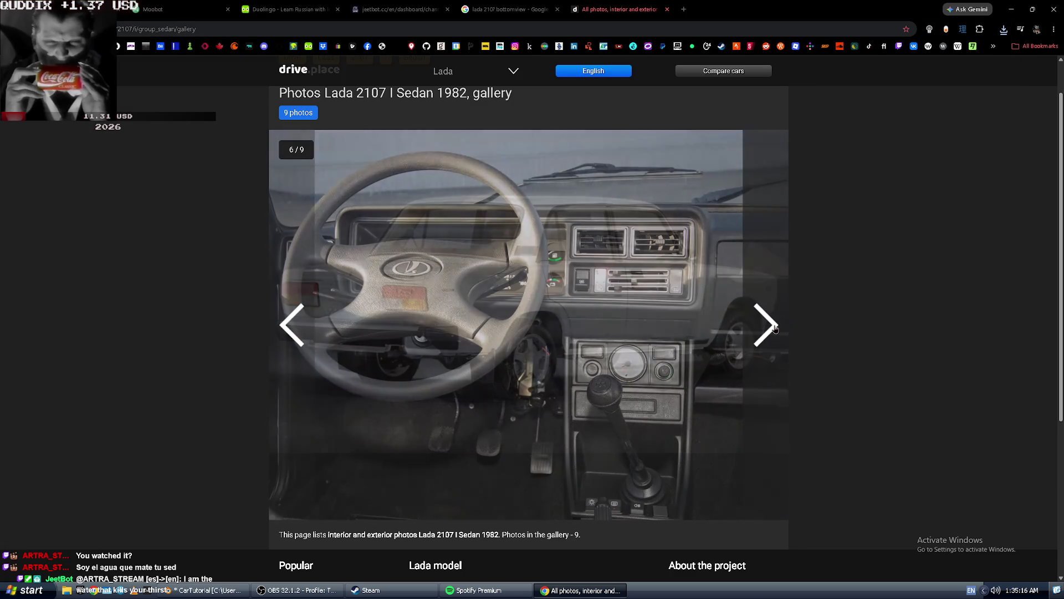
left_click(775, 328)
left_click(775, 327)
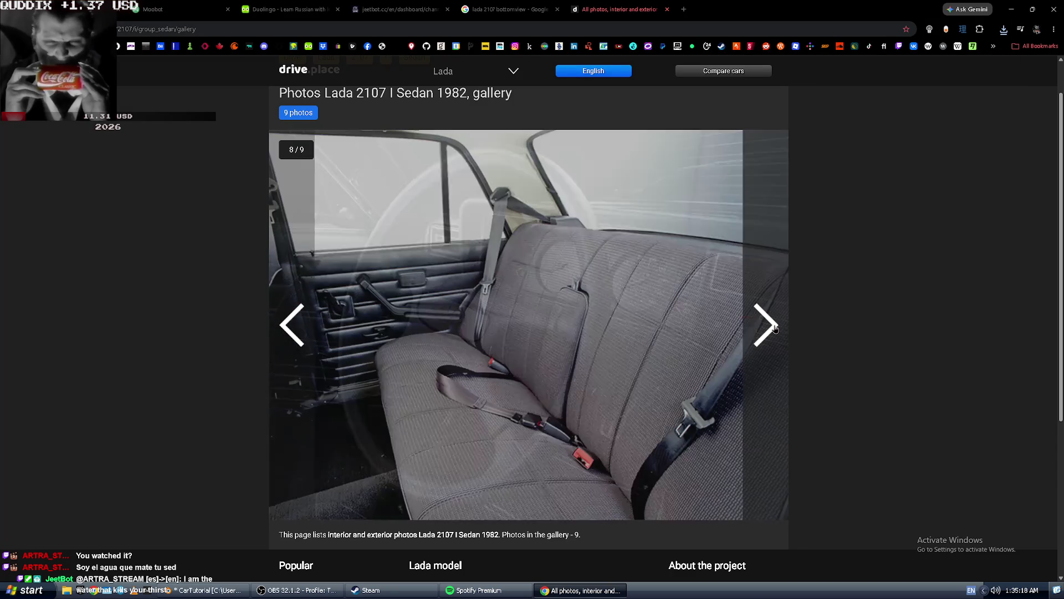
left_click(775, 327)
left_click(775, 328)
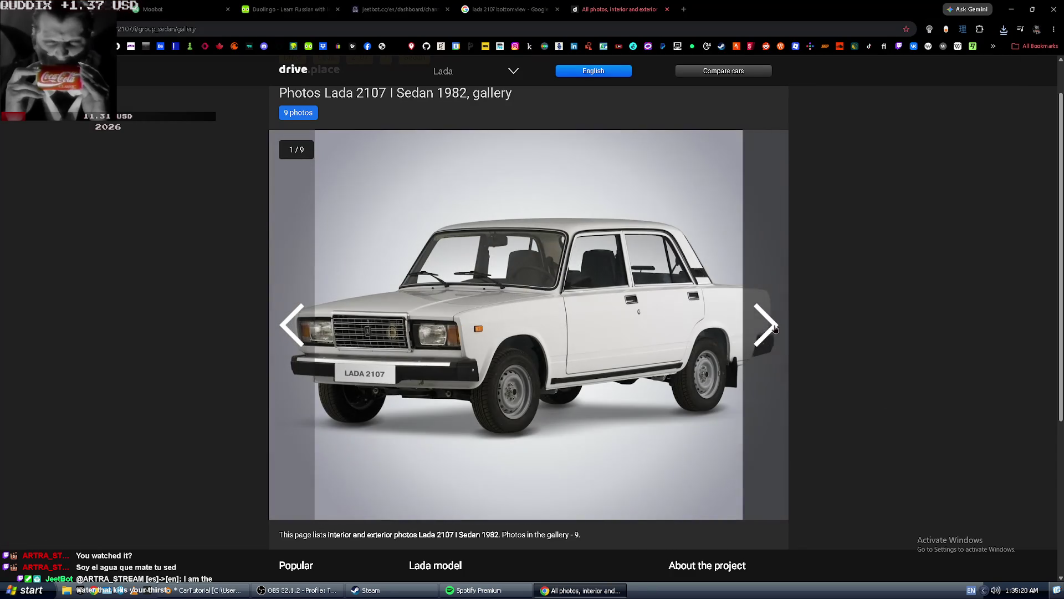
middle_click(576, 10)
triple_click(184, 74)
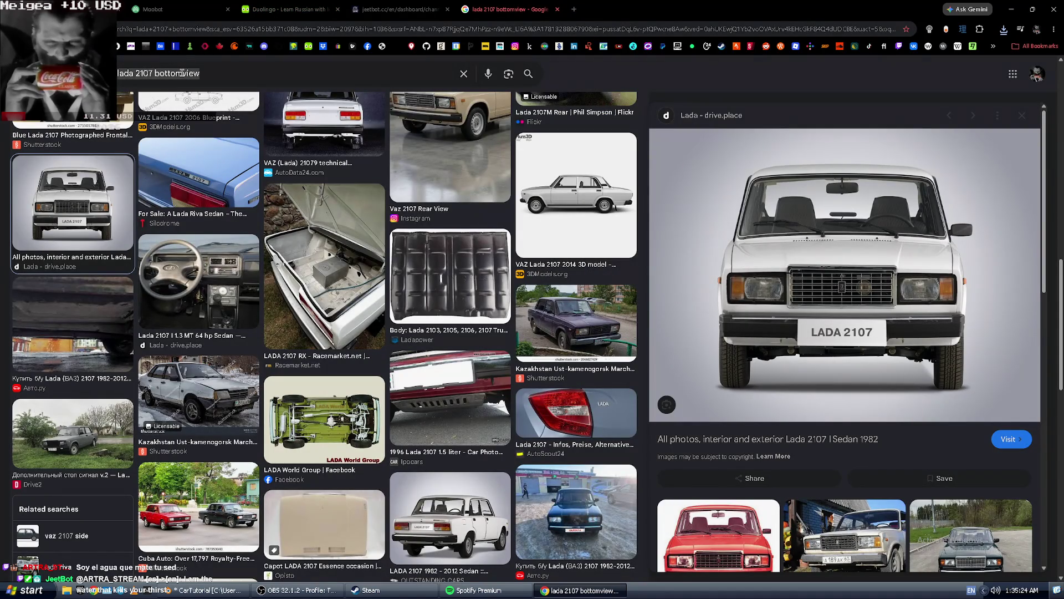
Search Google Images for 'lada bottom of car'.
left_click(177, 74)
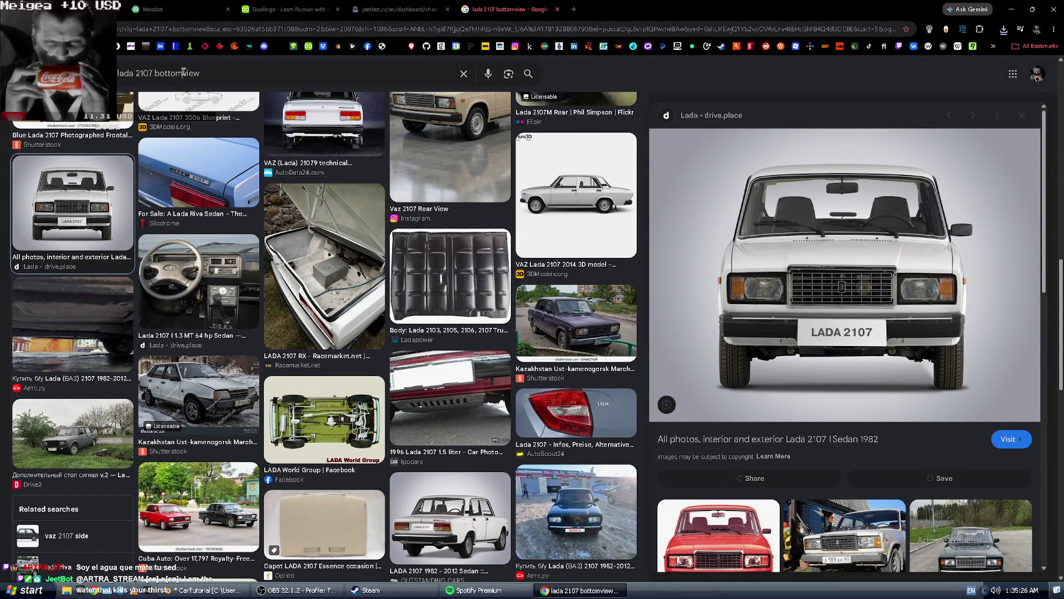
key("Return")
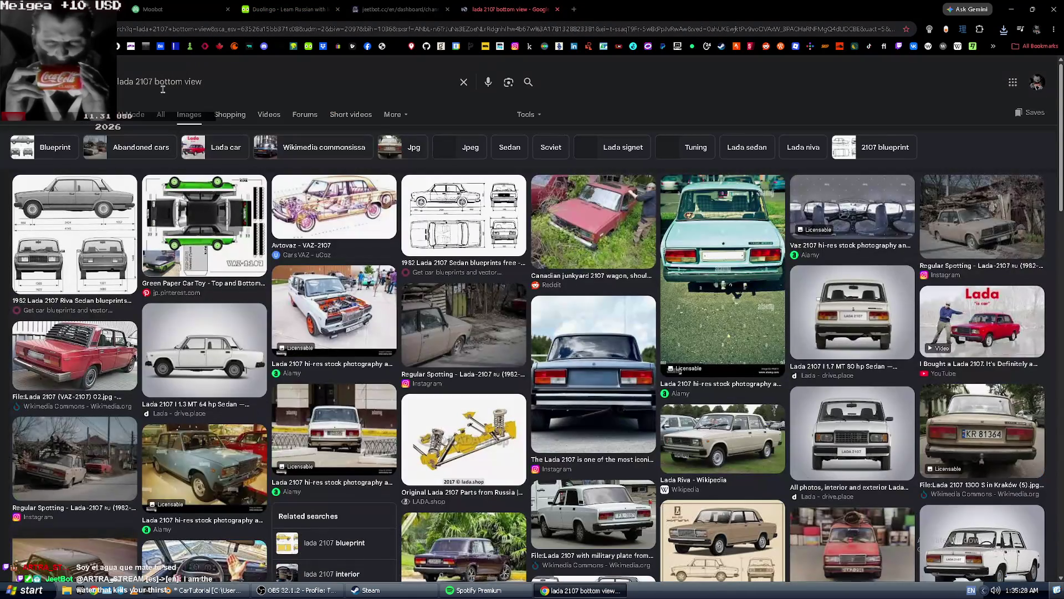
triple_click(163, 89)
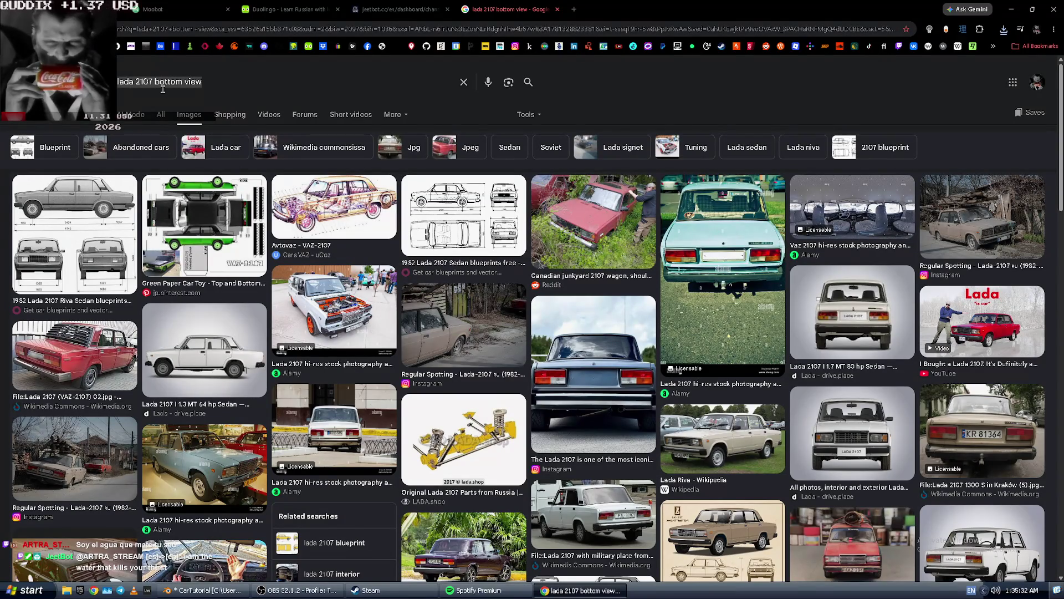
key("BackSpace")
type("lada bottom")
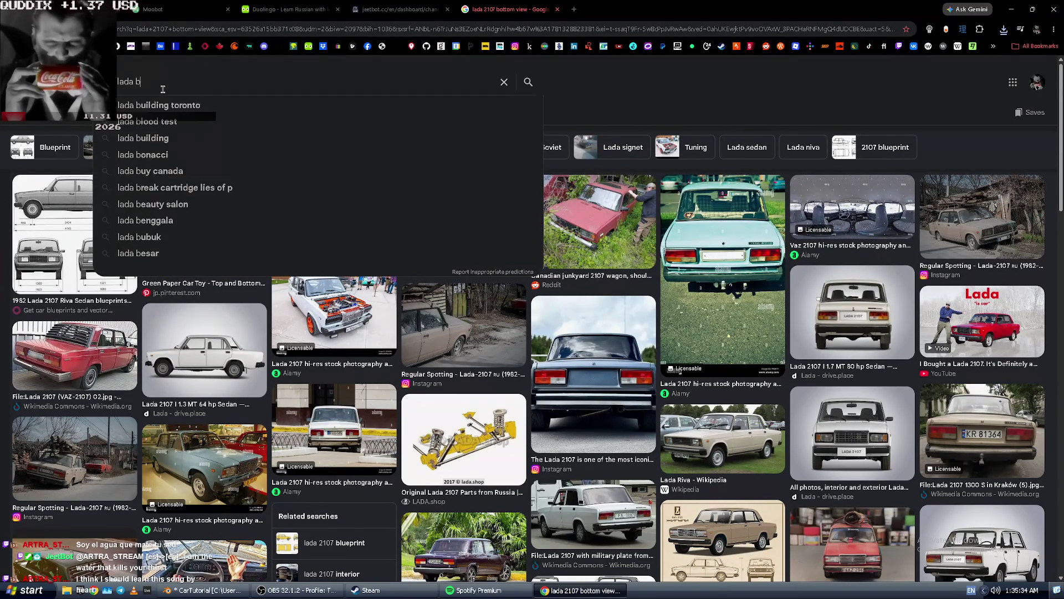
key("Return")
type("car")
key("Return")
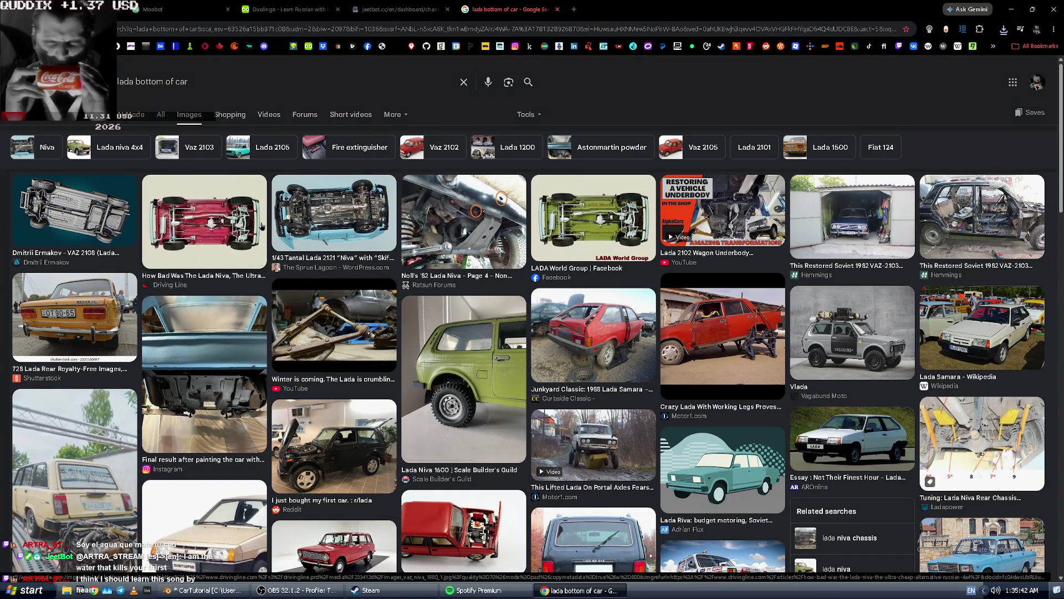
Preview the red Lada underbody photo and open its Driving Line article.
left_click(219, 223)
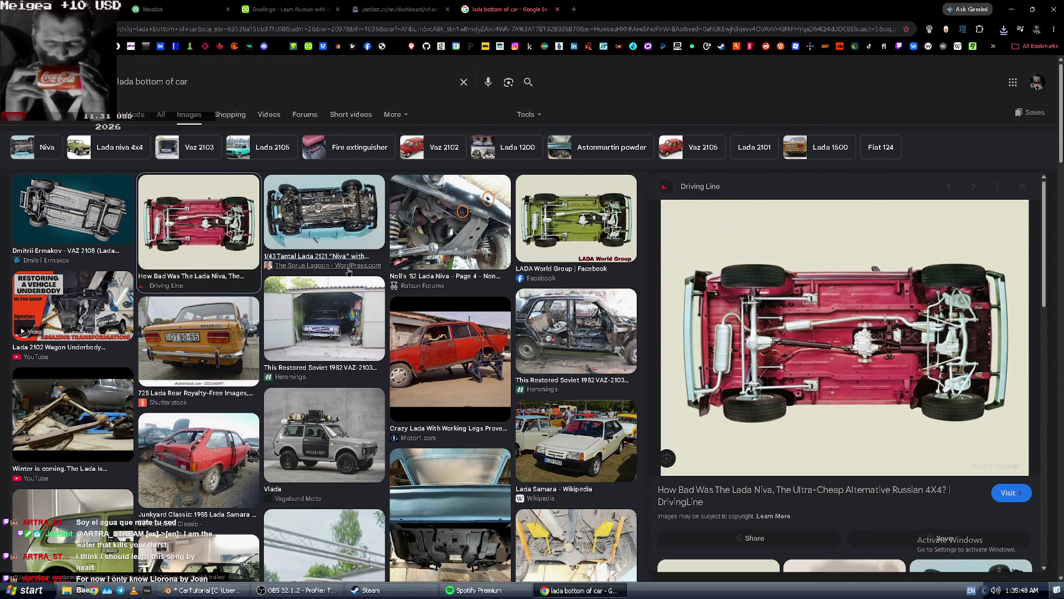
scroll(333, 269, "down", 3)
scroll(333, 243, "up", 3)
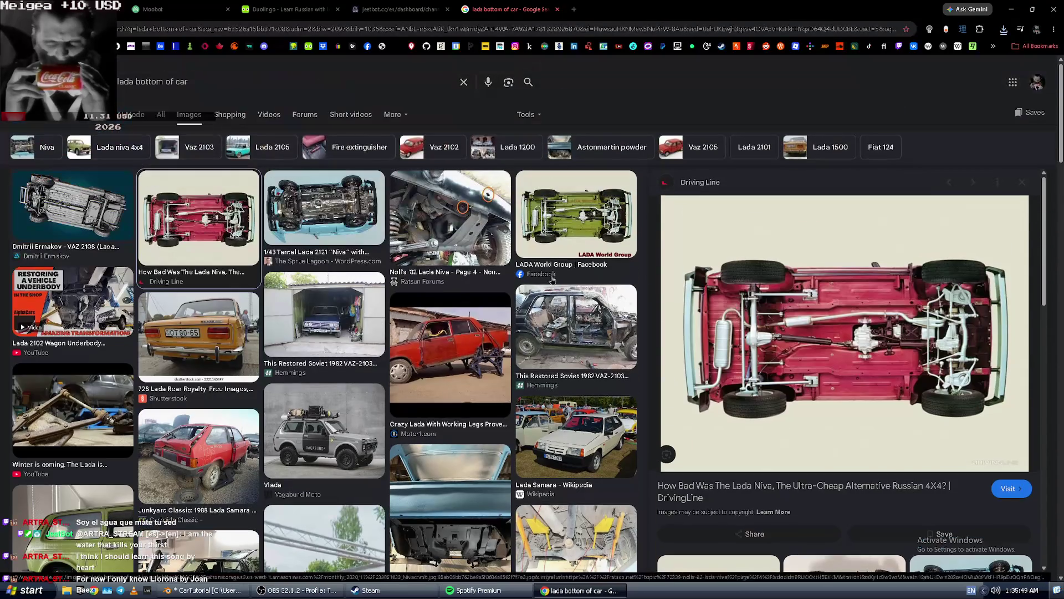
left_click(869, 331)
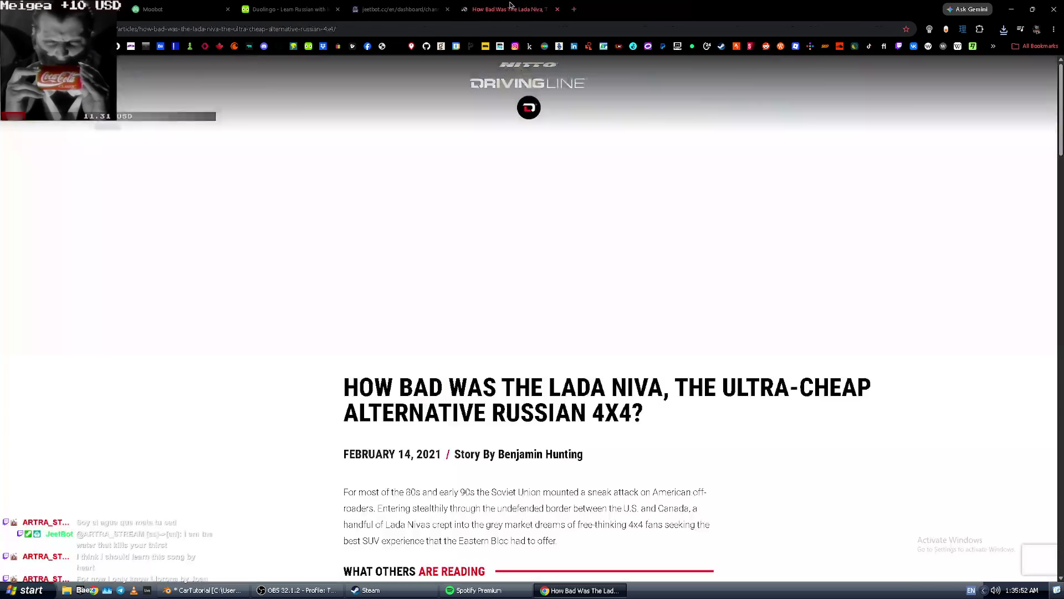
Open the article's Lada underside photo at full size.
scroll(560, 233, "down", 20)
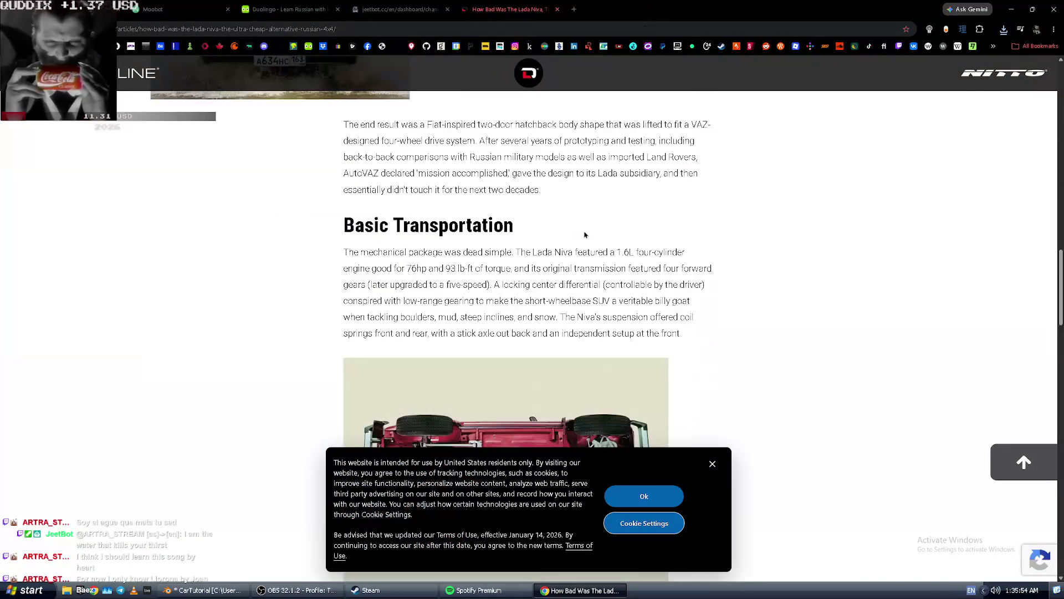
right_click(550, 277)
left_click(602, 281)
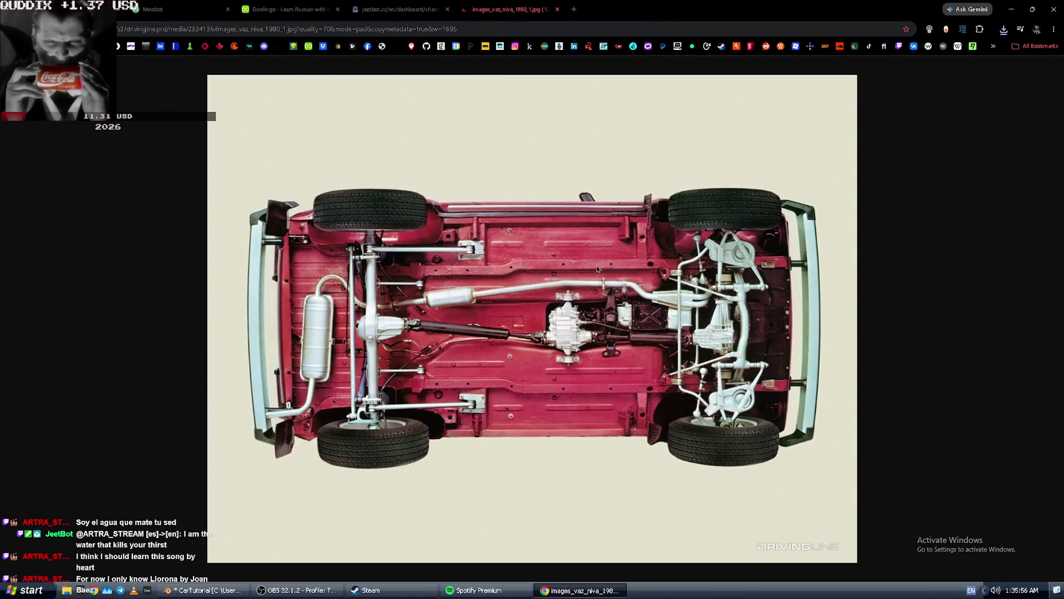
Save the underside photo as images_vaz_niva_1980_1_bottom, close its tab and return to Blender.
right_click(578, 291)
left_click(605, 316)
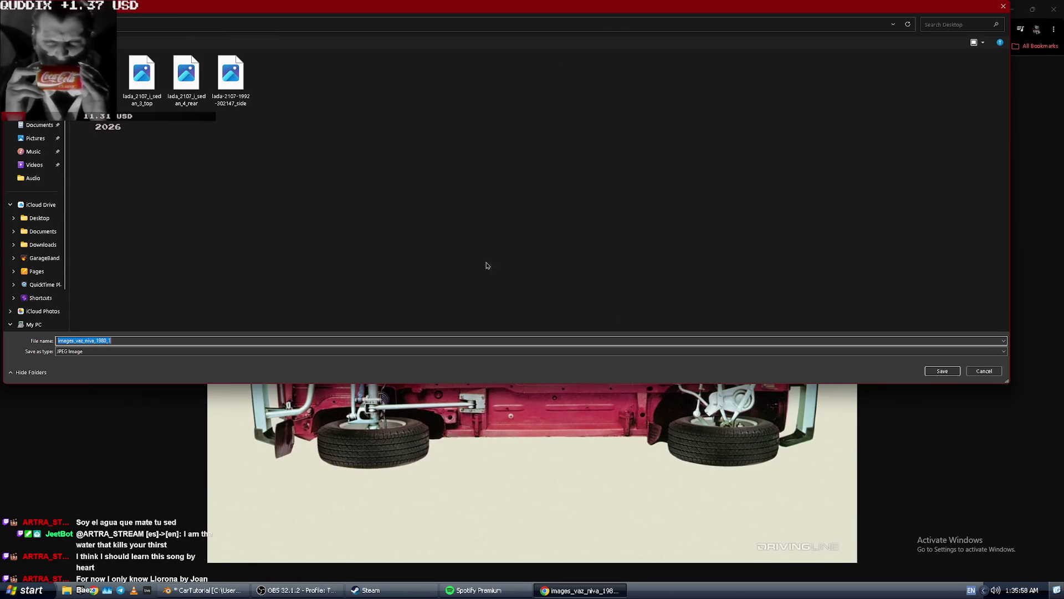
key("End")
type("_bort")
key("Return")
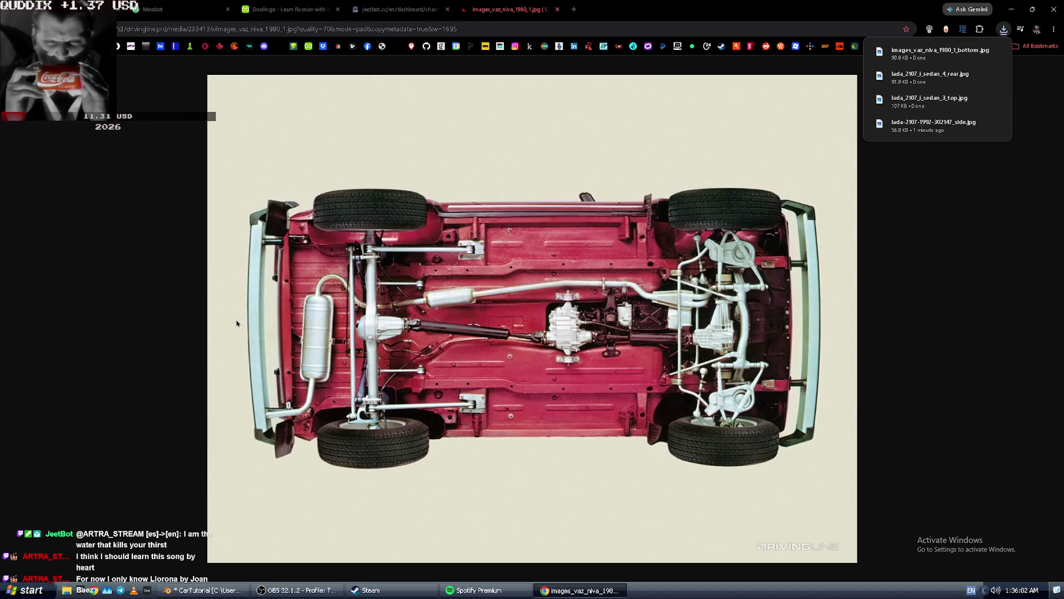
key("ctrl+w")
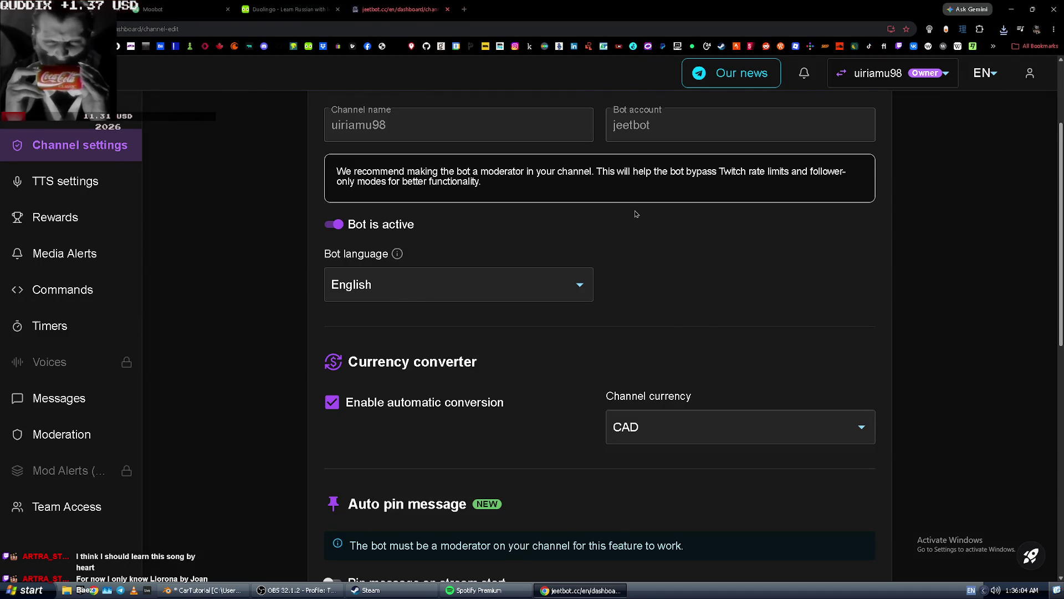
key("alt+Tab")
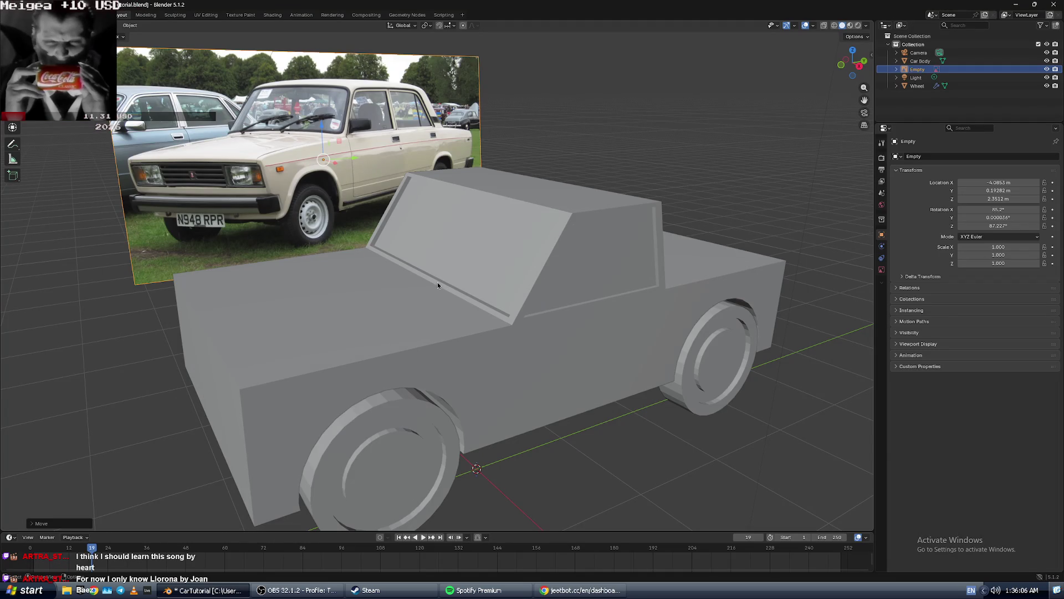
mouse_move(349, 297)
middle_mouse_down()
mouse_move(414, 271)
mouse_move(398, 284)
mouse_move(391, 274)
middle_mouse_up()
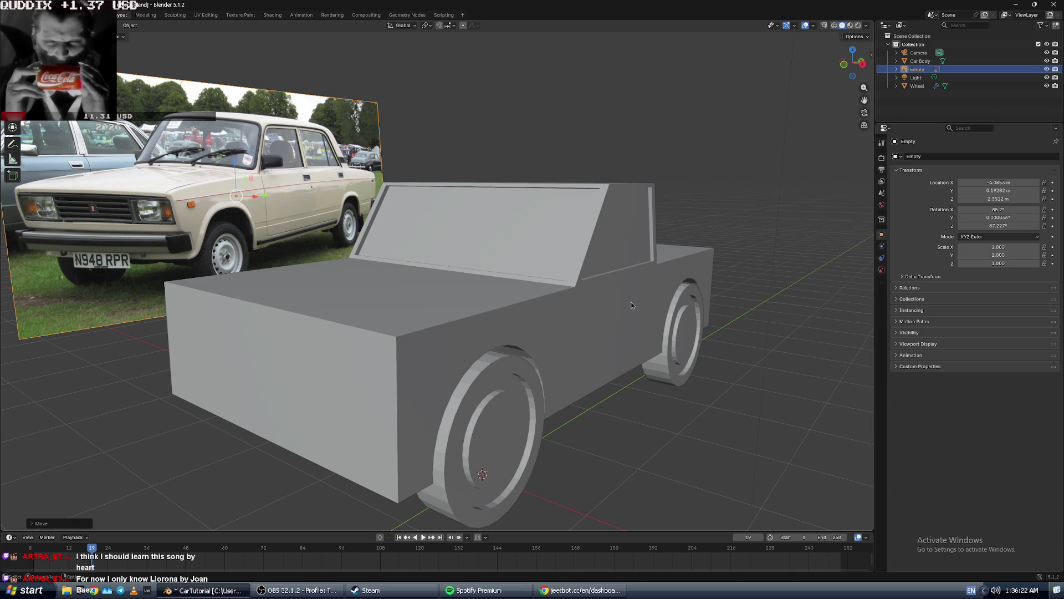
middle_click_drag(626, 301, 618, 301)
scroll(613, 299, "up", 4)
scroll(616, 293, "down", 3)
scroll(617, 301, "down", 2)
scroll(616, 297, "up", 1)
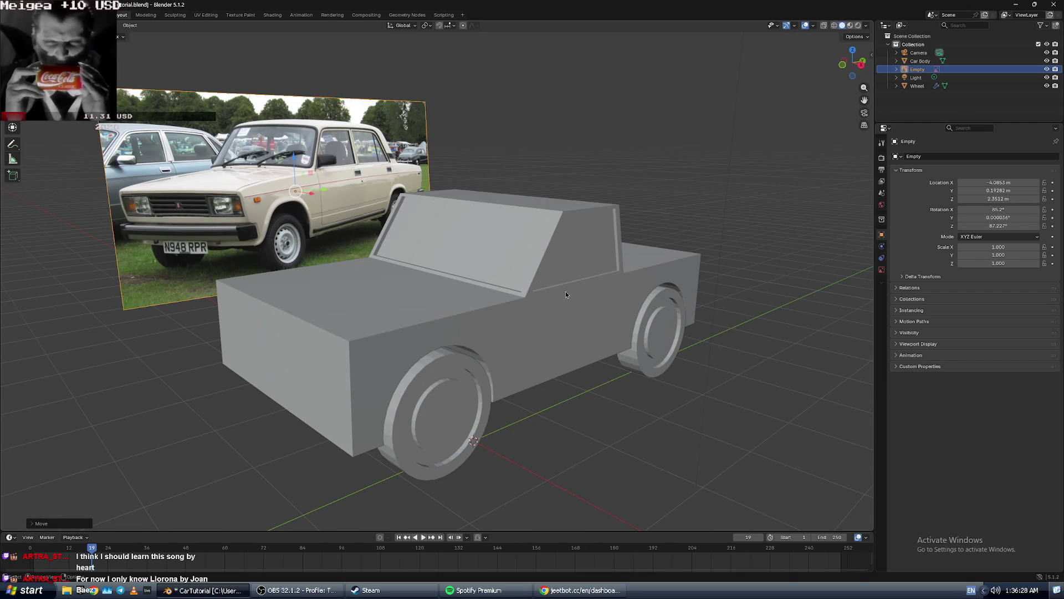
key("alt+Tab")
key("ctrl+Tab")
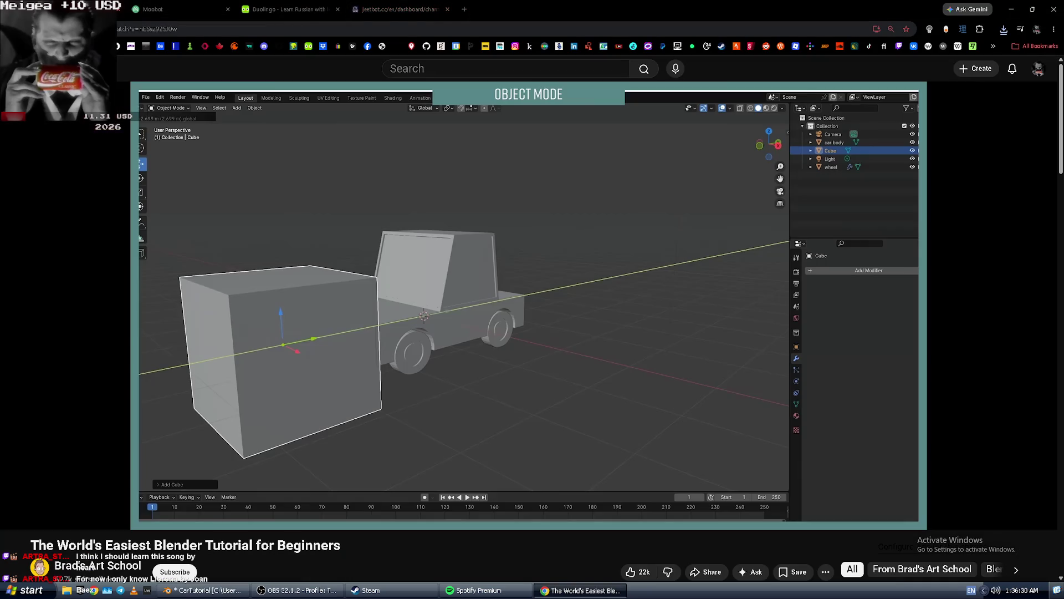
key("alt+Tab")
key("alt+Tab")
key("space")
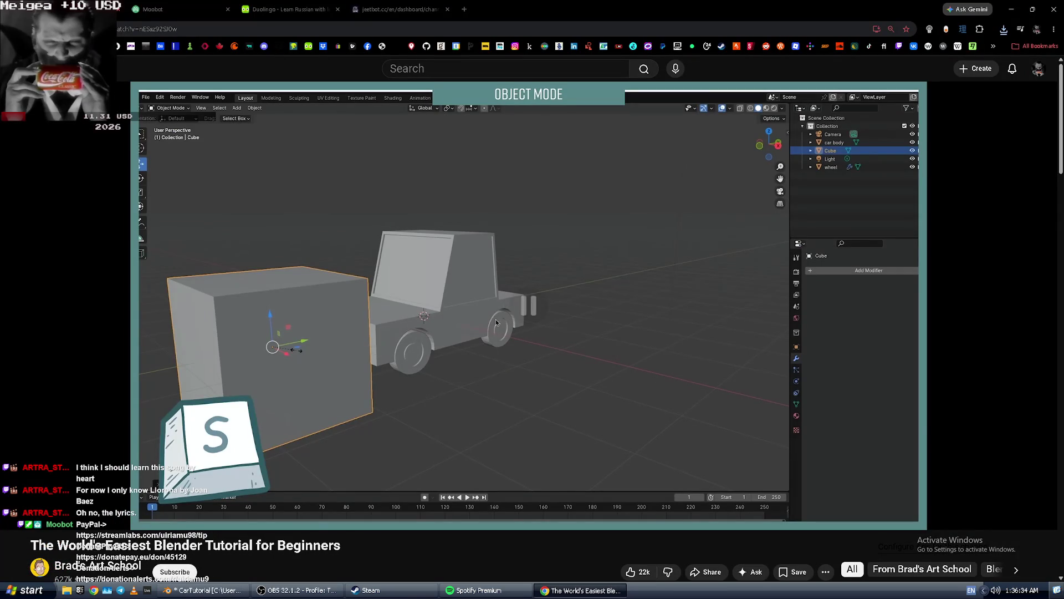
key("j")
key("space")
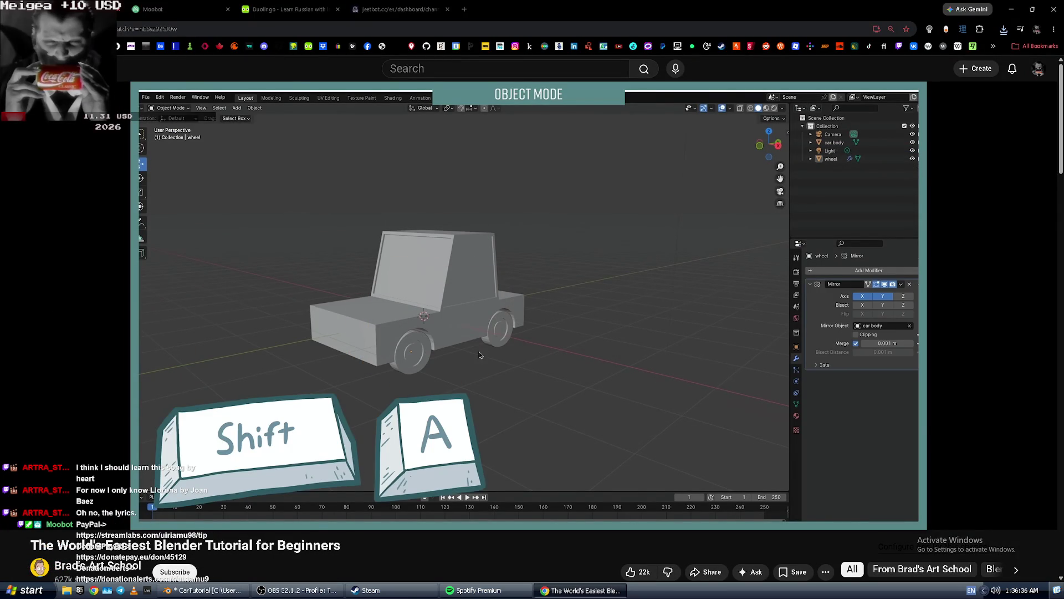
key("alt+Tab")
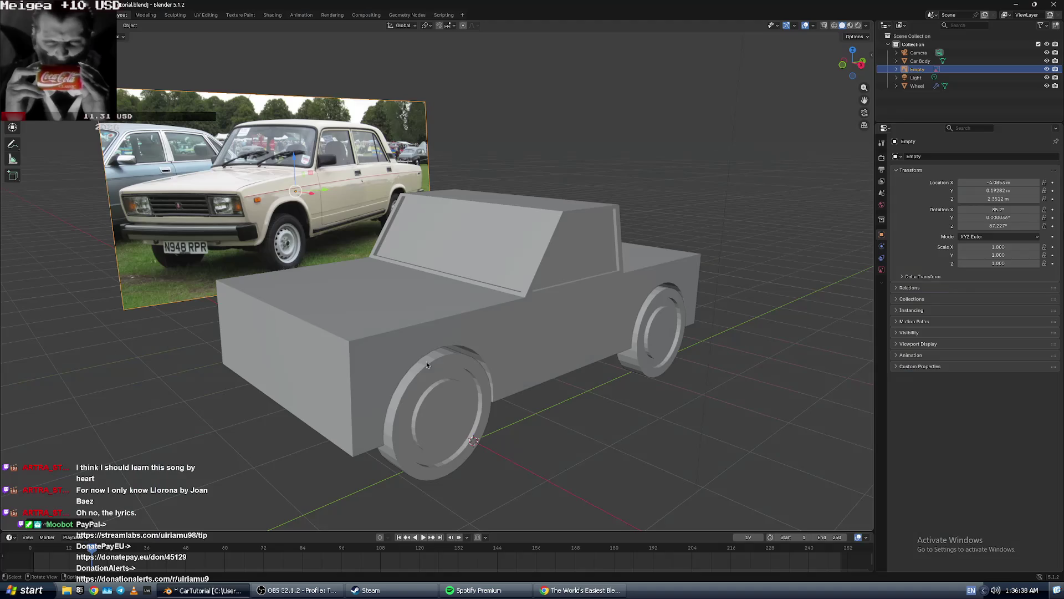
Deselect the reference image and add a new cube to the scene.
middle_click_drag(258, 338, 221, 298)
key("ctrl+a")
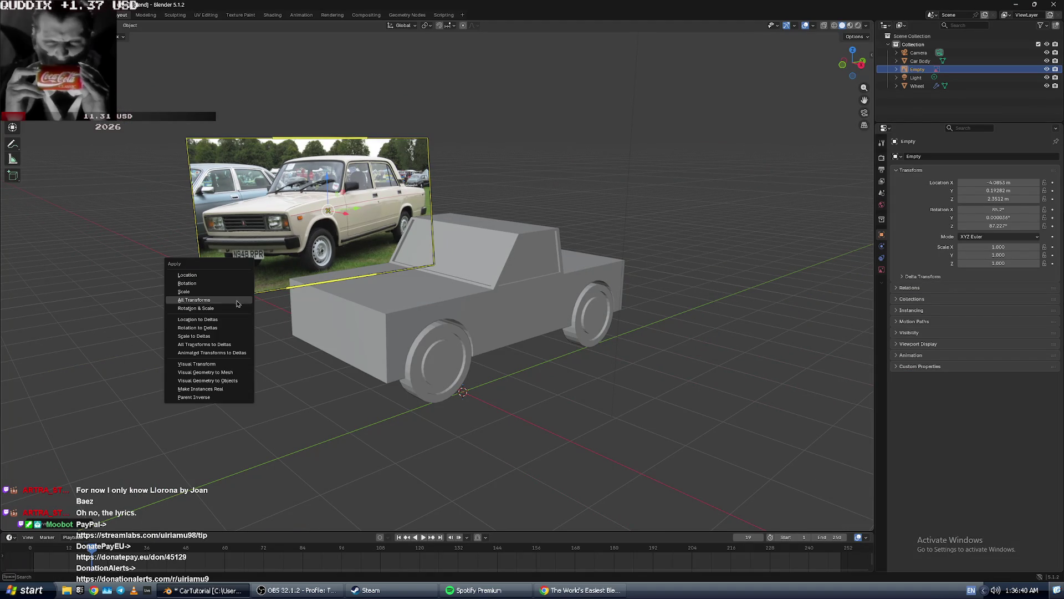
key("Escape")
left_click(253, 336)
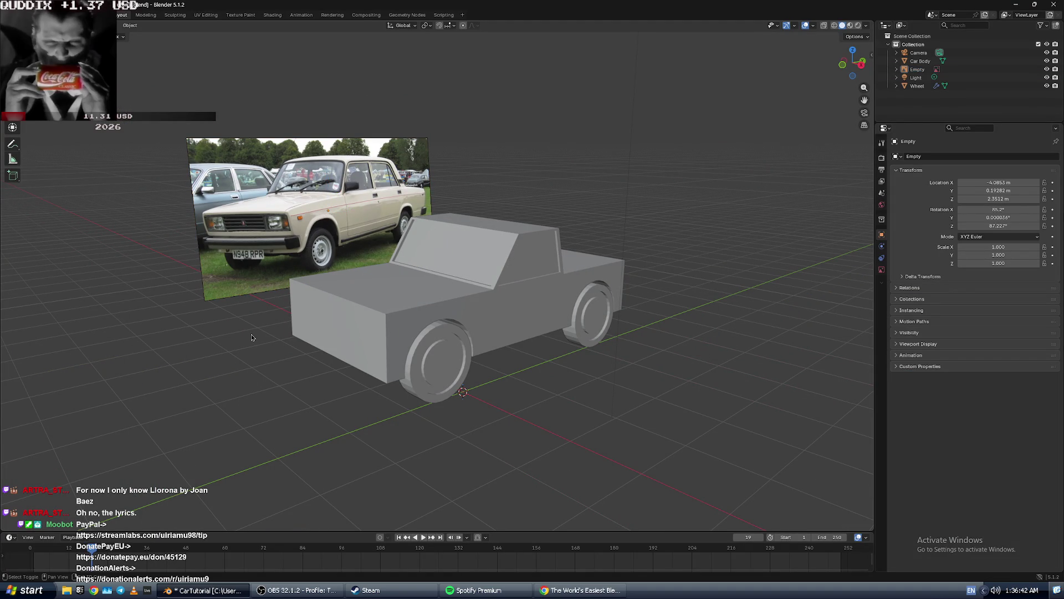
key("shift+a")
mouse_move(252, 334)
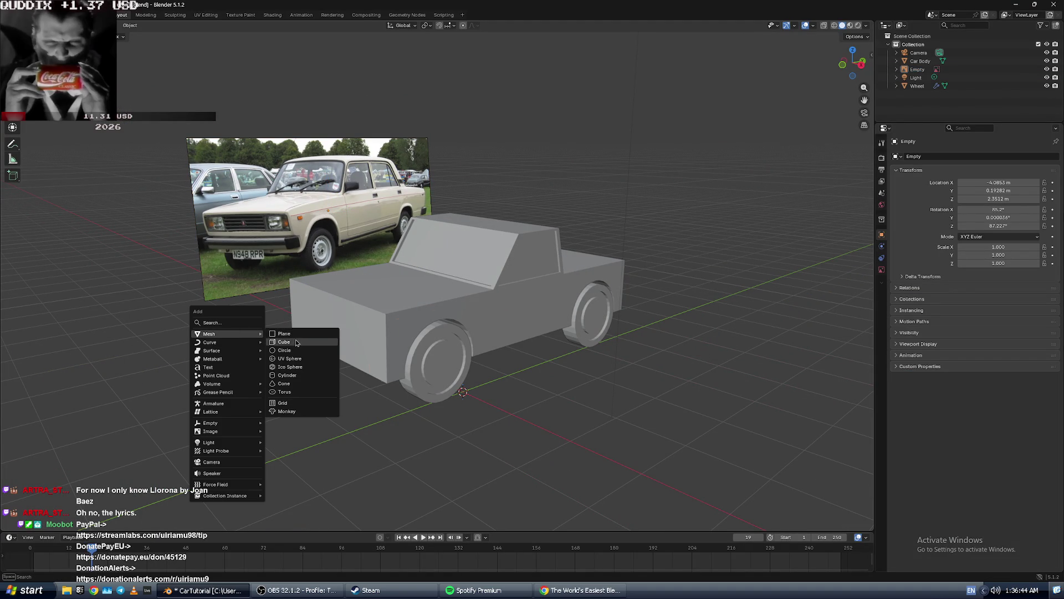
left_click(297, 343)
Position the cube in front of the car, raising it along the Z axis.
left_click_drag(489, 388, 302, 450)
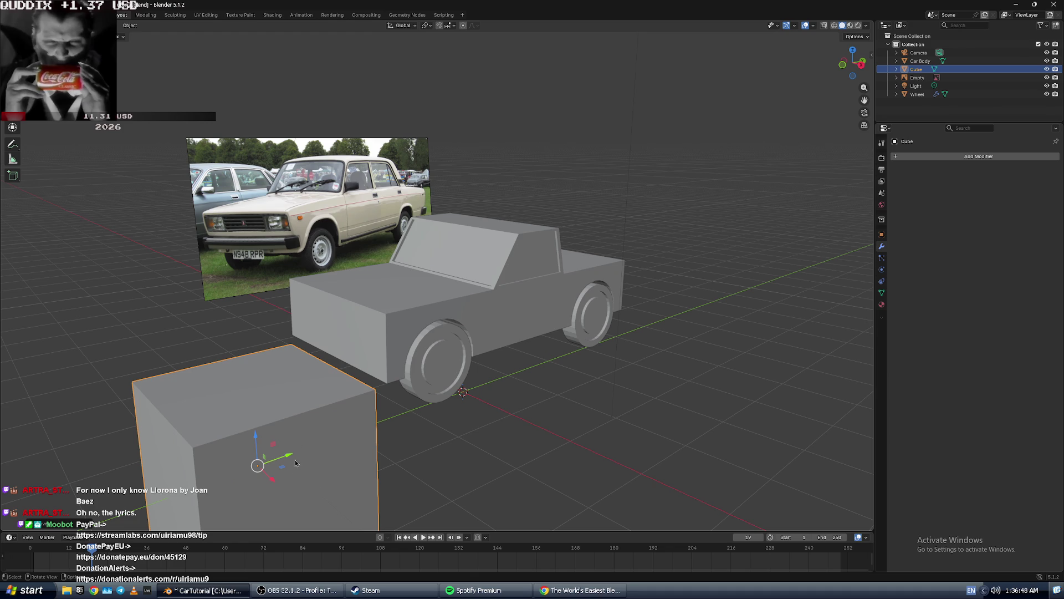
key("g")
key("z")
left_click(269, 339)
mouse_move(268, 338)
middle_mouse_down()
mouse_move(379, 353)
mouse_move(232, 288)
middle_mouse_up()
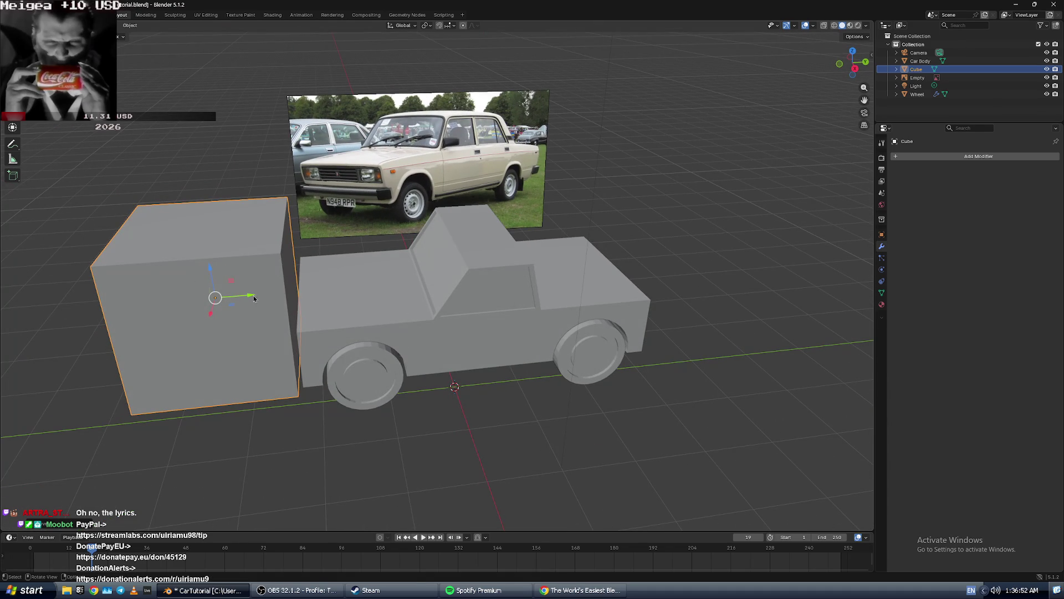
left_click_drag(254, 298, 228, 300)
mouse_move(243, 294)
middle_mouse_down()
mouse_move(285, 281)
mouse_move(242, 293)
middle_mouse_up()
middle_click_drag(186, 248, 152, 249)
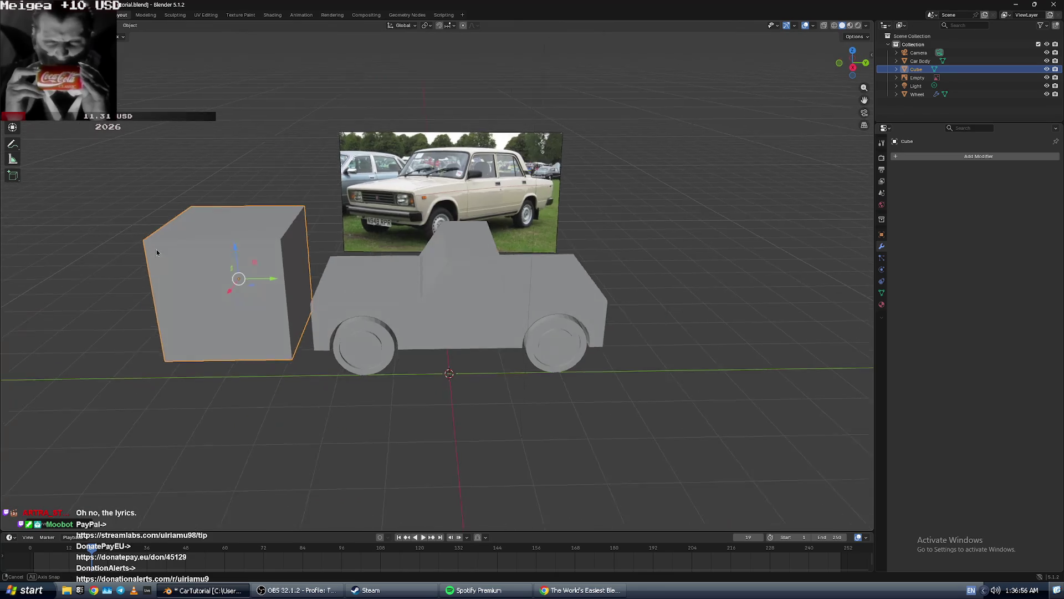
scroll(152, 249, "down", 6)
Move the camera beside the reference photo and rotate it about the vertical axis.
left_click(458, 290)
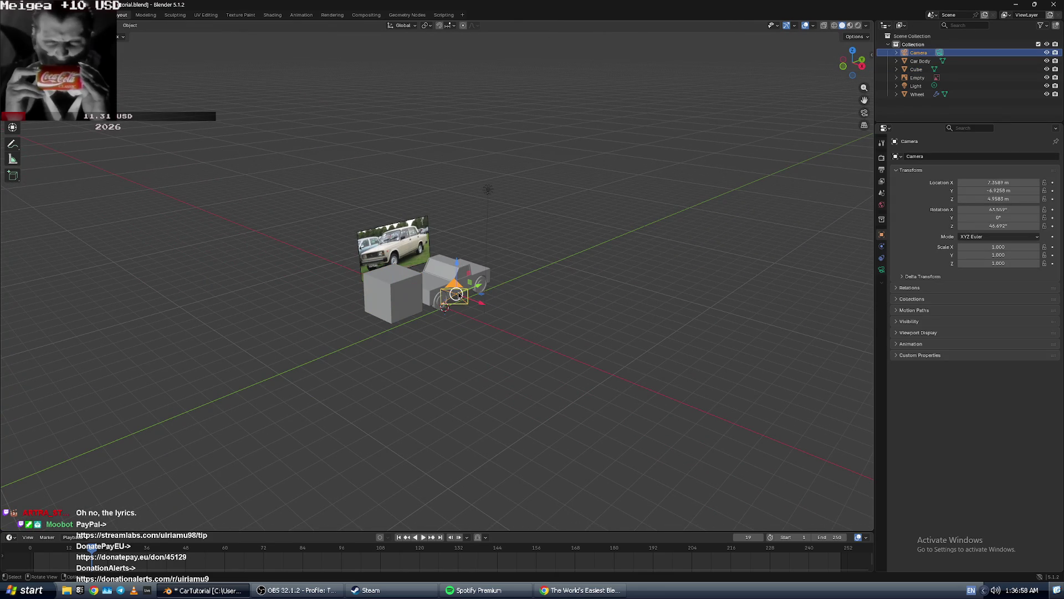
left_click_drag(480, 303, 350, 259)
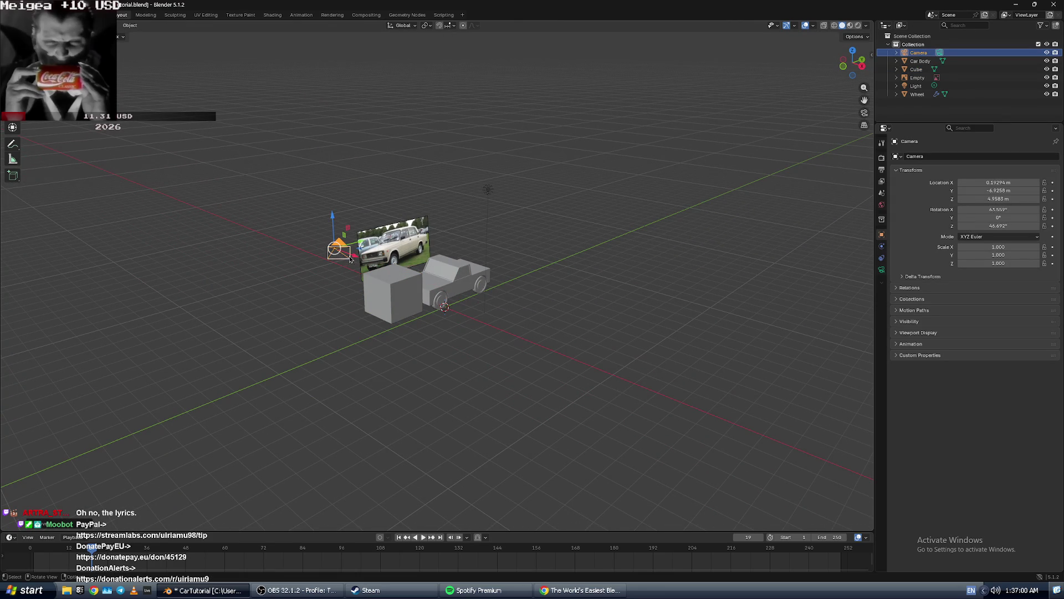
scroll(348, 254, "up", 5)
middle_click_drag(347, 254, 168, 162)
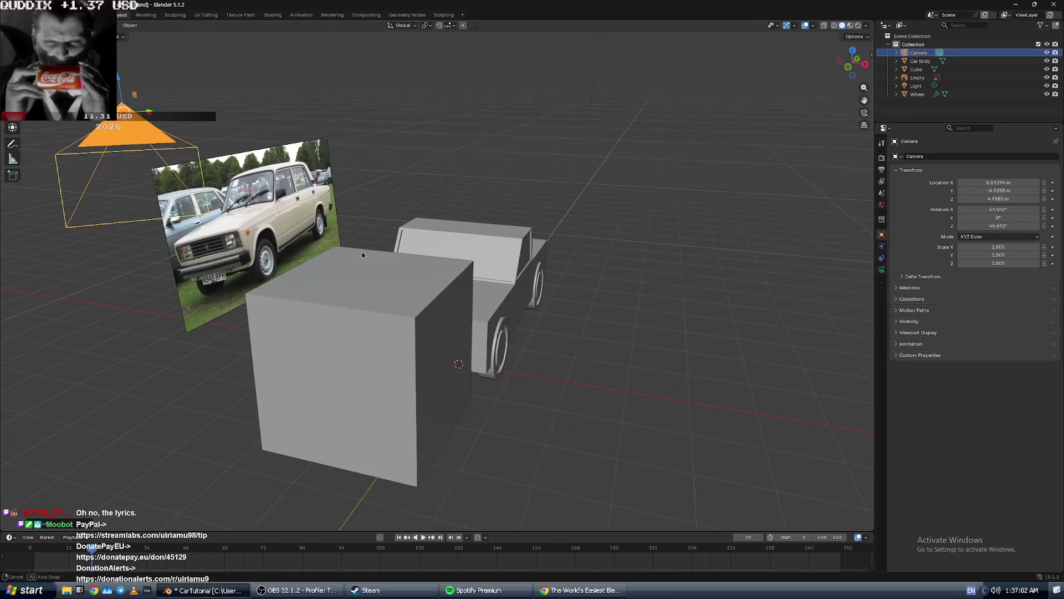
left_click(12, 95)
mouse_move(156, 117)
left_mouse_down()
mouse_move(139, 140)
mouse_move(147, 134)
left_mouse_up()
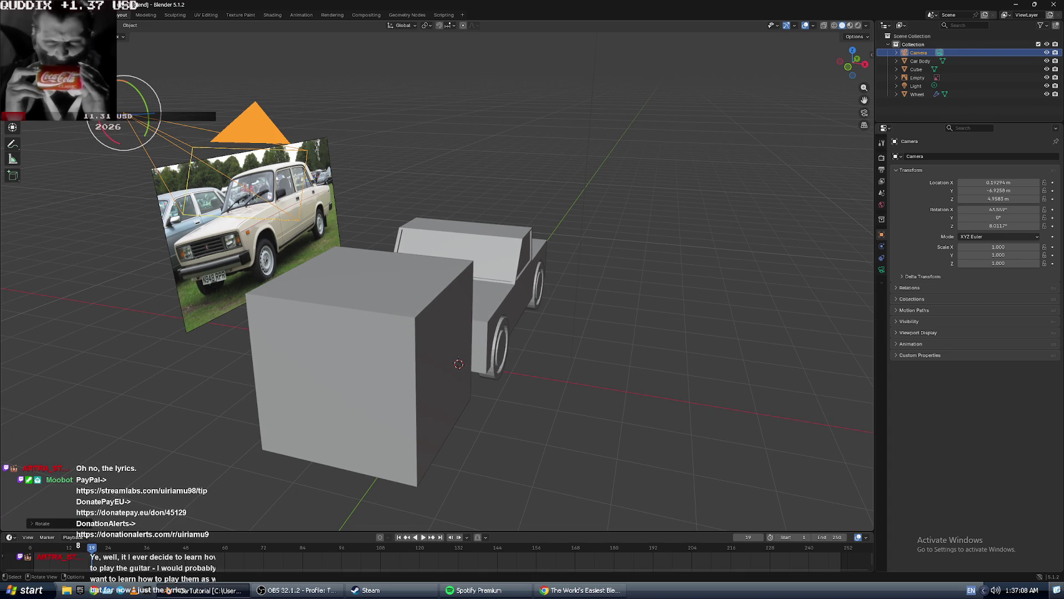
left_click(558, 420)
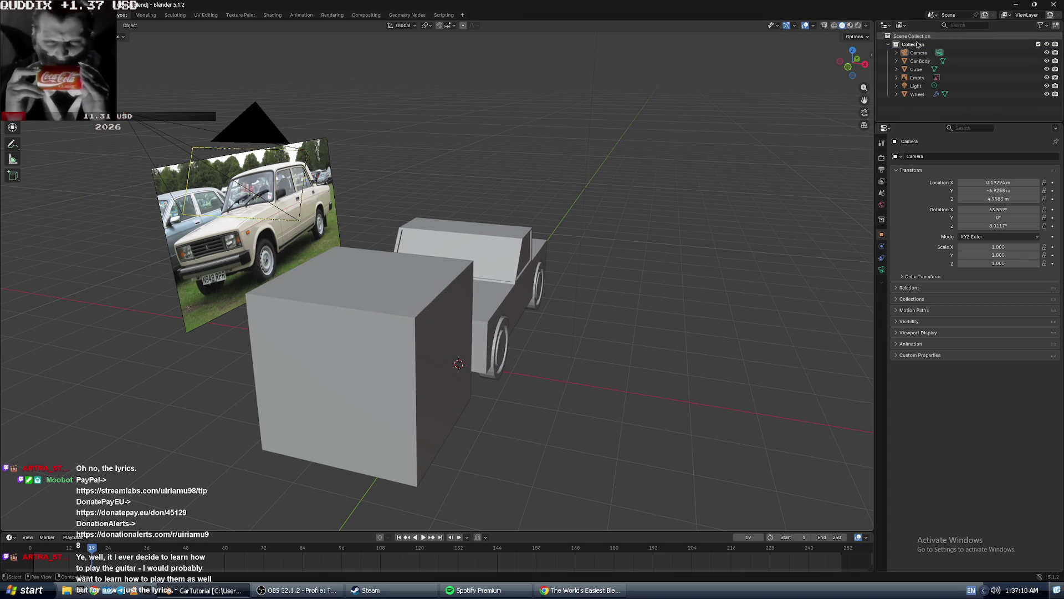
Check the car through the scene camera view, then go back to free perspective.
left_click(868, 114)
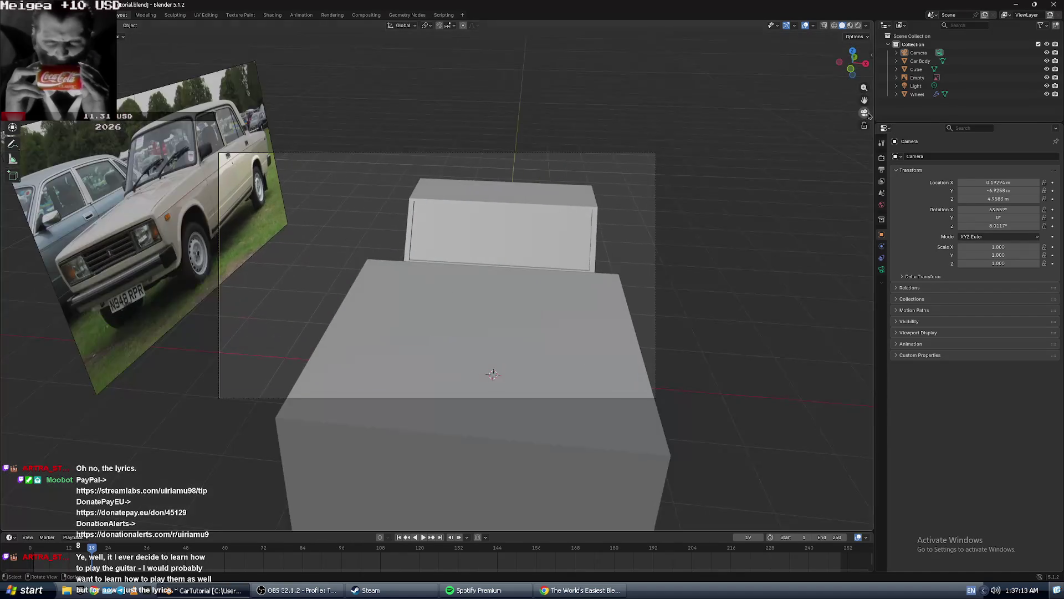
left_click(869, 114)
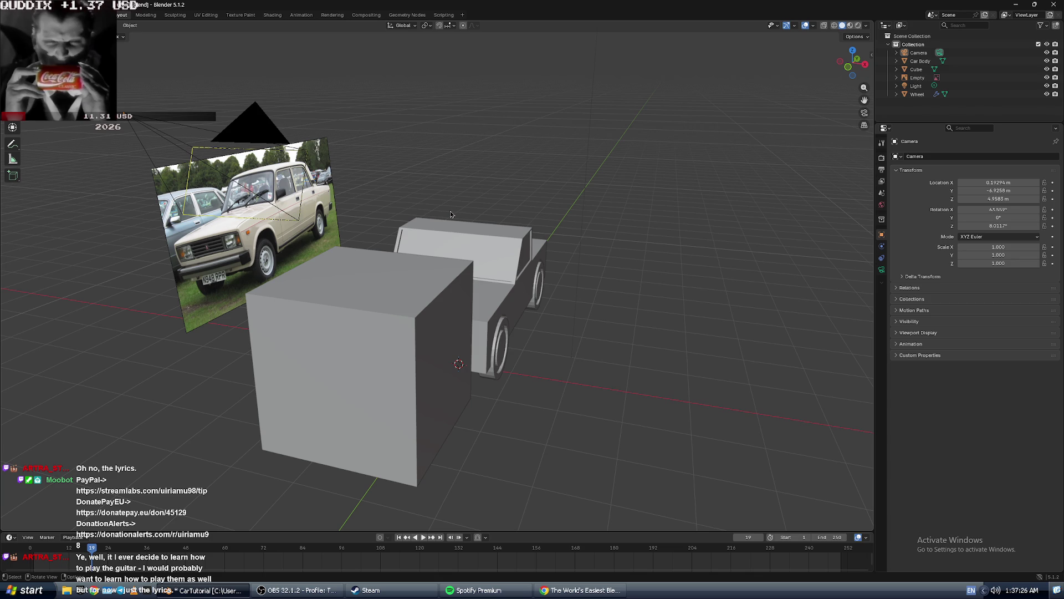
scroll(479, 200, "down", 4)
scroll(478, 200, "up", 6)
scroll(476, 200, "down", 2)
key("alt+Tab")
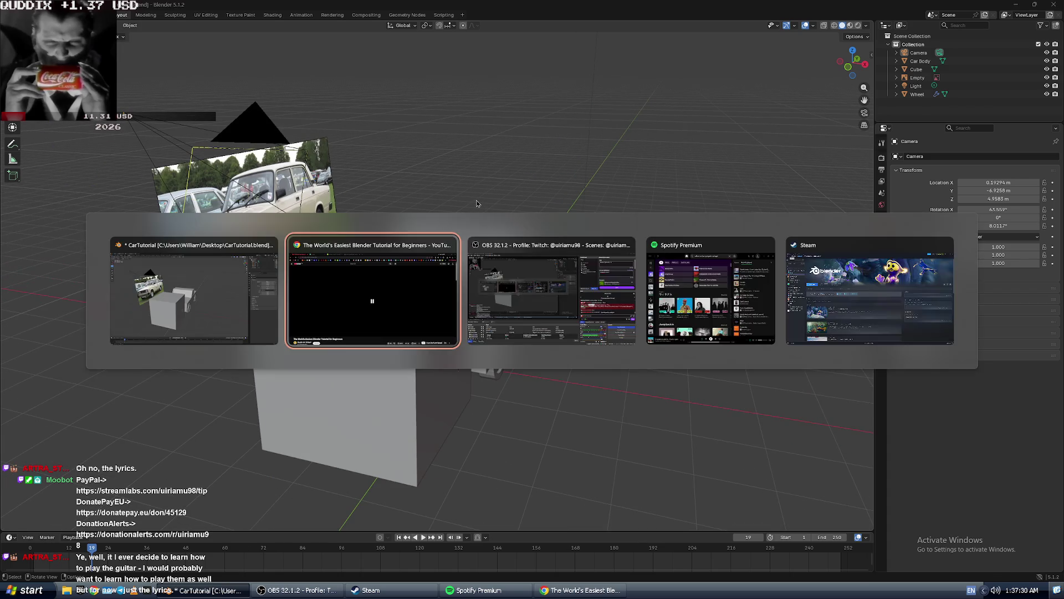
In a new Chrome tab, search Google for 'tuyo chords' and open the Rodrigo Amarante result.
left_click(469, 6)
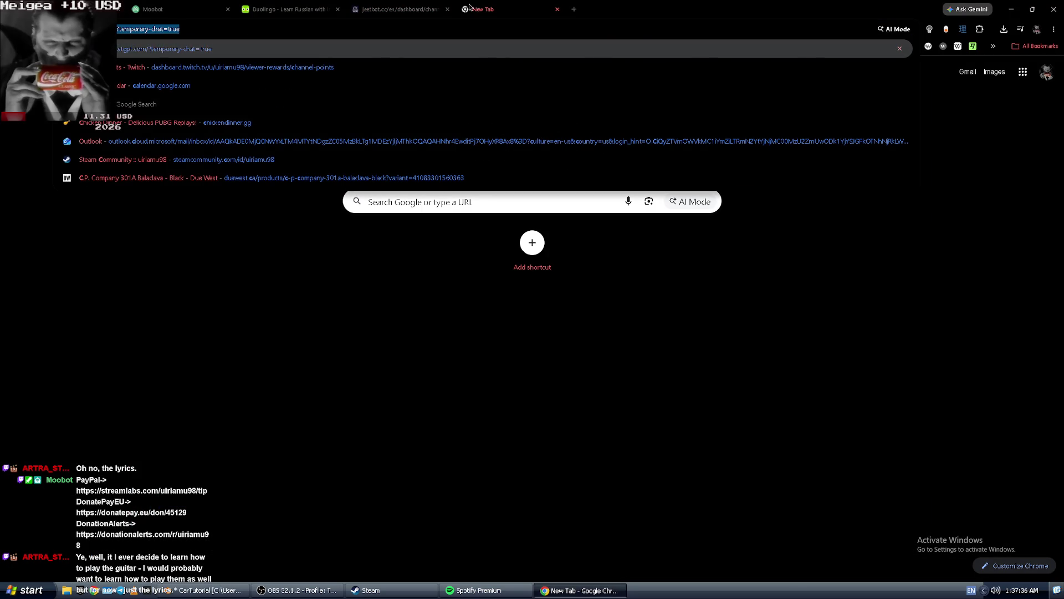
key("Escape")
type("c")
key("BackSpace")
key("BackSpace")
key("Down")
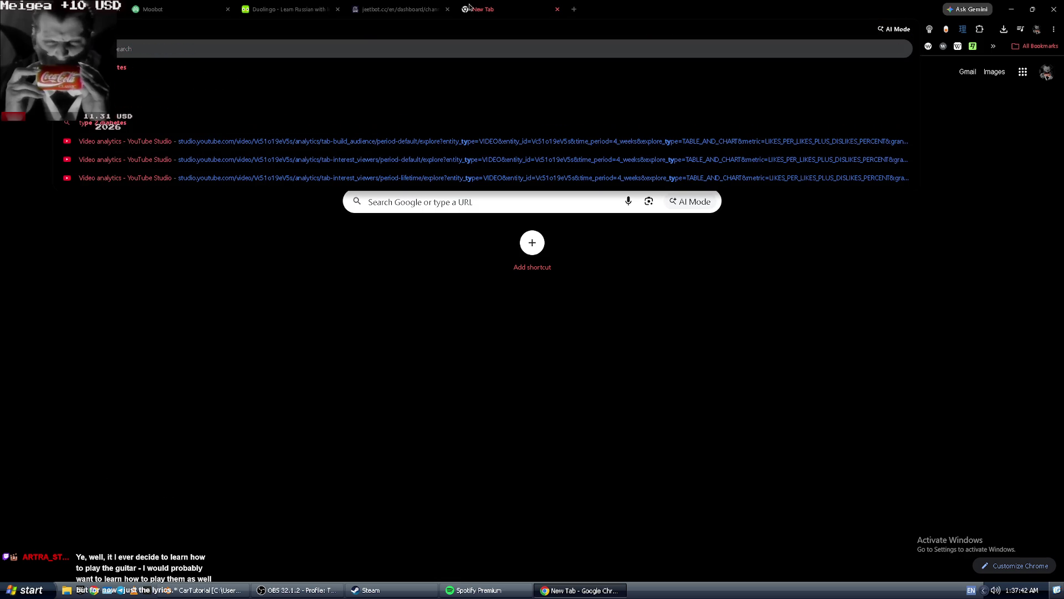
type("tuyo+ chords")
key("Return")
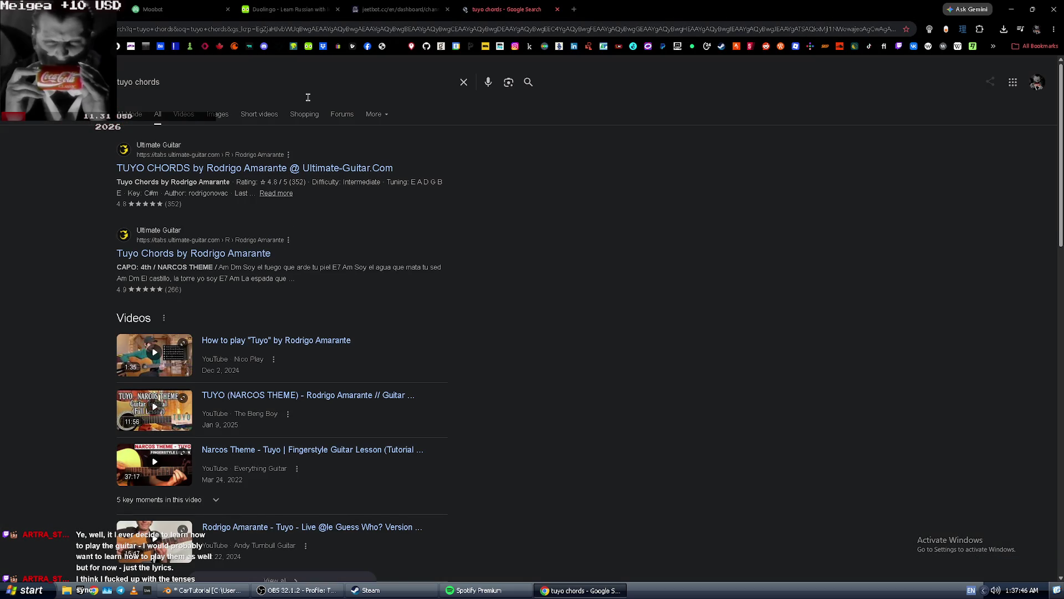
left_click(265, 166)
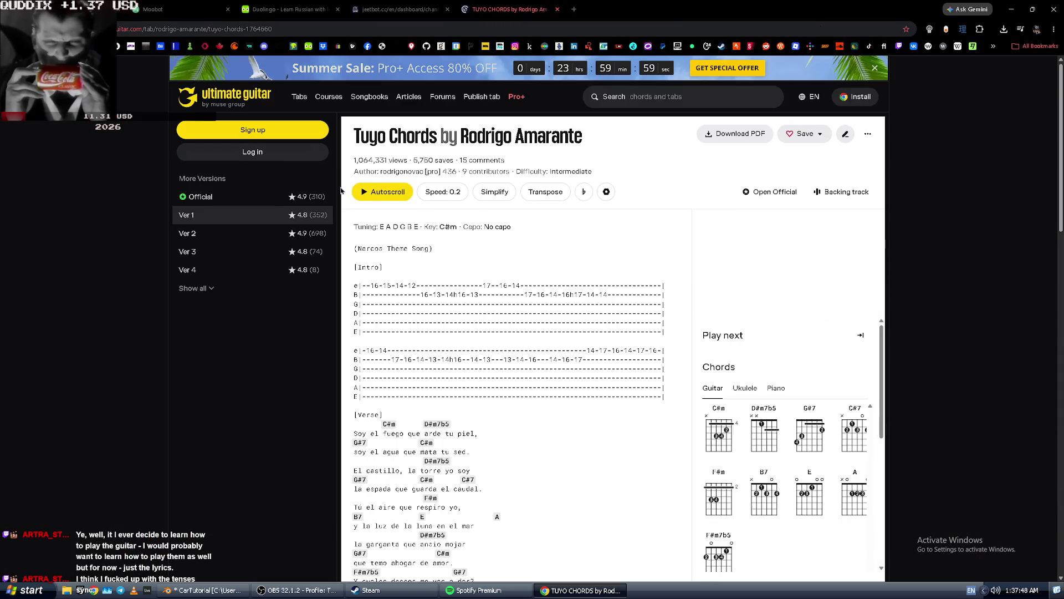
Close the Google sign-in prompt and scroll through the Tuyo chords tab.
scroll(557, 288, "down", 3)
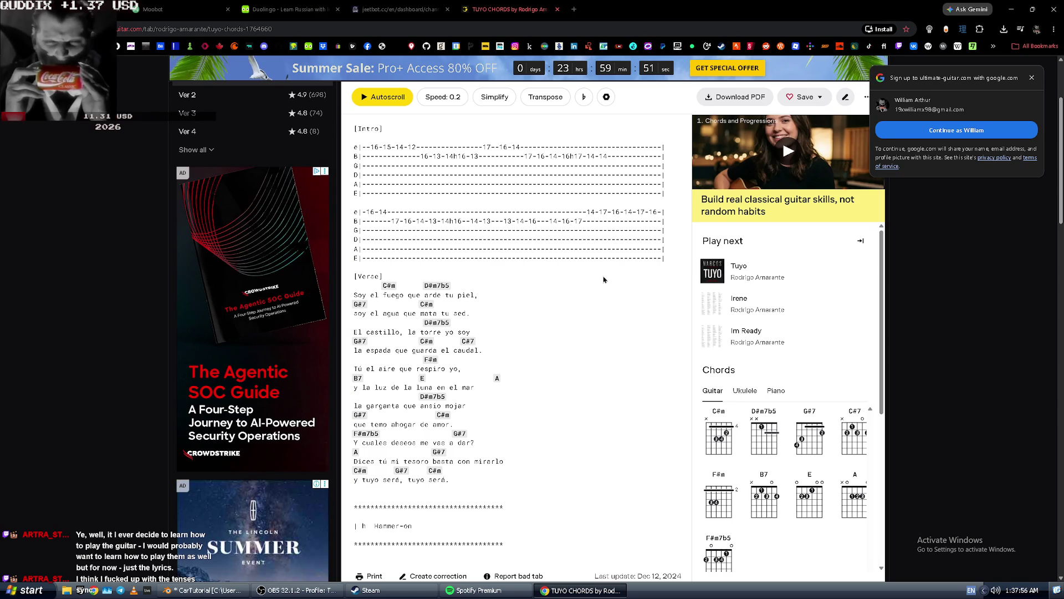
left_click(1032, 78)
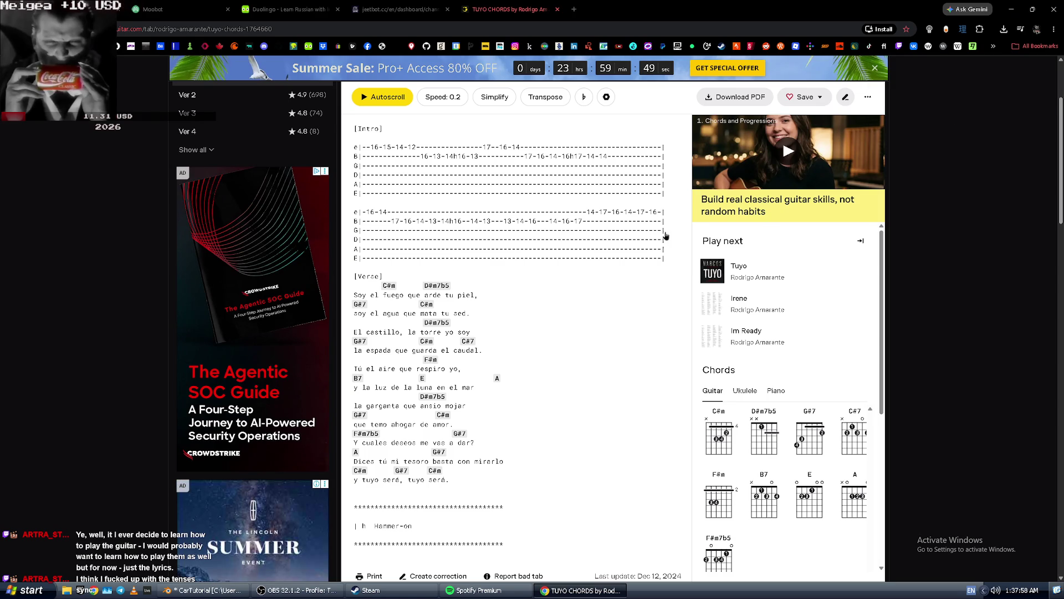
scroll(371, 229, "down", 1)
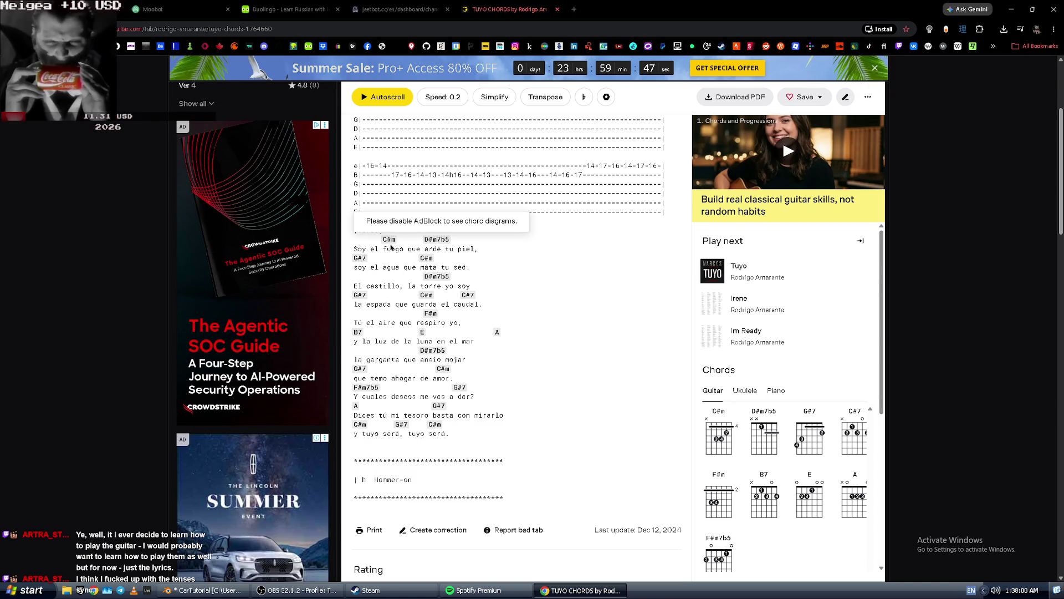
scroll(599, 226, "up", 1)
scroll(531, 193, "down", 3)
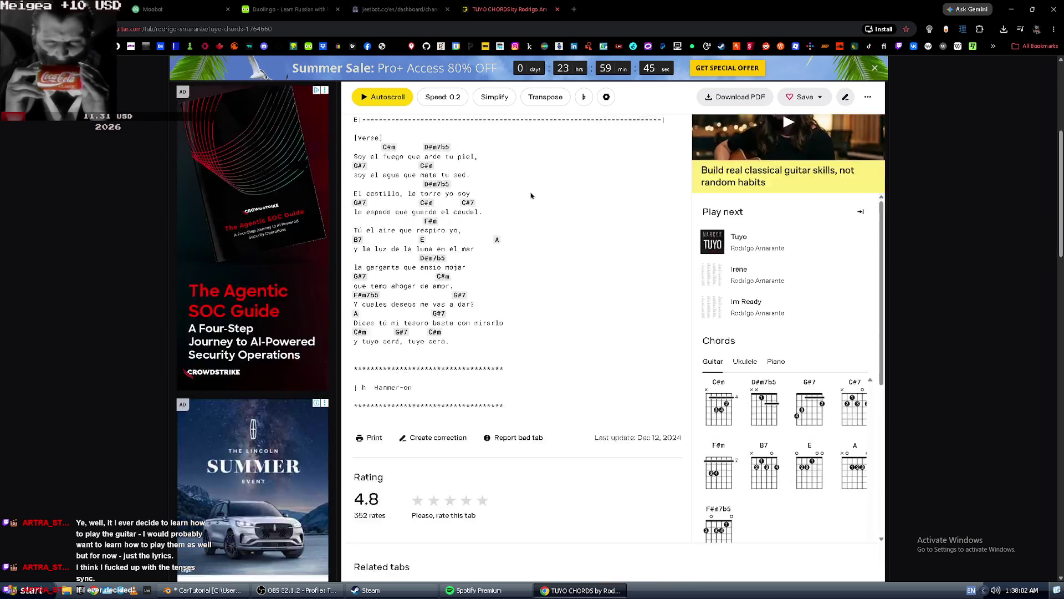
scroll(537, 191, "up", 3)
scroll(536, 191, "up", 2)
scroll(541, 196, "down", 2)
scroll(548, 205, "up", 2)
scroll(563, 221, "down", 2)
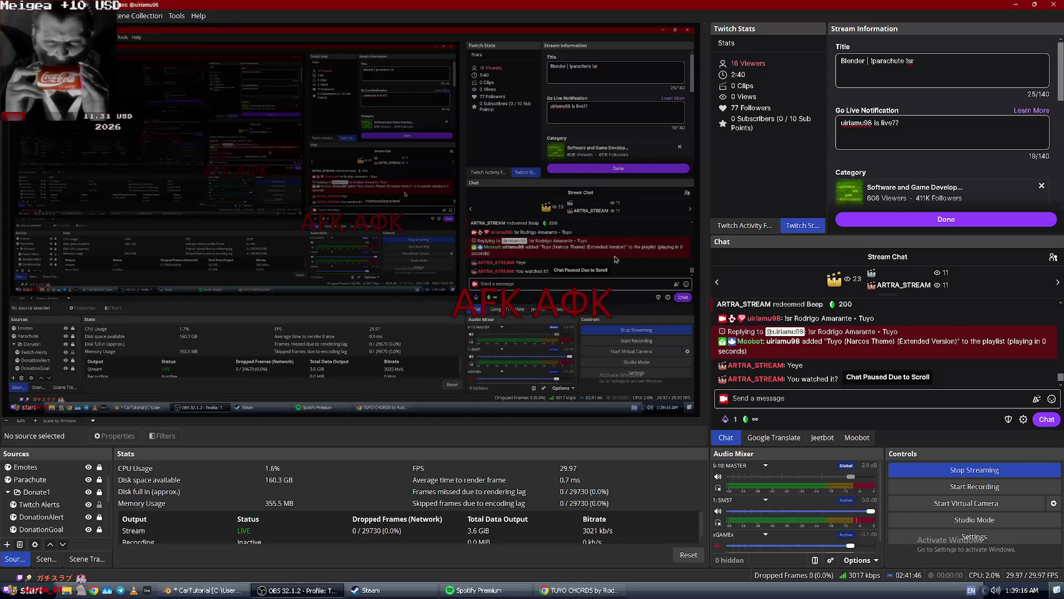
Check the VOX AC-10 and xGAMEx audio mixer channels, then return to the Tuyo chords page.
key("alt+t")
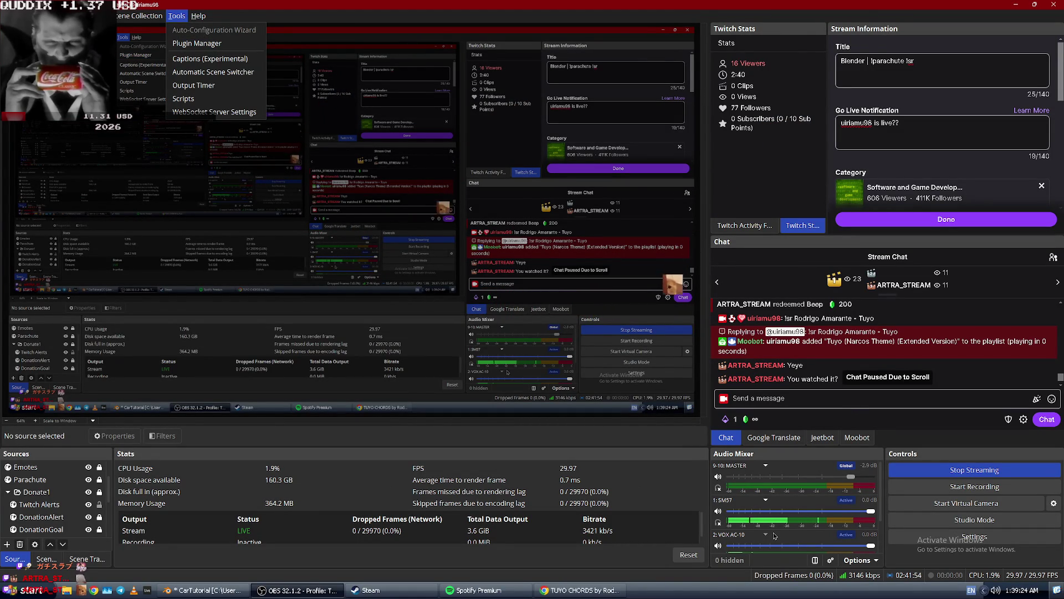
scroll(774, 536, "down", 3)
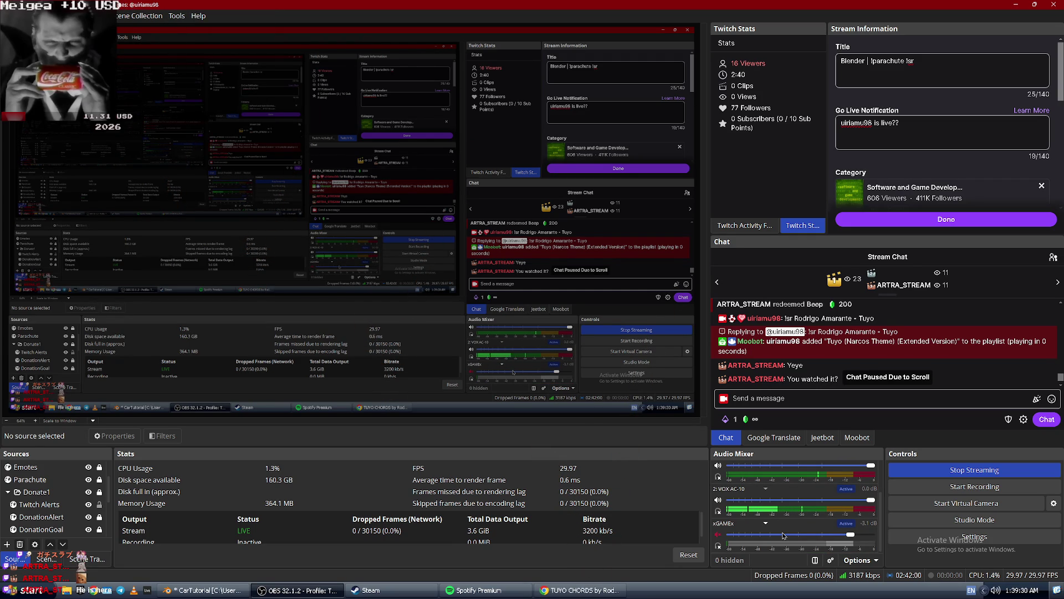
key("alt+Tab")
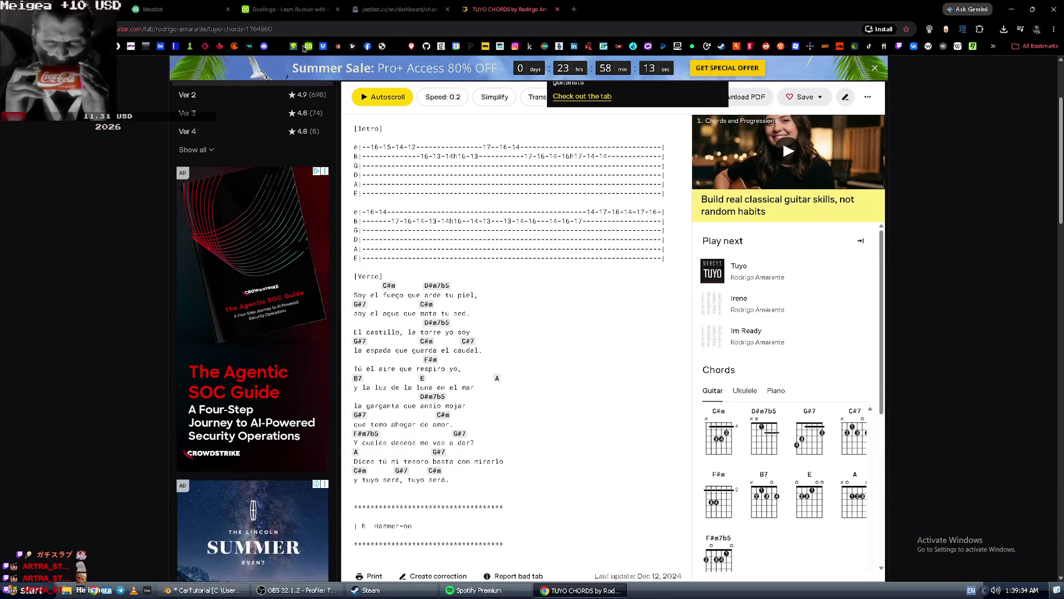
Play the high E reference tone in Fender's online tuner, close the tuner, and switch to OBS.
left_click(382, 46)
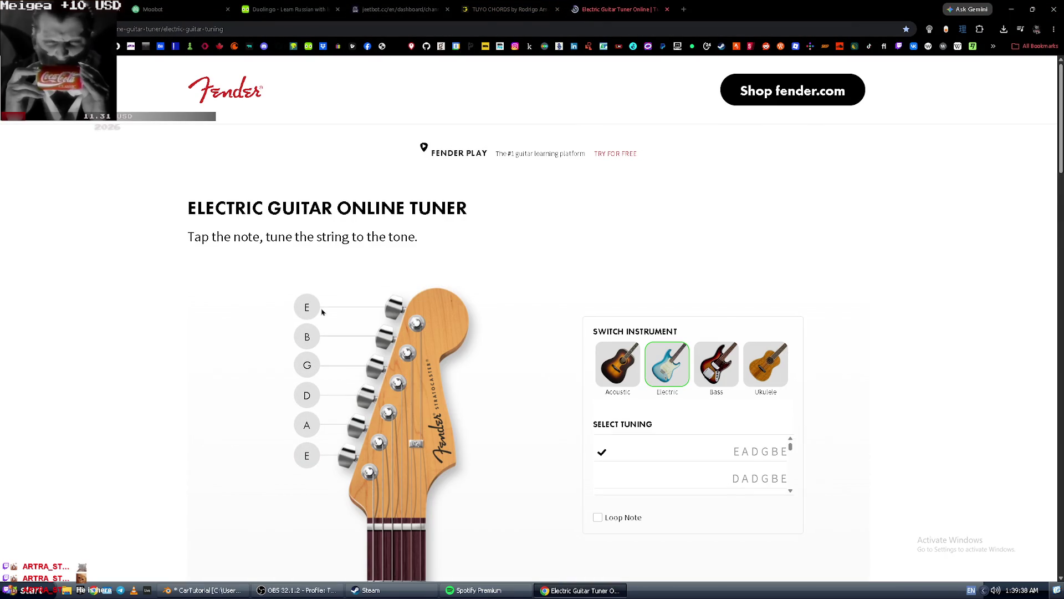
left_click(318, 311)
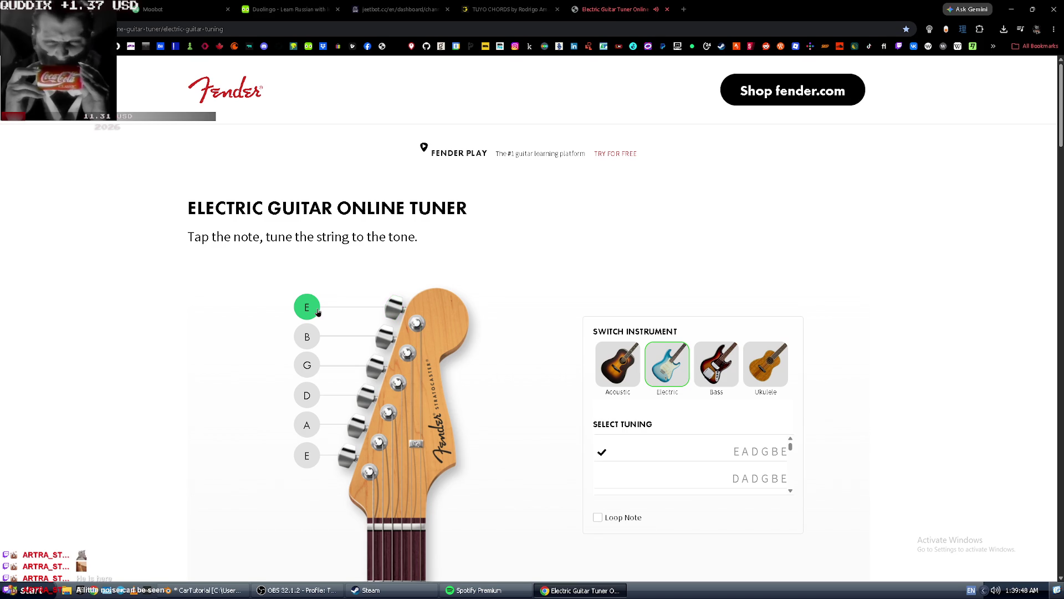
key("ctrl+w")
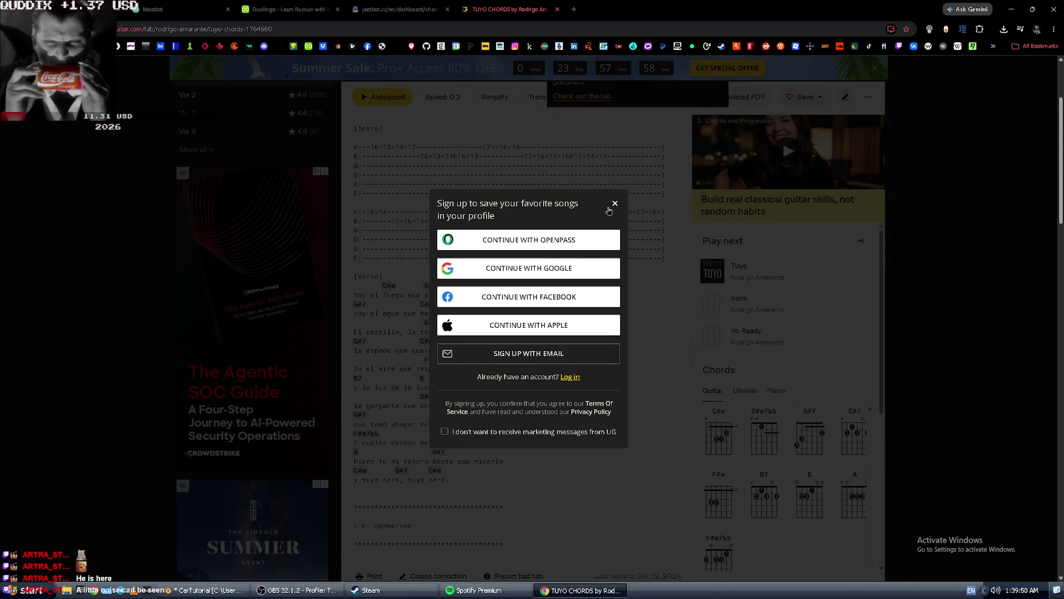
key("alt+Tab")
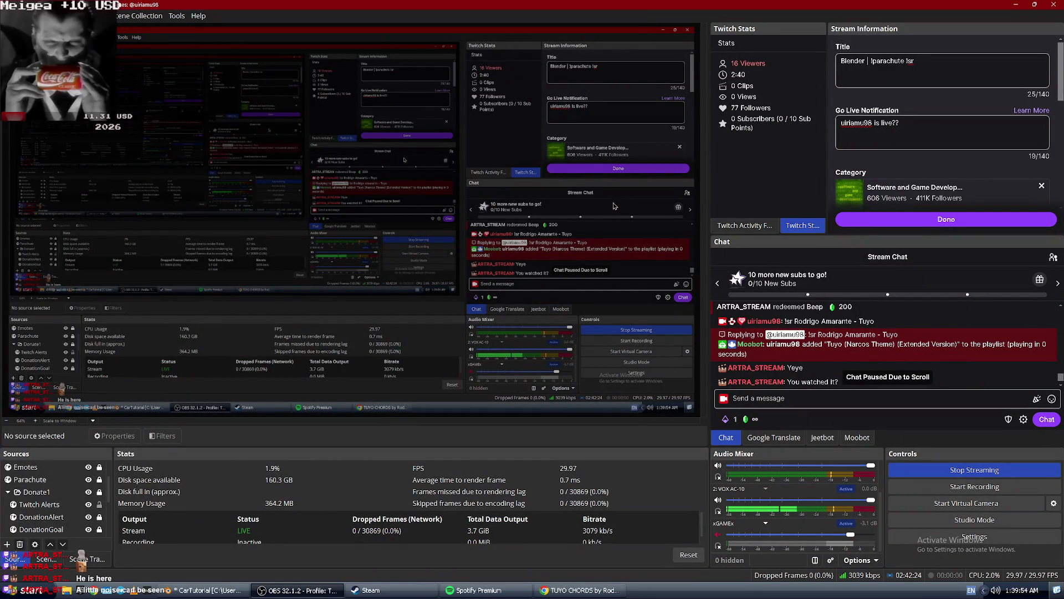
Back on the Tuyo chords page, zoom it to about 175% and scroll to the verse.
scroll(805, 530, "up", 2)
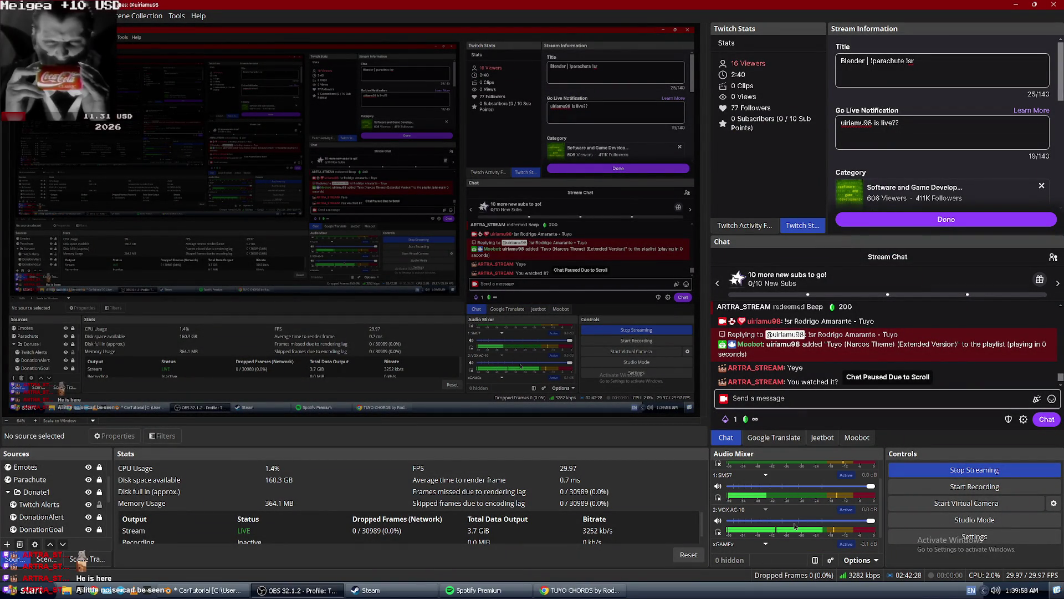
key("alt+Tab")
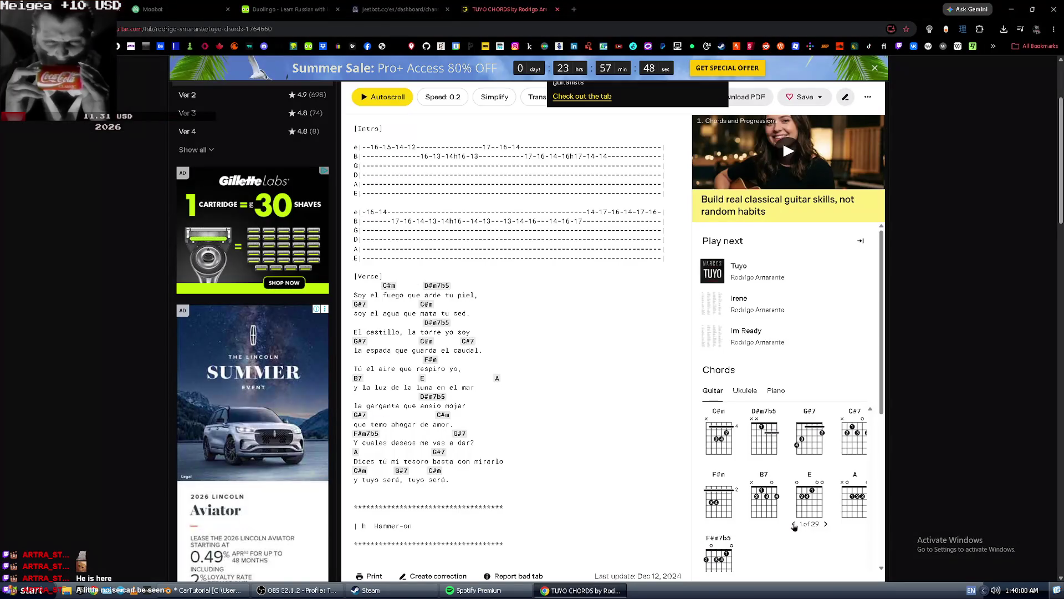
scroll(447, 257, "up", 3)
scroll(448, 257, "up", 3, "ctrl")
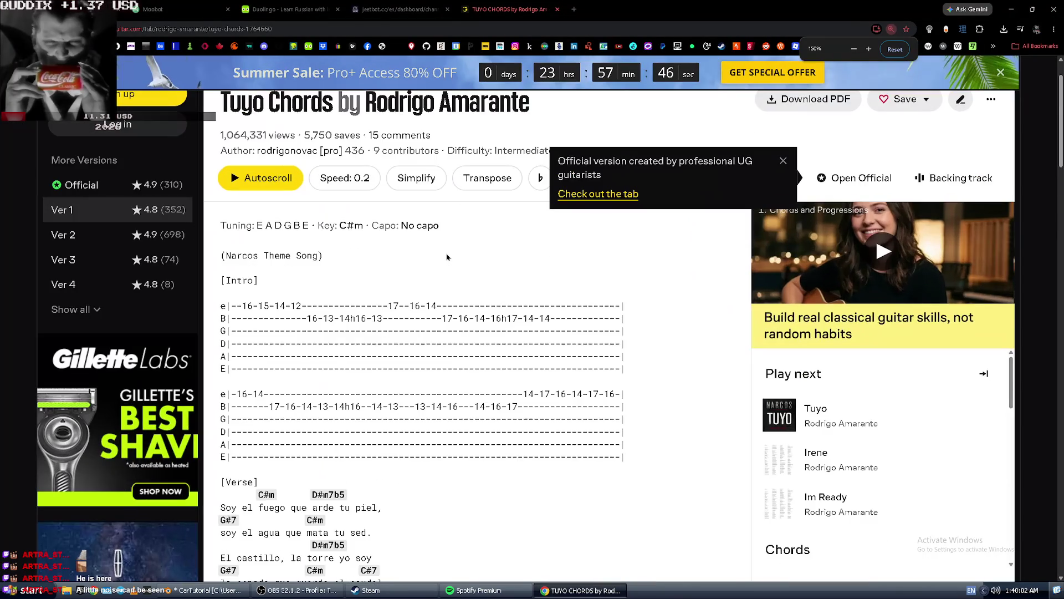
scroll(448, 257, "up", 1, "ctrl")
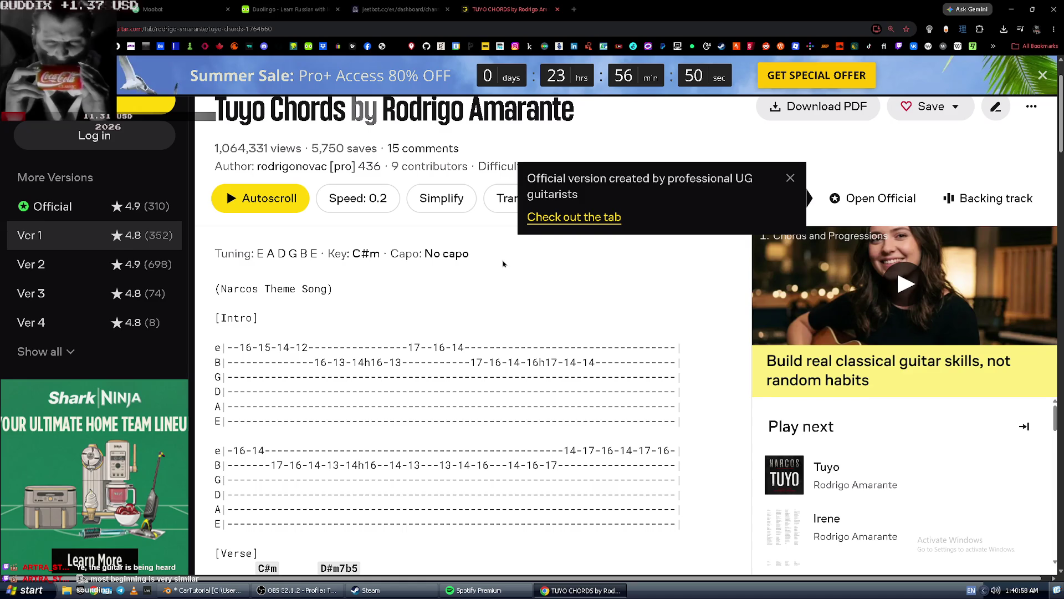
scroll(541, 339, "down", 2)
scroll(541, 339, "down", 3)
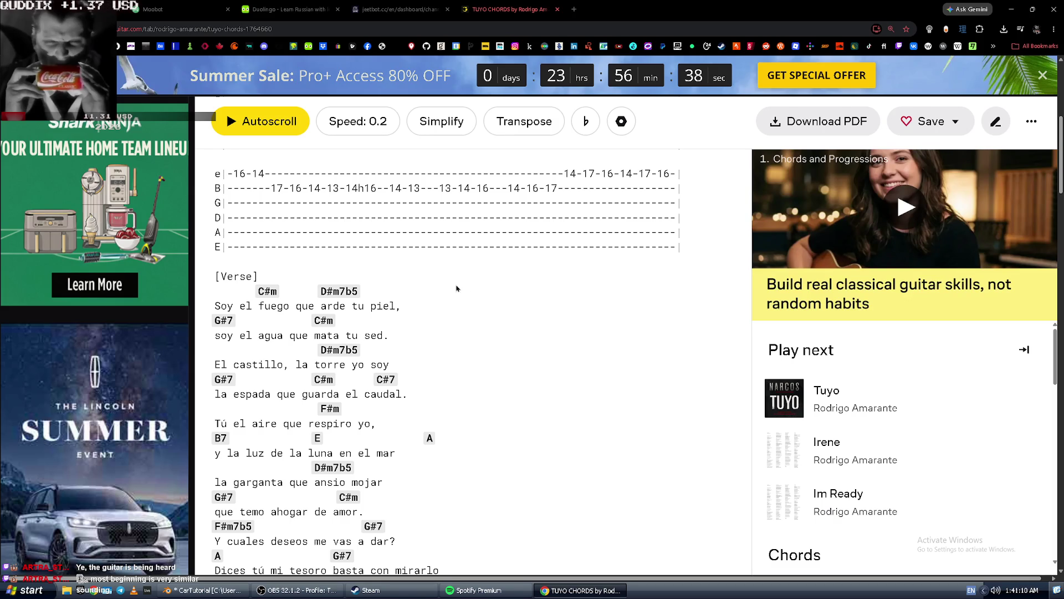
Select the D#m7b5 chord name, then bring up and dismiss its context menu.
triple_click(360, 293)
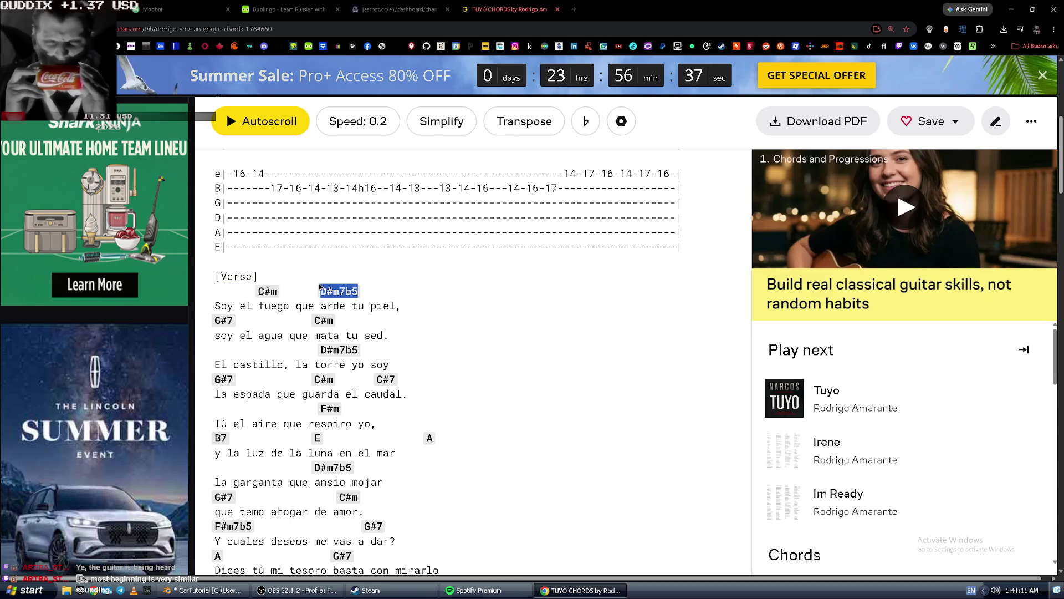
left_click(361, 292)
right_click(349, 289)
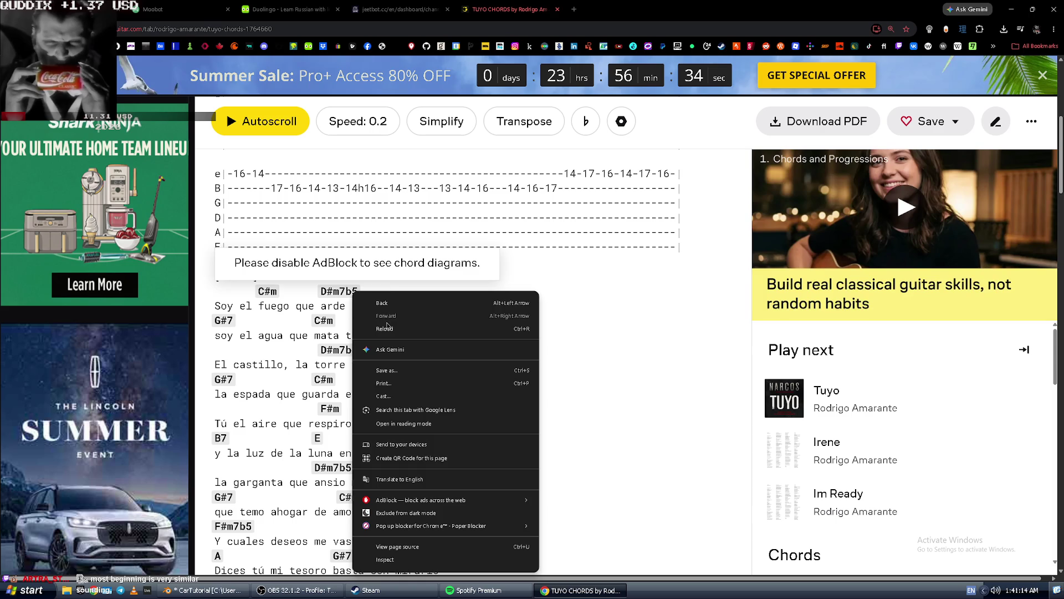
left_click(388, 287)
Find image results for 'd3m7b5 guitar chord', return to Tuyo chords, then open a bookmarked film profile.
key("ctrl+t")
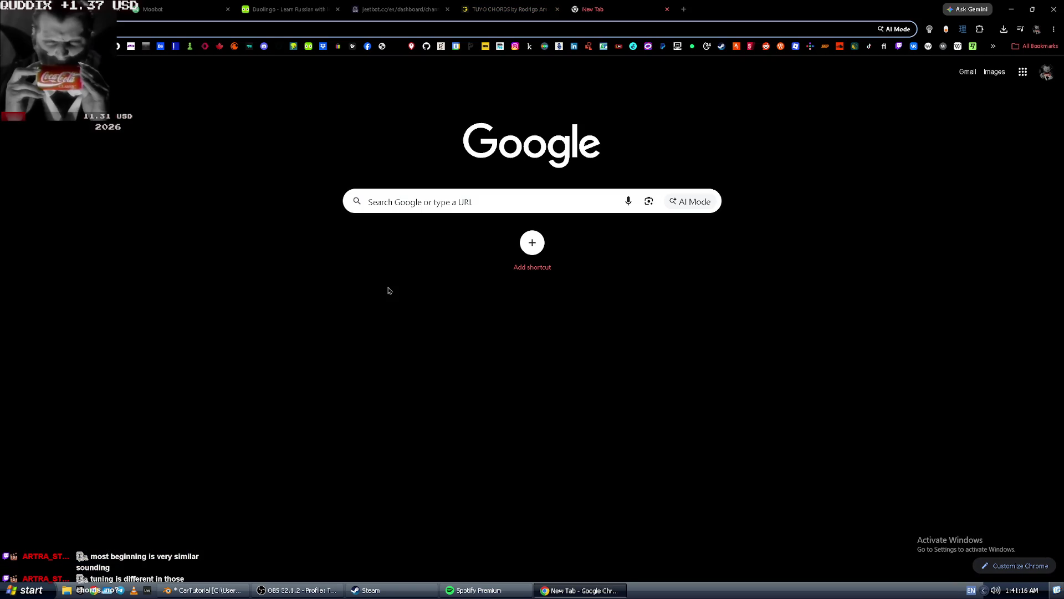
type("d3m")
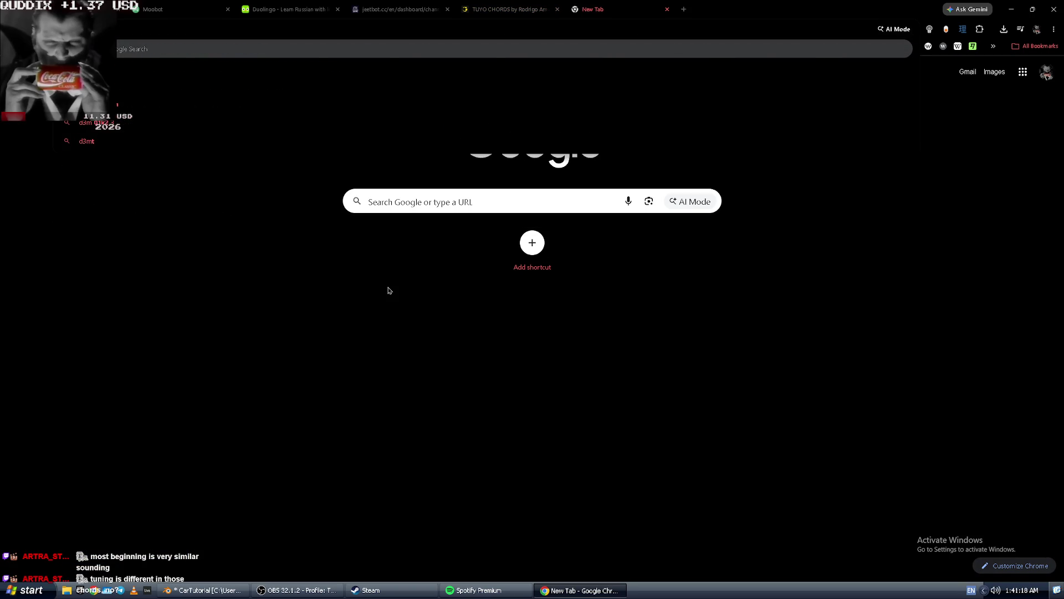
type("7b5")
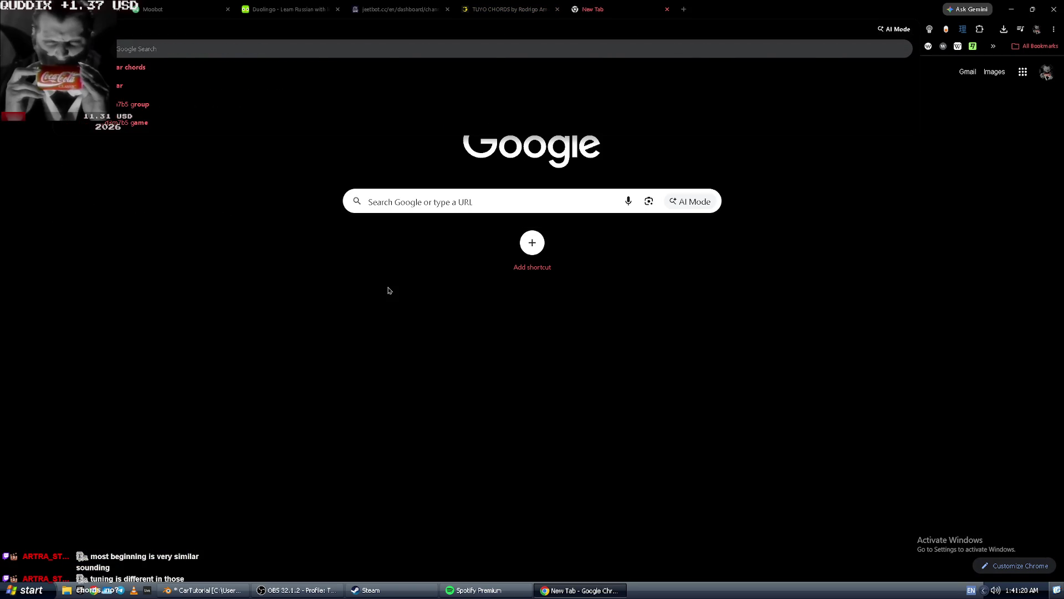
type(" guitar chord")
key("Return")
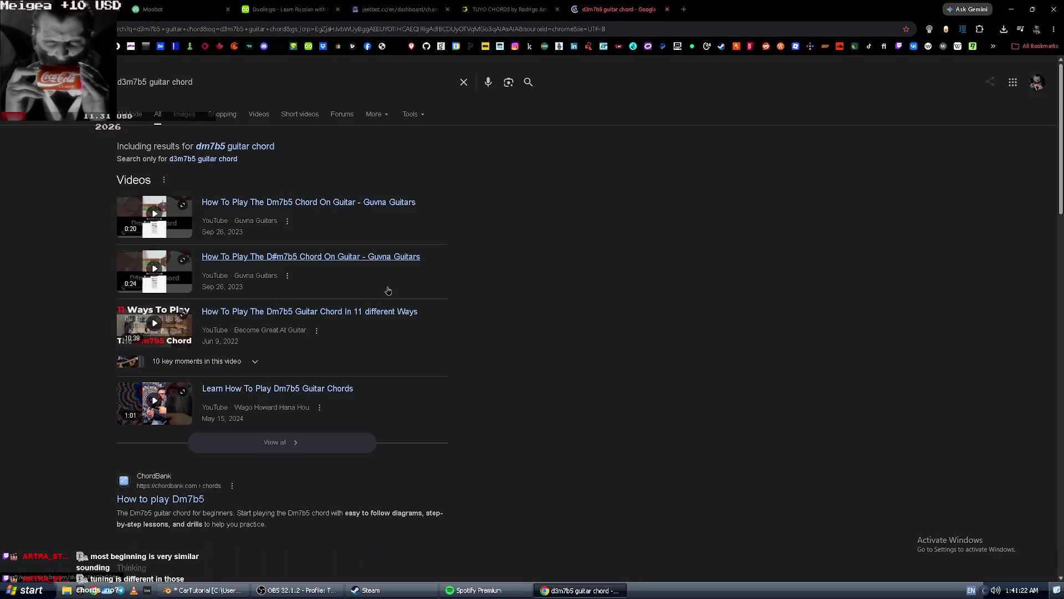
left_click(189, 115)
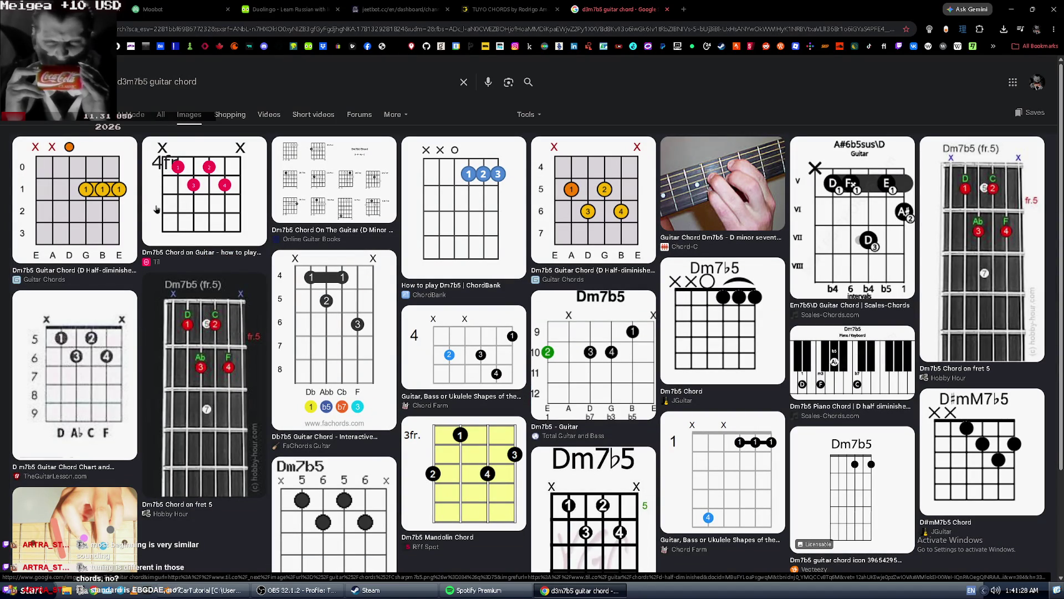
left_click(532, 7)
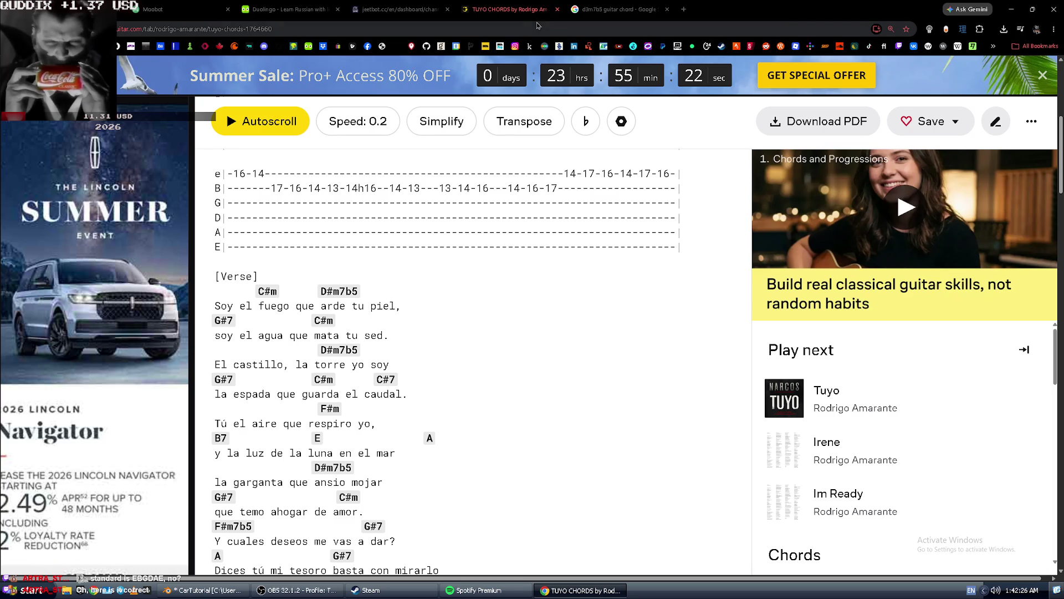
left_click(544, 46)
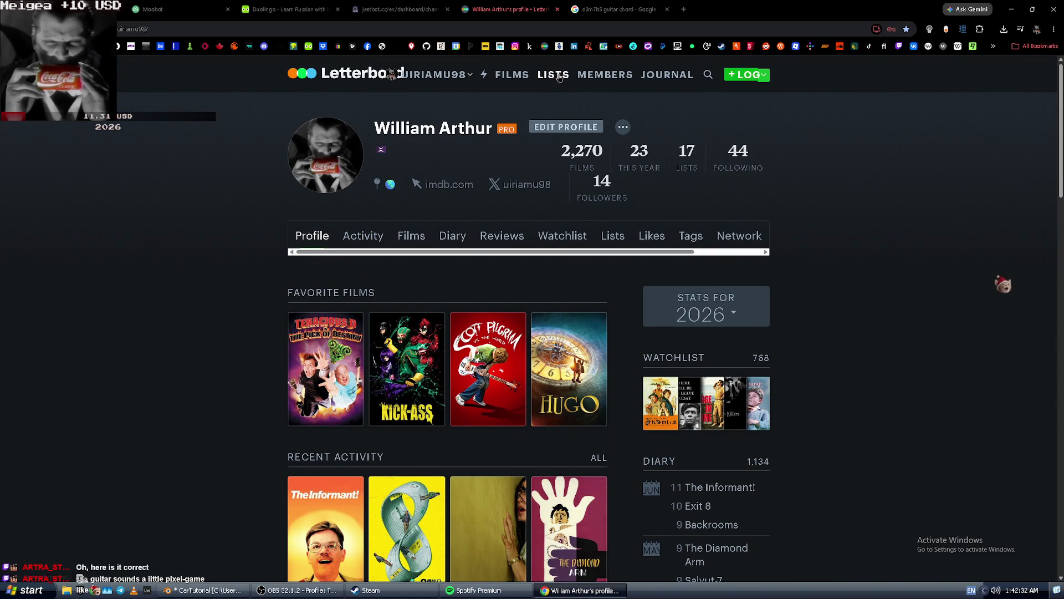
Go back to the Tuyo chords page and select the final verse lines through 'tuyo será'.
key("alt+Left")
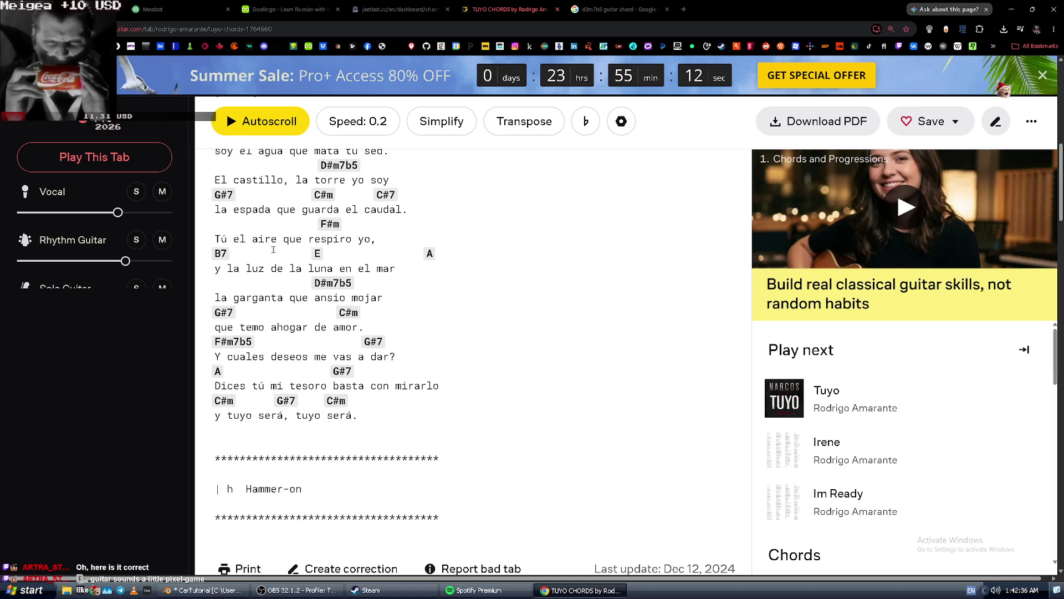
scroll(223, 264, "down", 2)
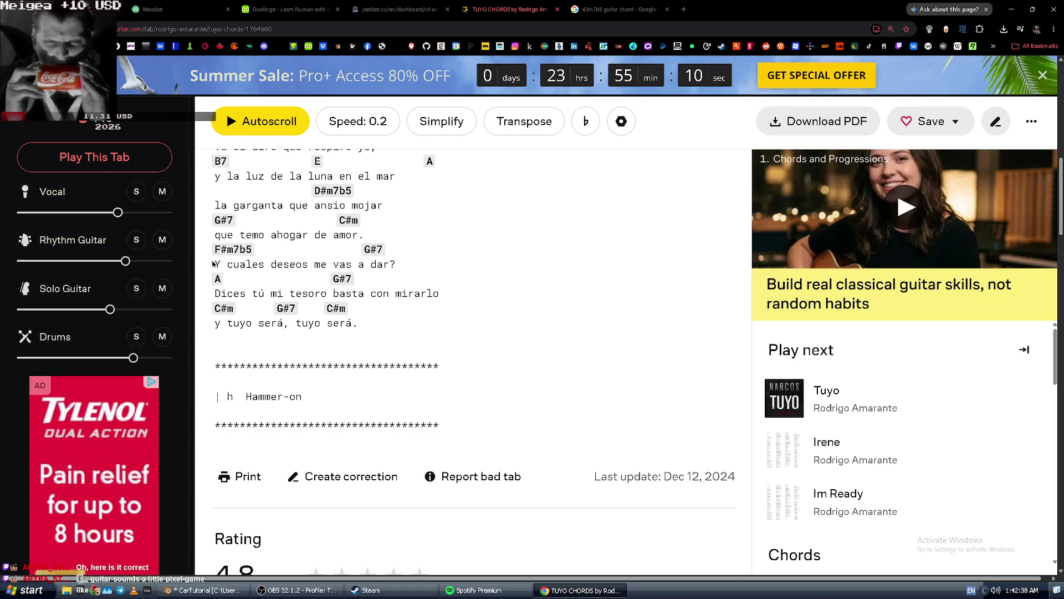
left_click_drag(214, 264, 358, 334)
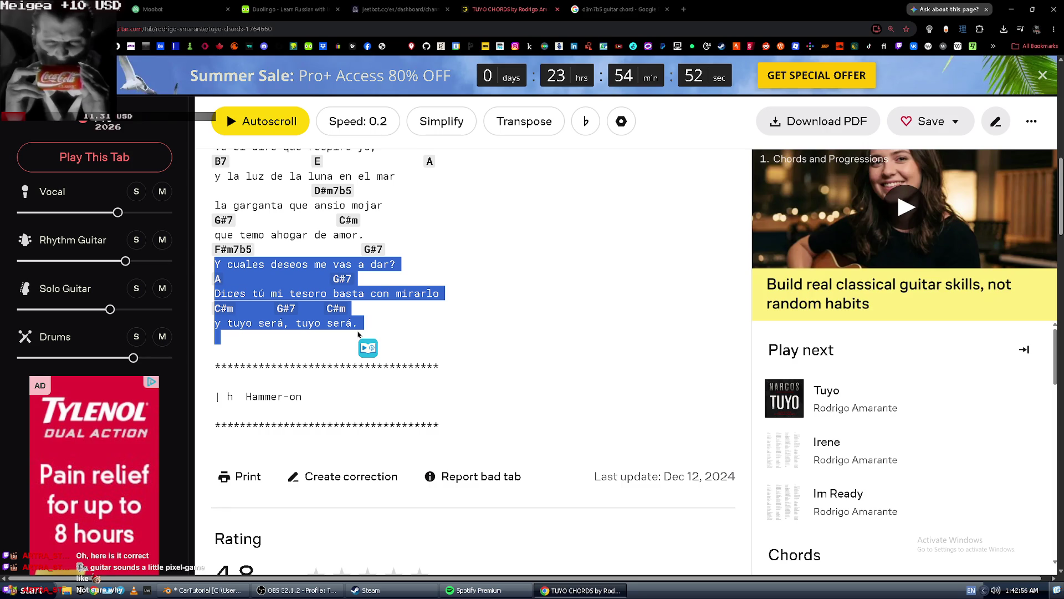
scroll(360, 335, "down", 5)
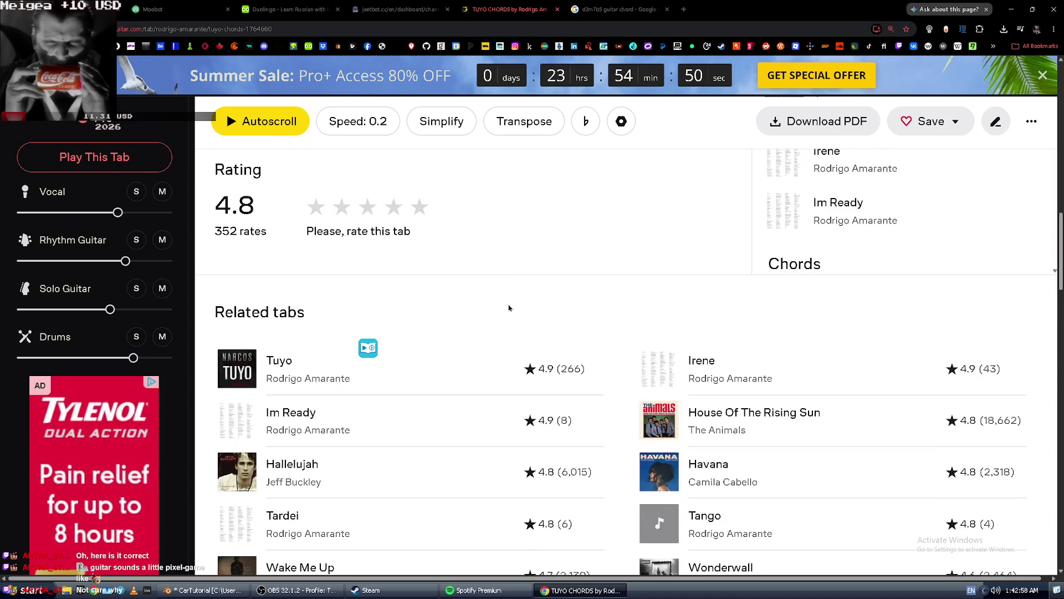
scroll(523, 263, "up", 15)
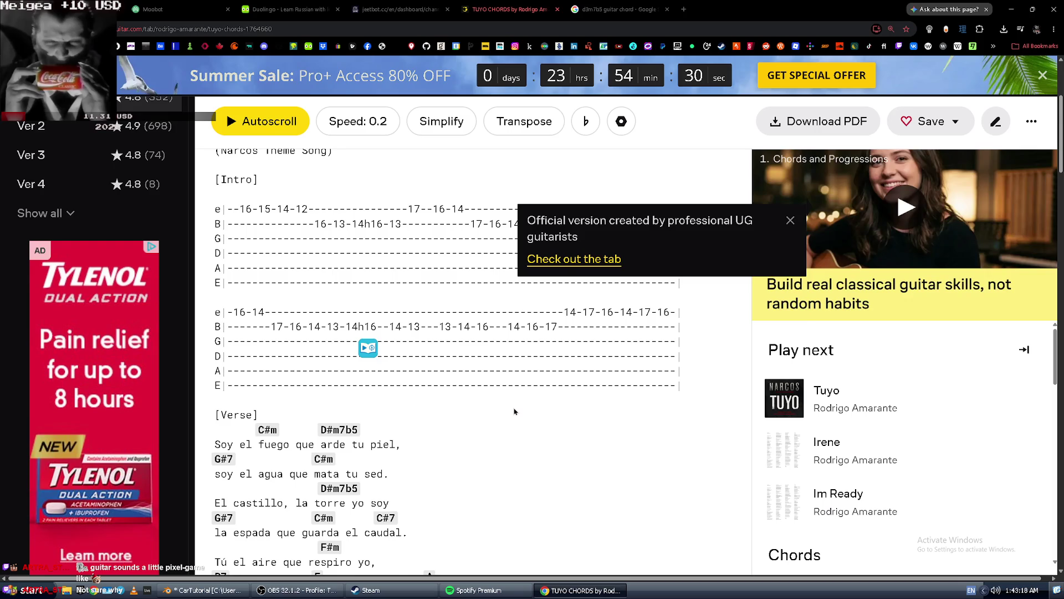
scroll(515, 412, "up", 4)
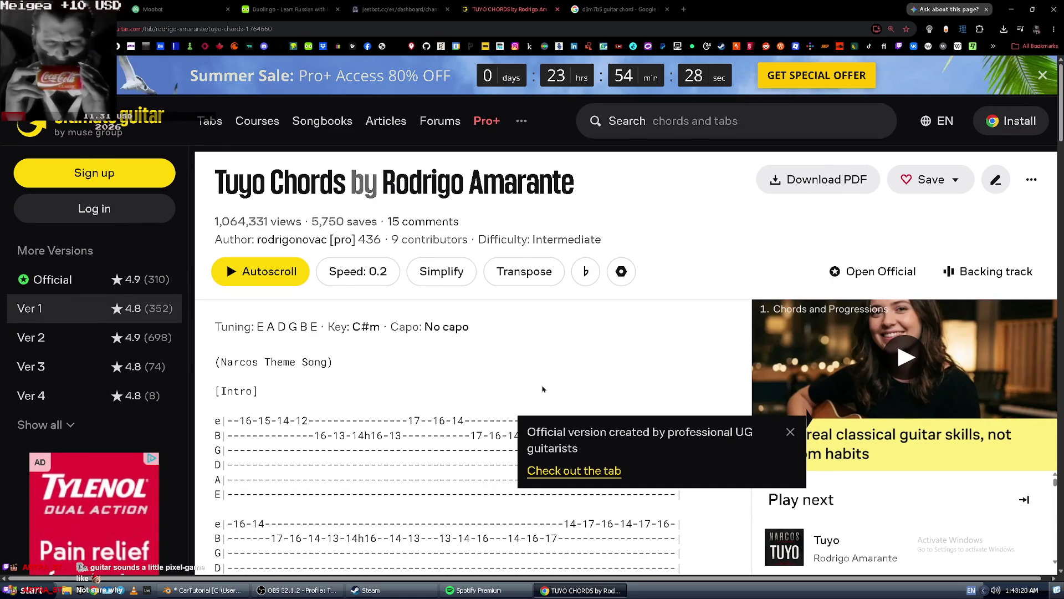
Open the YouTube channel page from the address bar and type 'rocksmith tuyu' in its search box.
left_click(399, 34)
key("BackSpace")
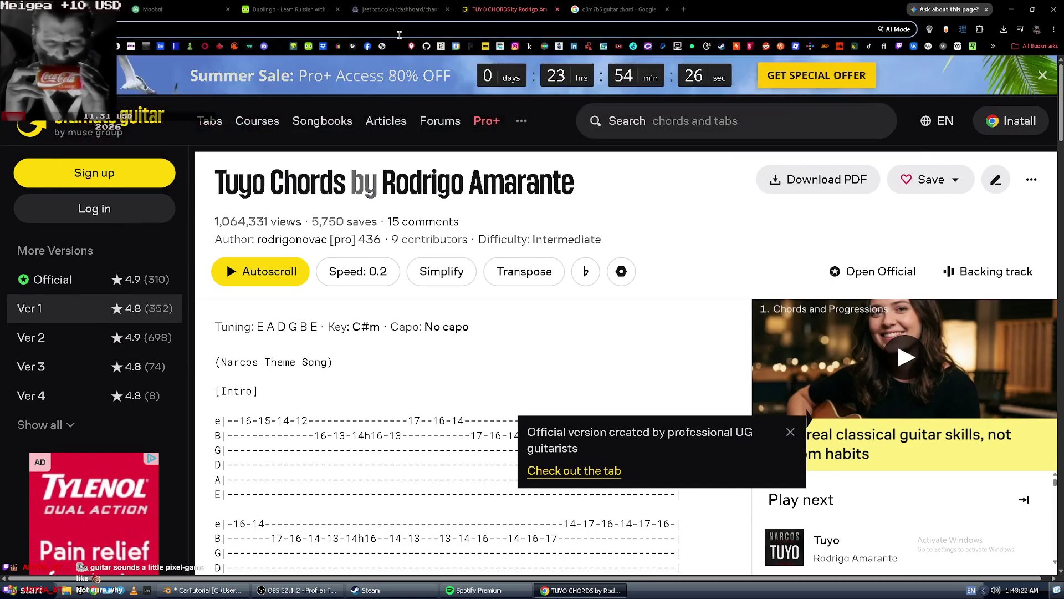
type("y")
key("Return")
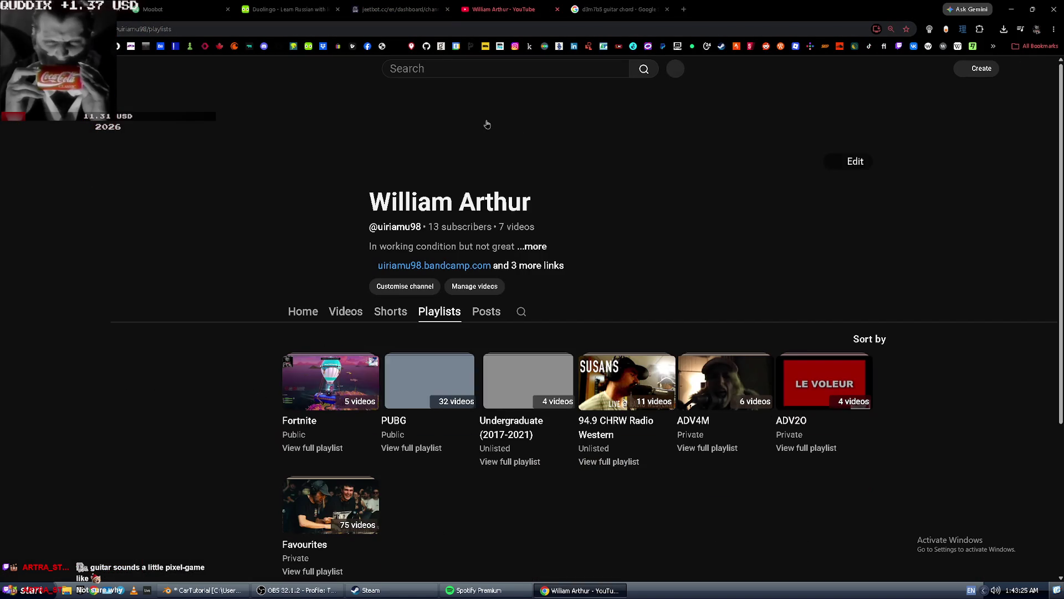
left_click(445, 62)
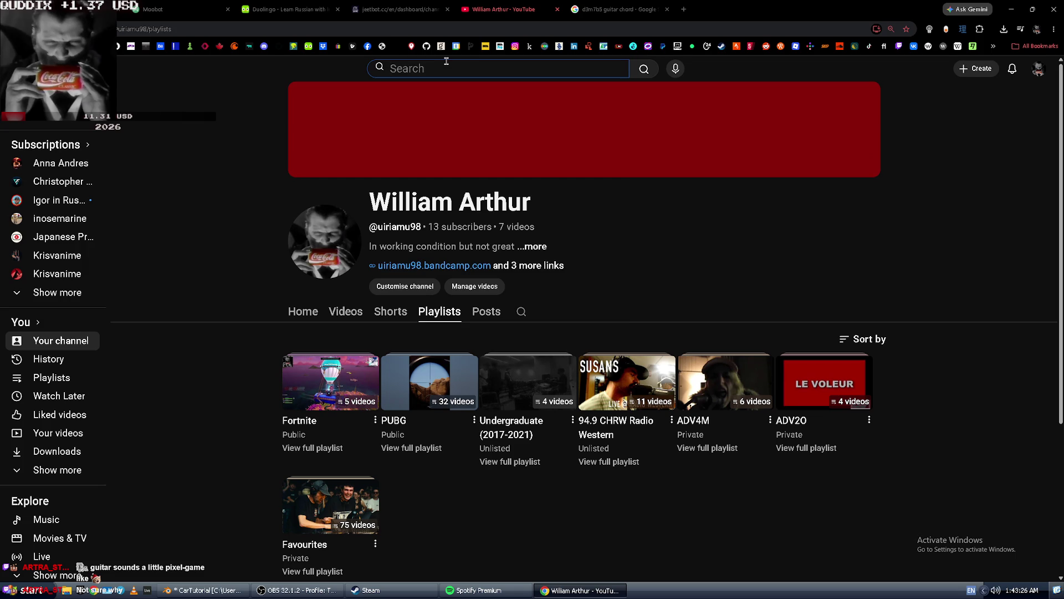
type("rocksmith ")
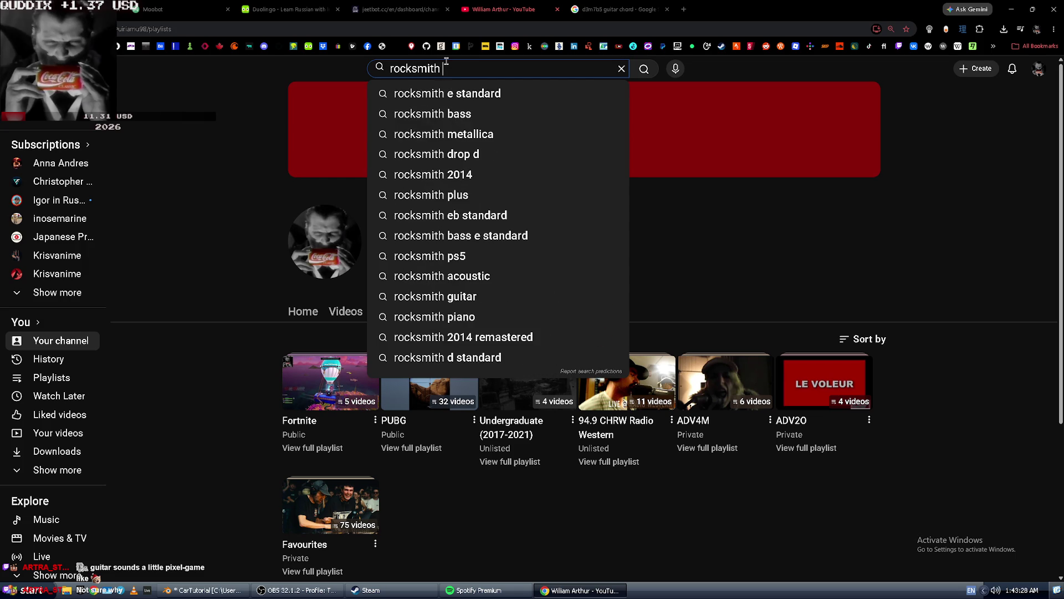
type("tuyu")
Correct the query to 'rocksmith tuyo', search, and open 'Rocksmith Lead - Rodrigo Amarante - Tuyo'.
key("BackSpace")
type("o")
key("Return")
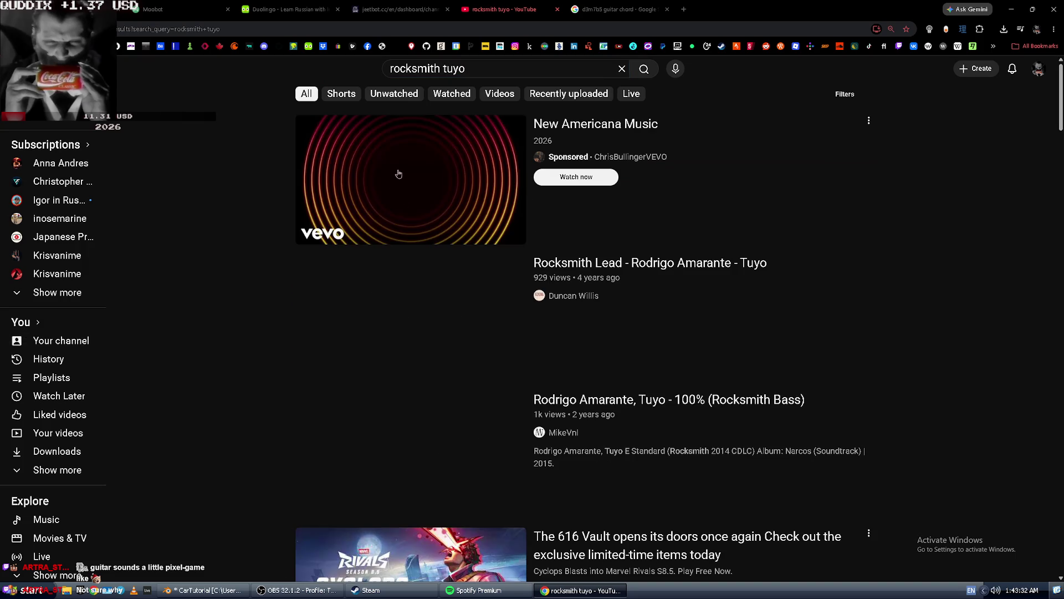
left_click(370, 350)
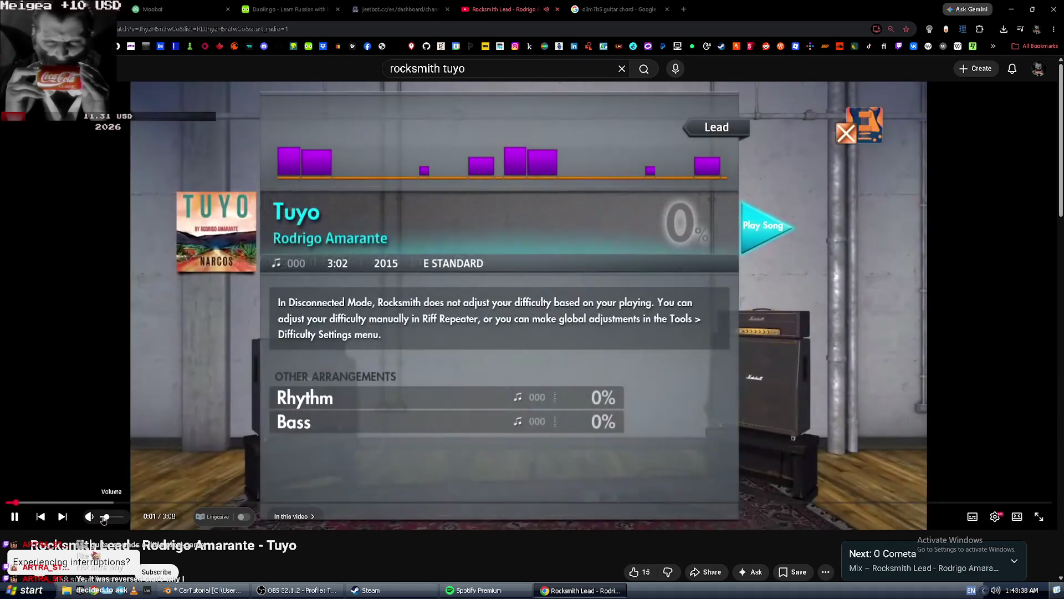
Pause and resume the Rocksmith Tuyo video twice, then seek forward and back with arrow keys.
left_click(109, 401)
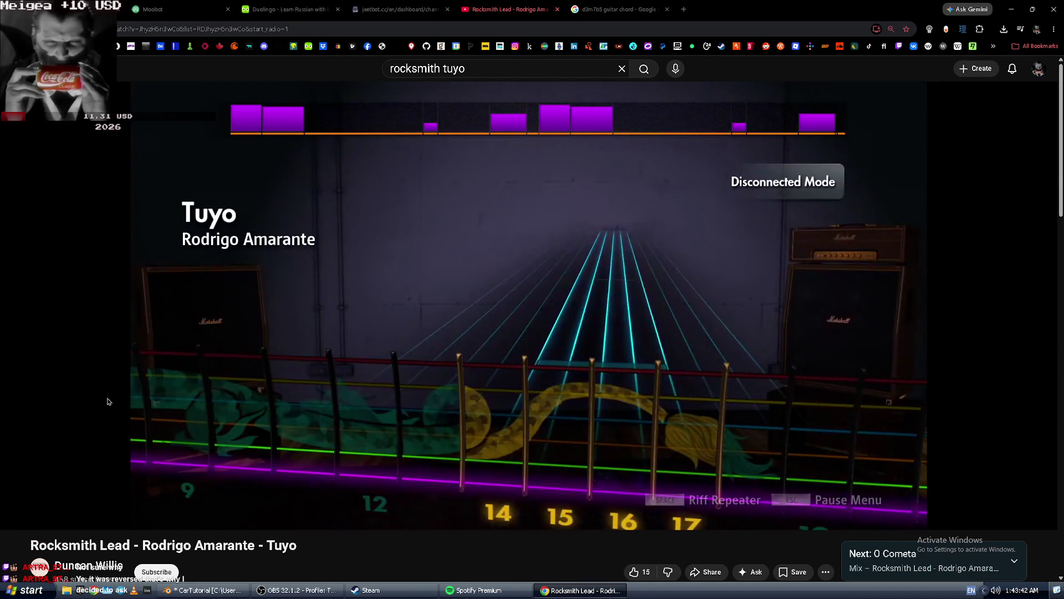
left_click(109, 402)
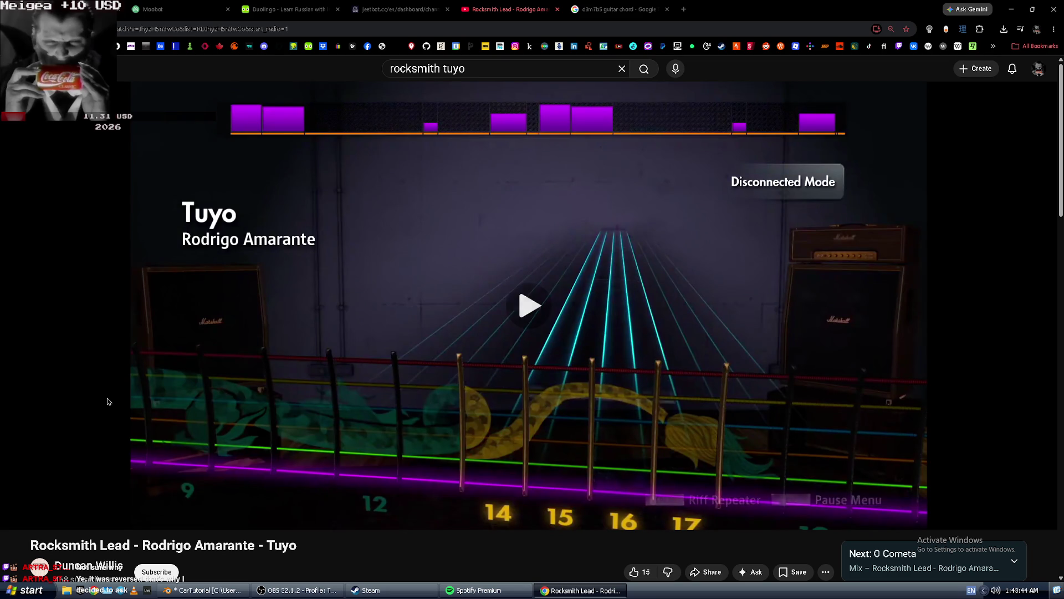
left_click(109, 402)
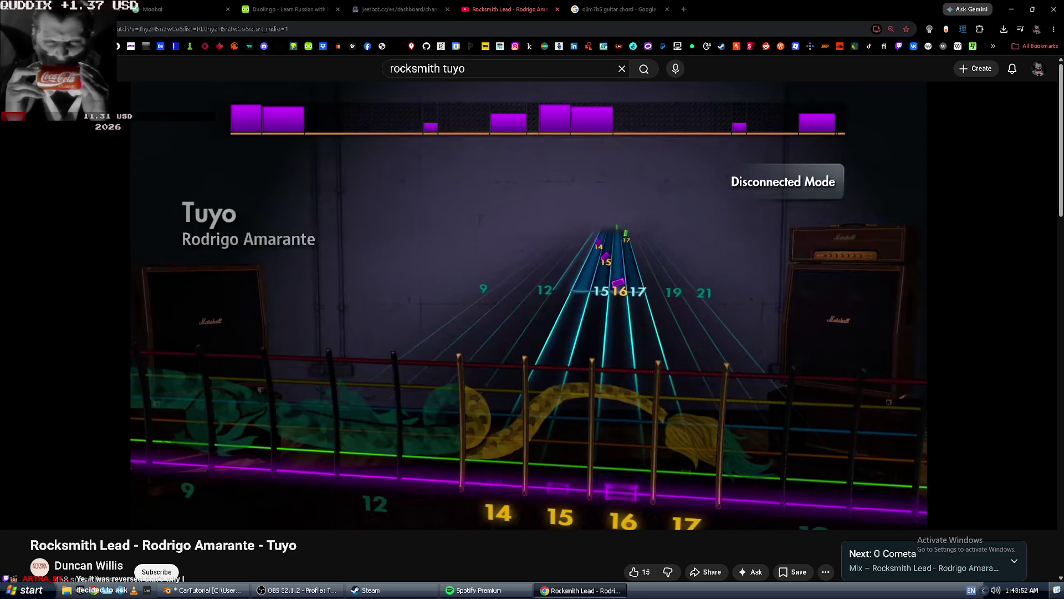
left_click(108, 402)
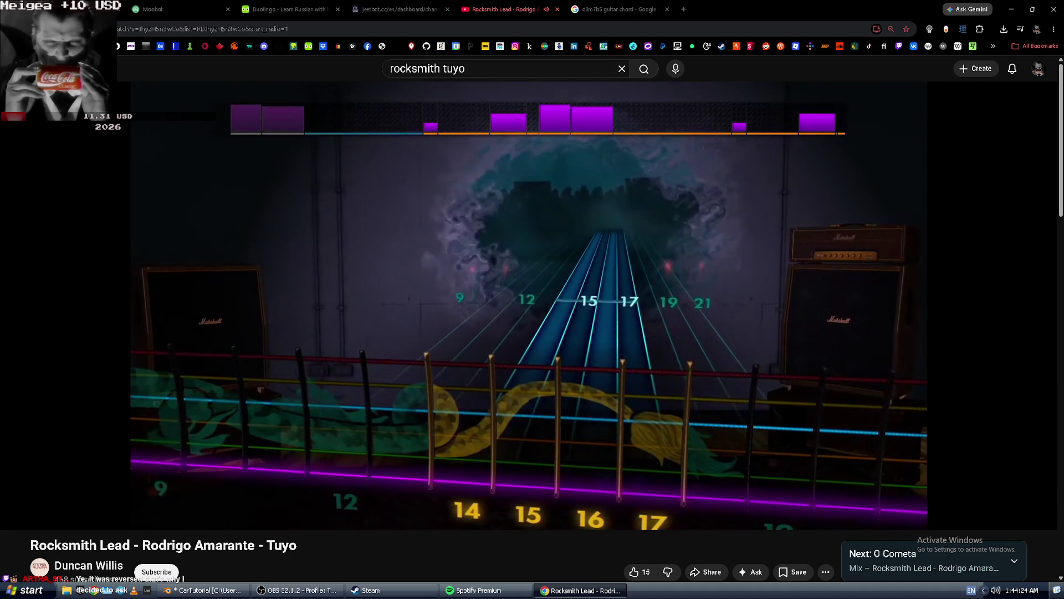
key("Right")
key("Right")
key("Right")
key("Left")
key("Left")
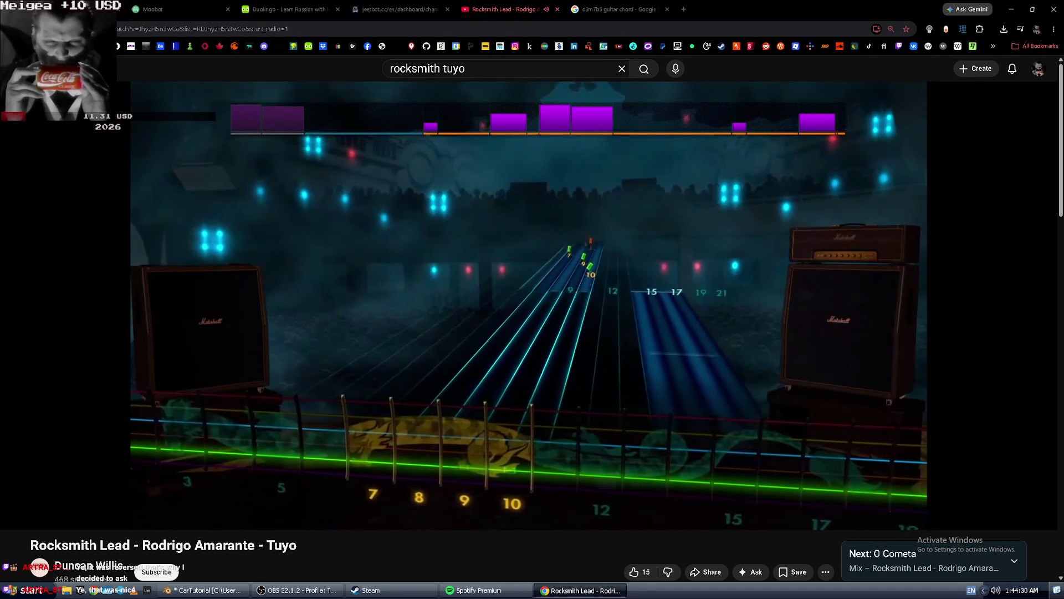
Replay short passages with 5-second rewinds and skips, leaving the video paused at 1:23.
left_click(108, 401)
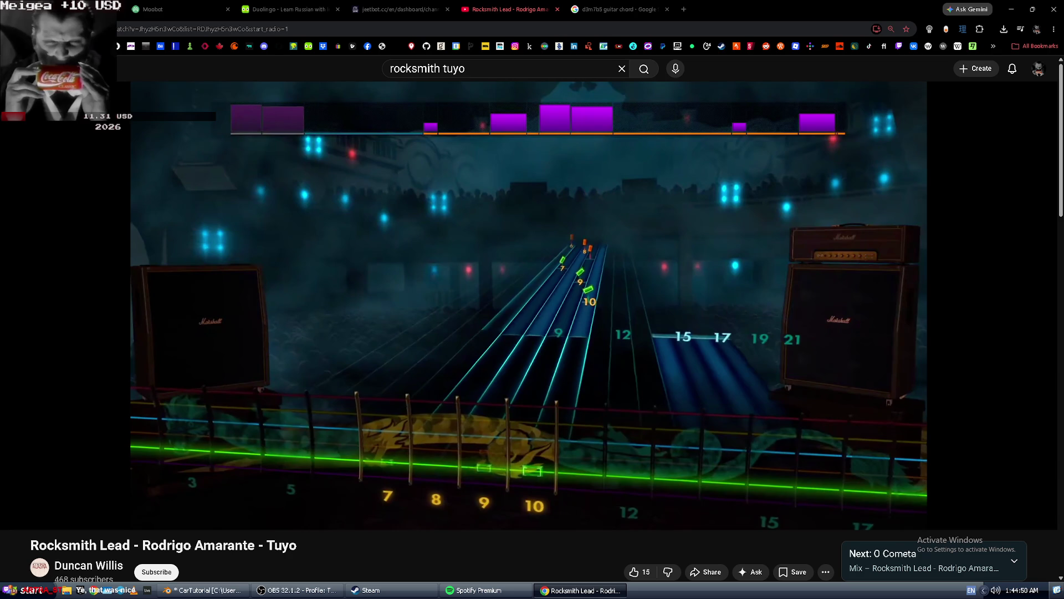
key("space")
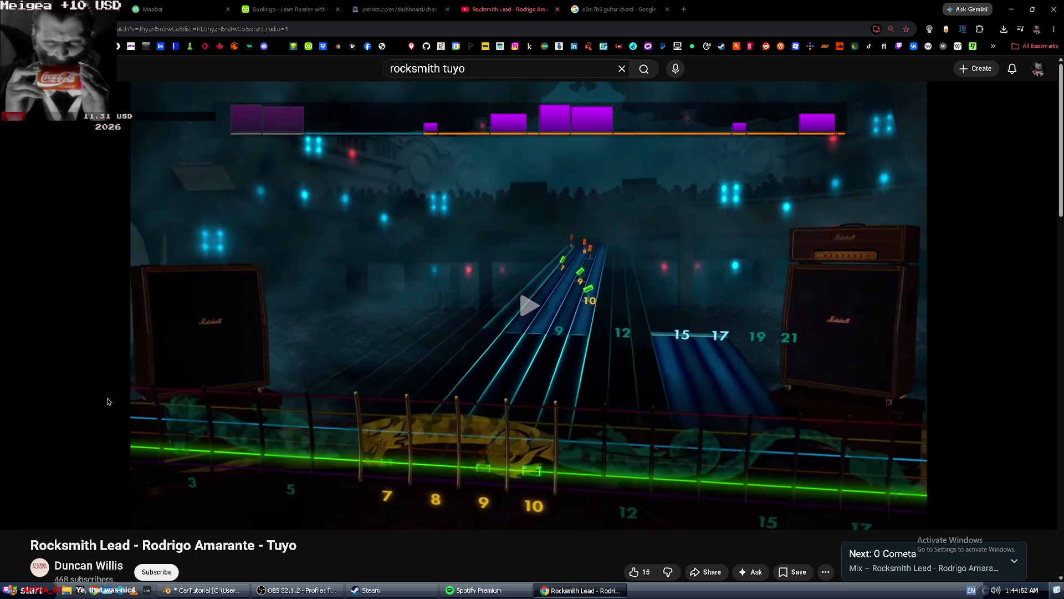
key("Left")
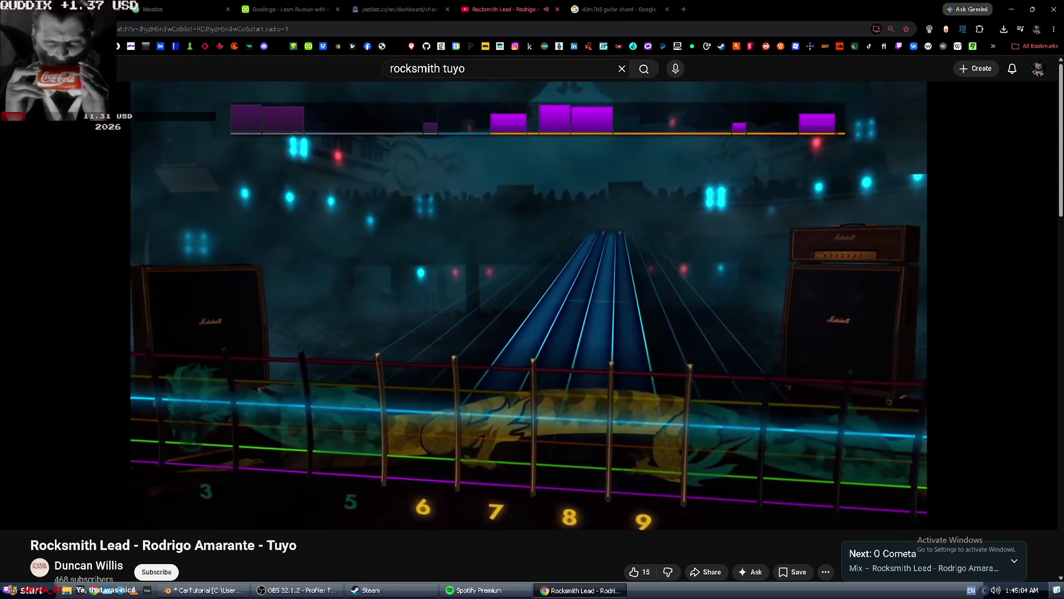
key("Right")
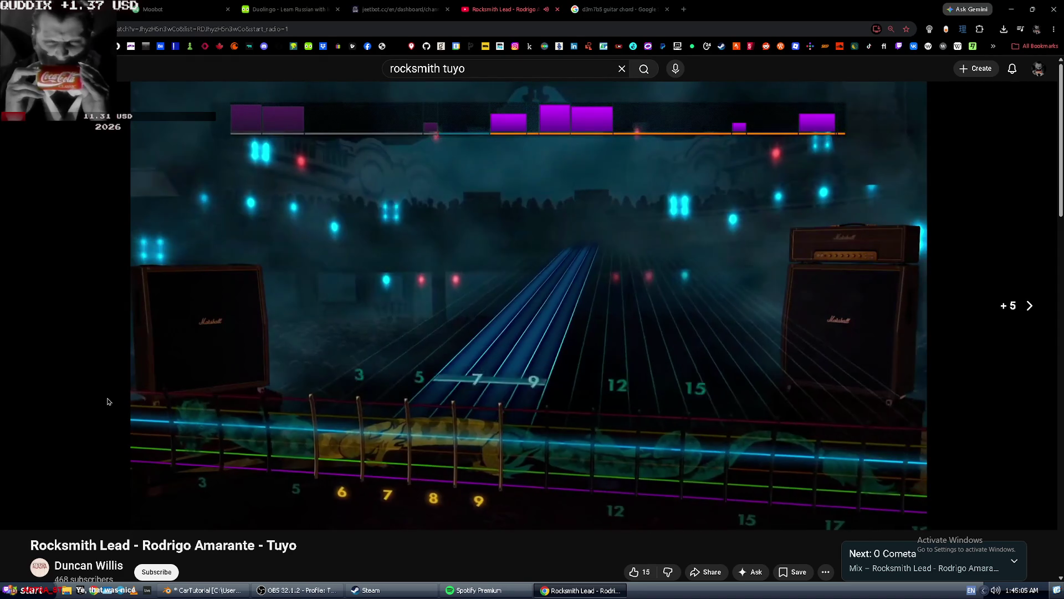
key("Right")
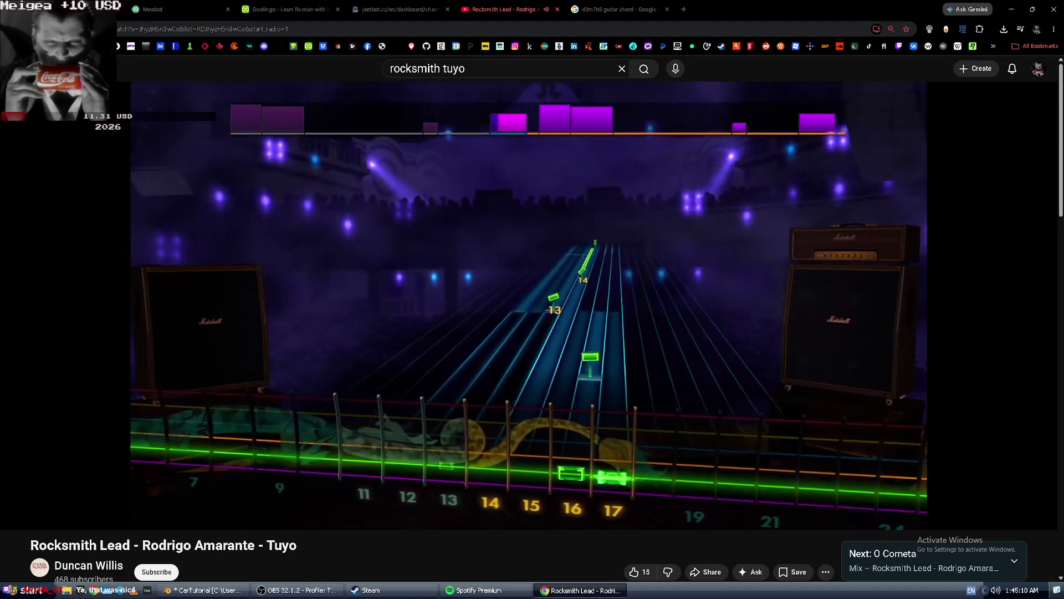
key("Left")
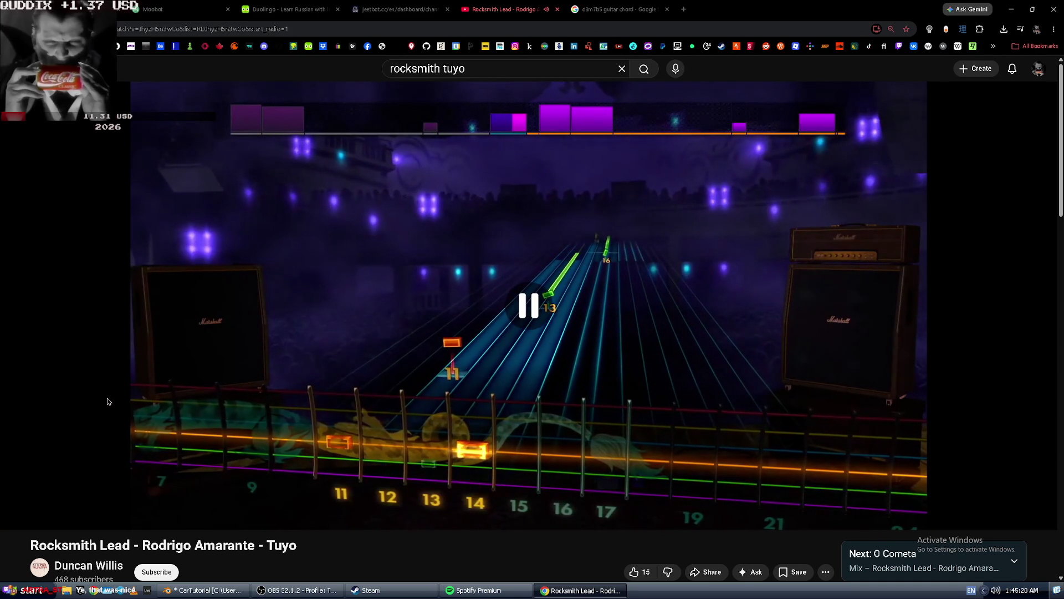
key("Left")
key("Left")
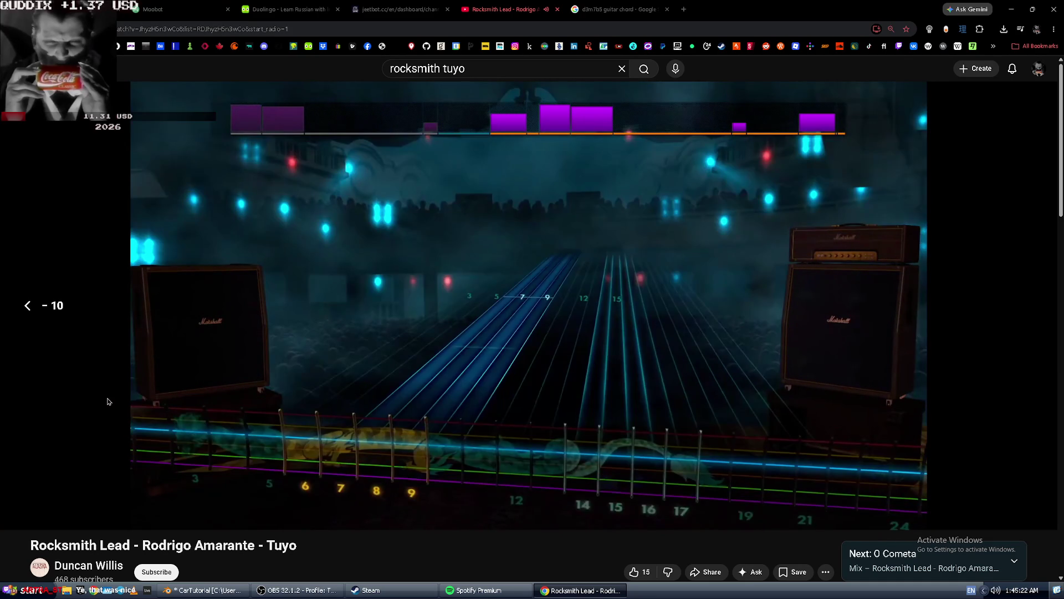
key("space")
key("space")
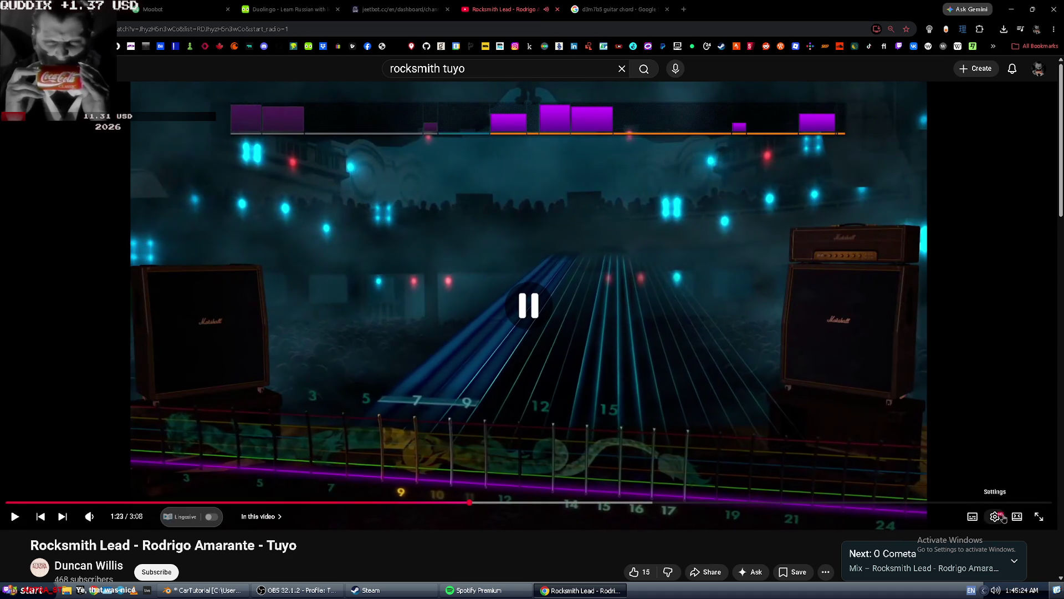
Slow the Rocksmith Tuyo video's playback speed, play it, then pause.
left_click(995, 516)
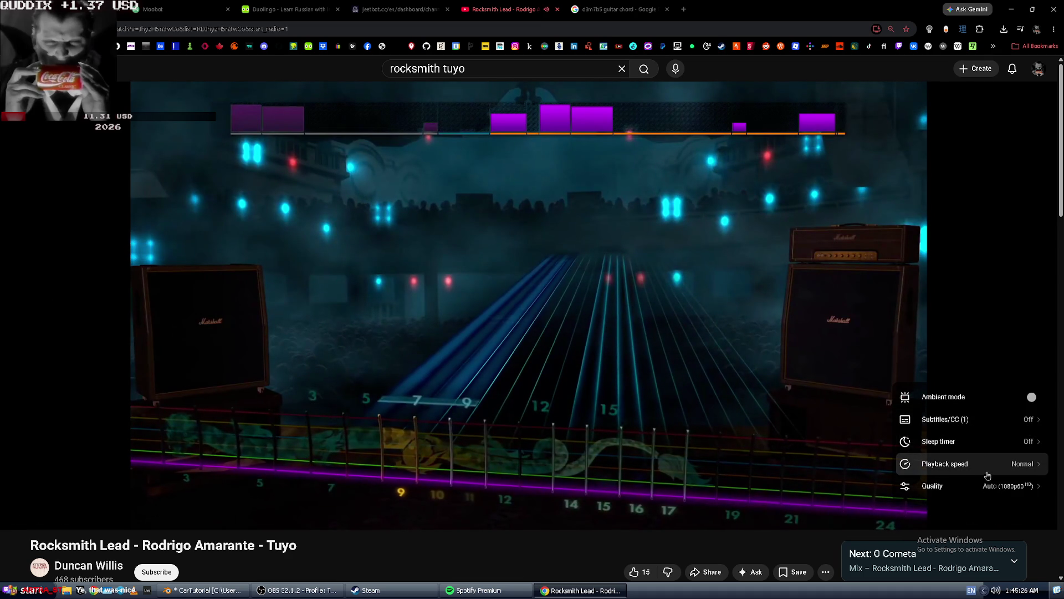
left_click(992, 469)
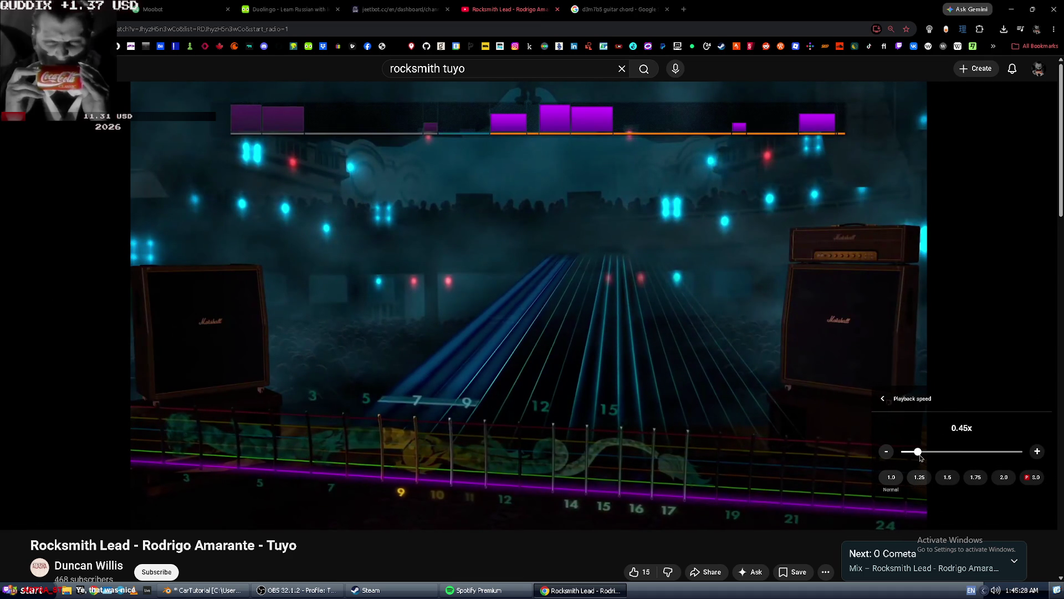
left_click(774, 371)
left_click(774, 371)
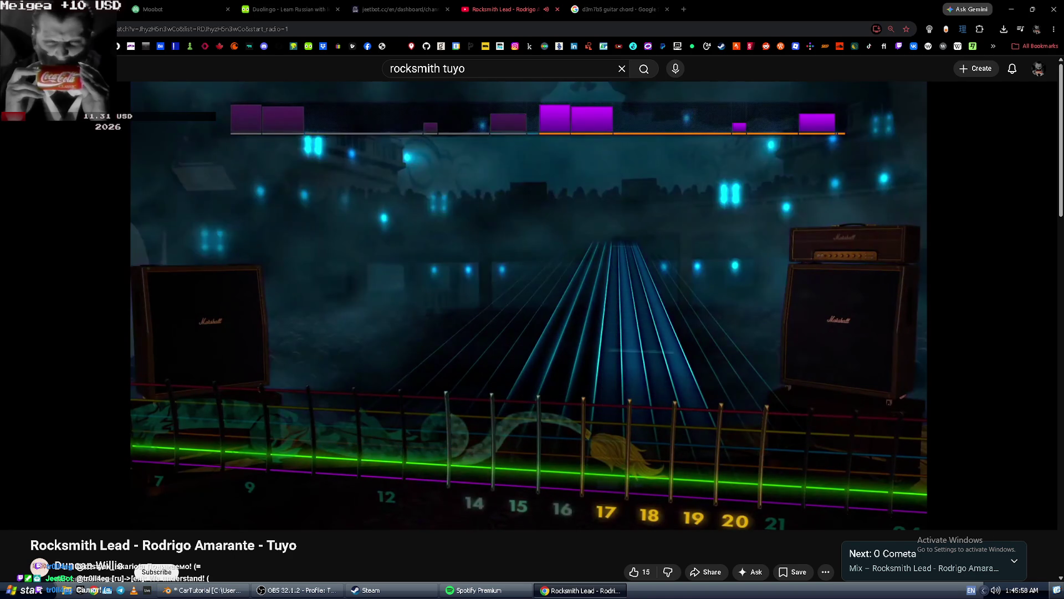
key("space")
Keep subtitles off and return playback speed to Normal (1.00x).
left_click(995, 517)
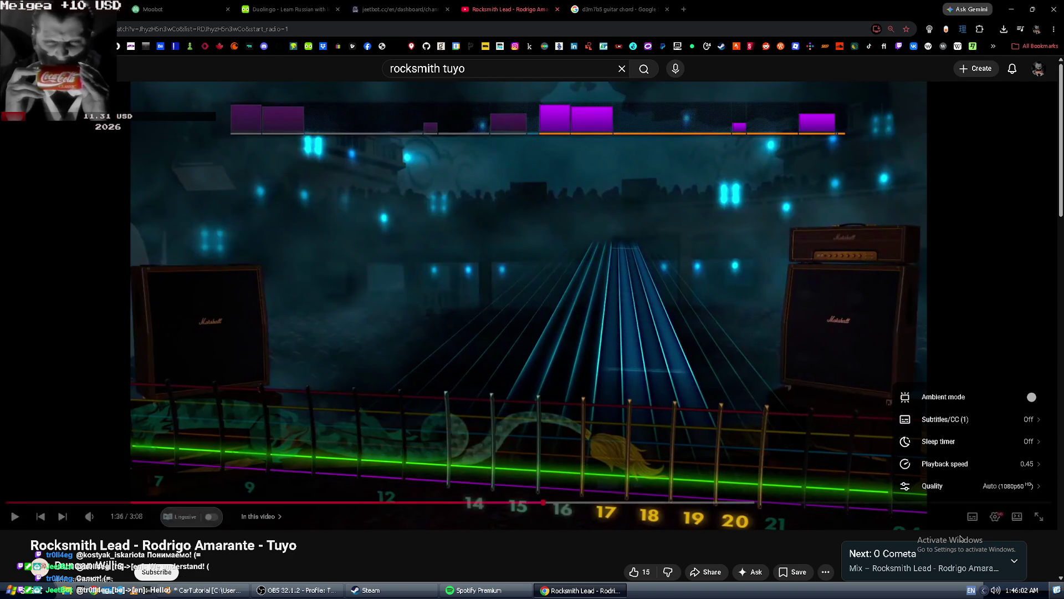
left_click(972, 516)
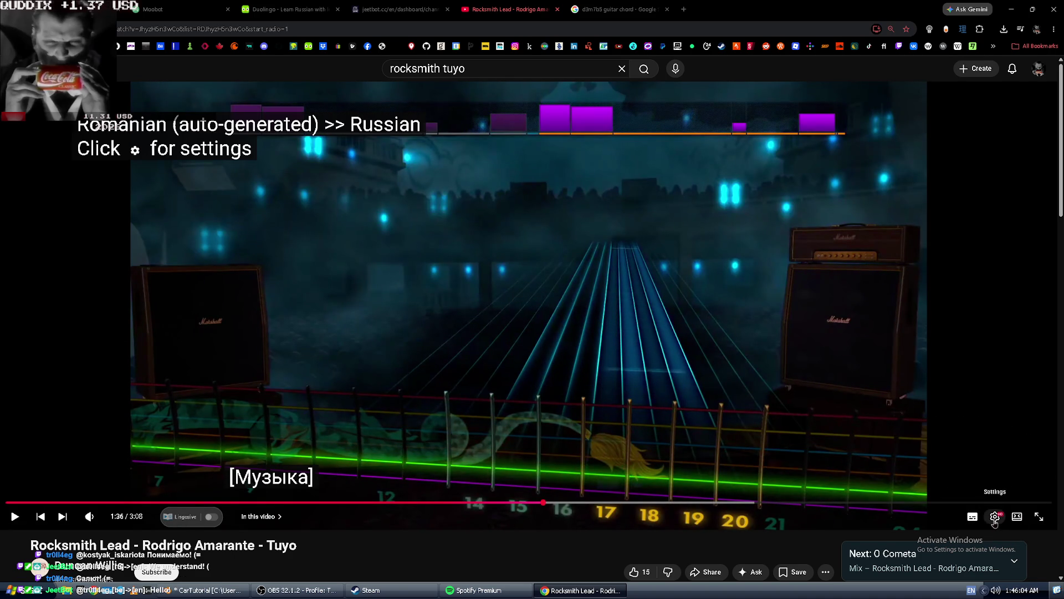
left_click(995, 520)
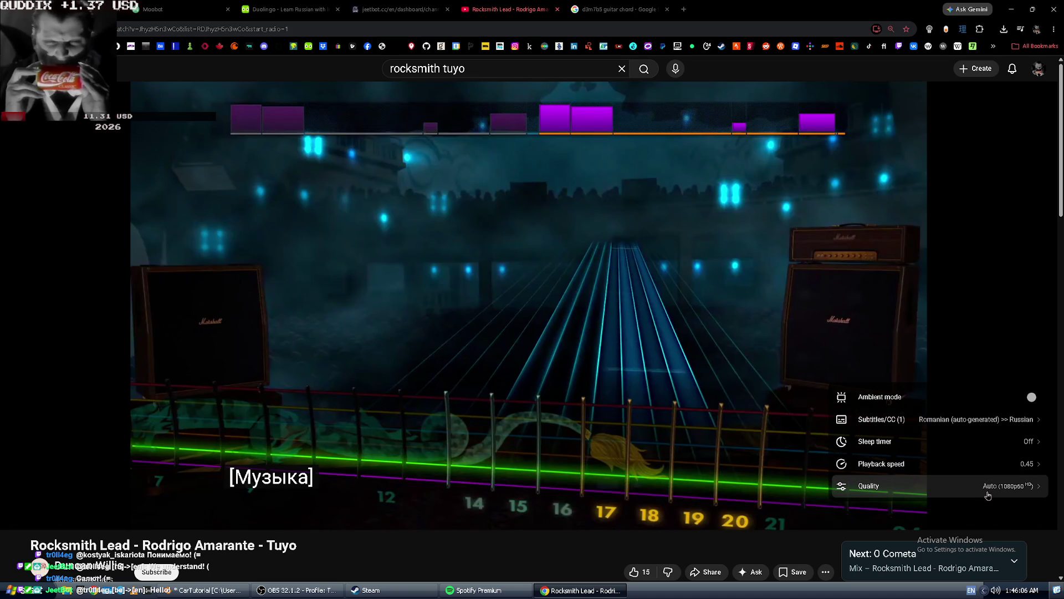
left_click(973, 516)
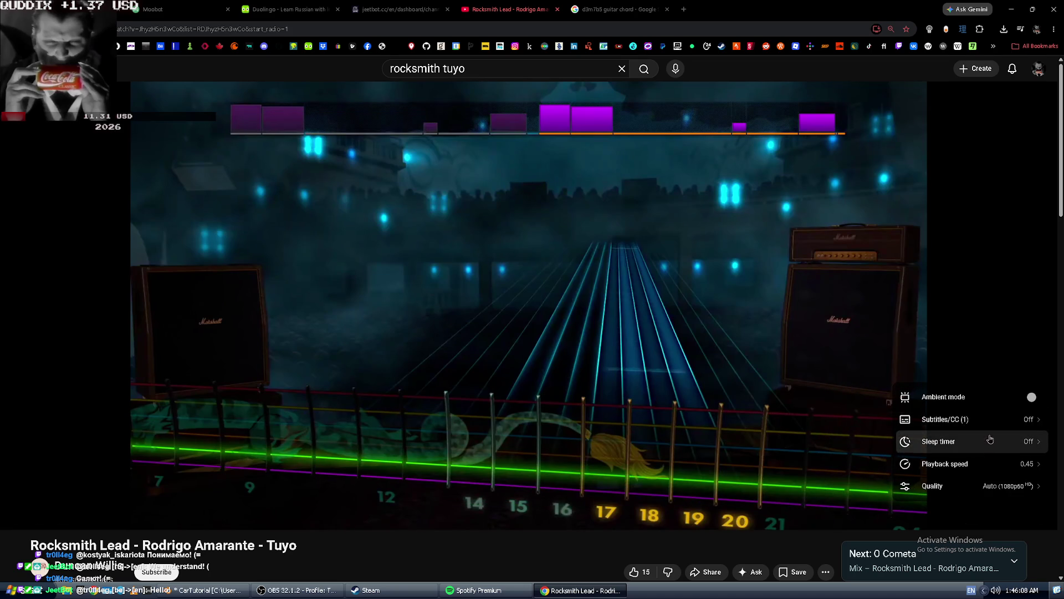
left_click(990, 440)
left_click(958, 328)
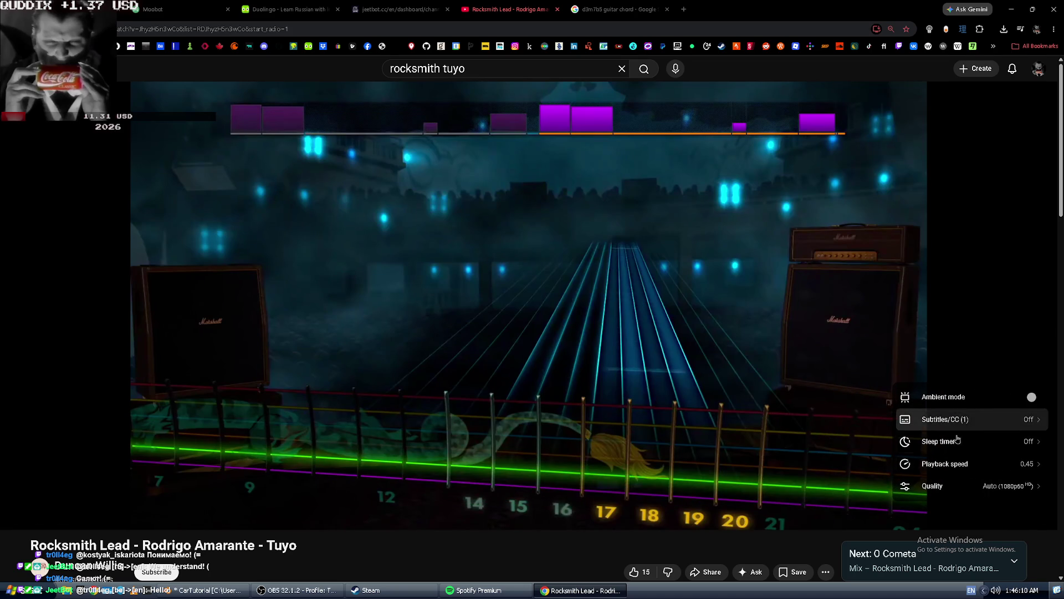
left_click(956, 457)
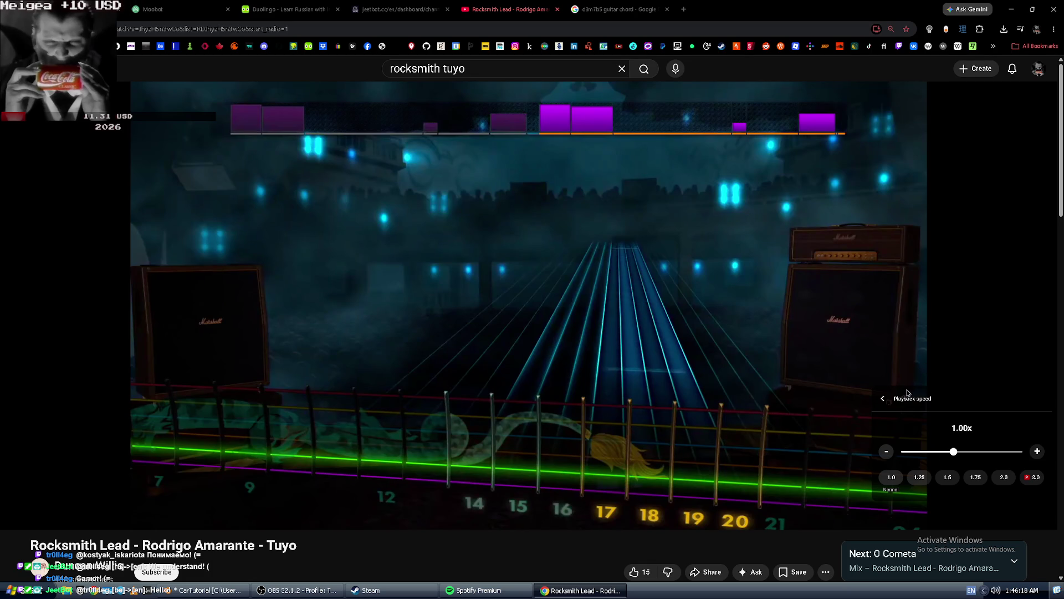
Delete 'rocksmith' from the current YouTube search query.
left_click(443, 68)
left_click_drag(443, 68, 361, 71)
key("BackSpace")
Search YouTube for 'chords tuyo' and open the How to play 'Tuyo' by Rodrigo Amarante lesson.
type("chord")
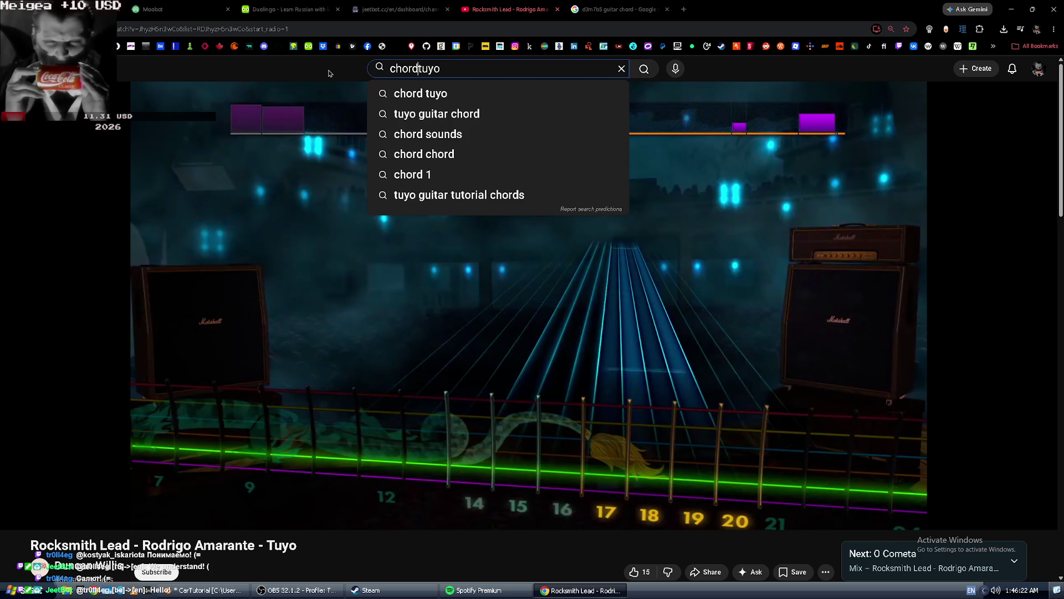
type("s")
key("Return")
key("alt+Tab")
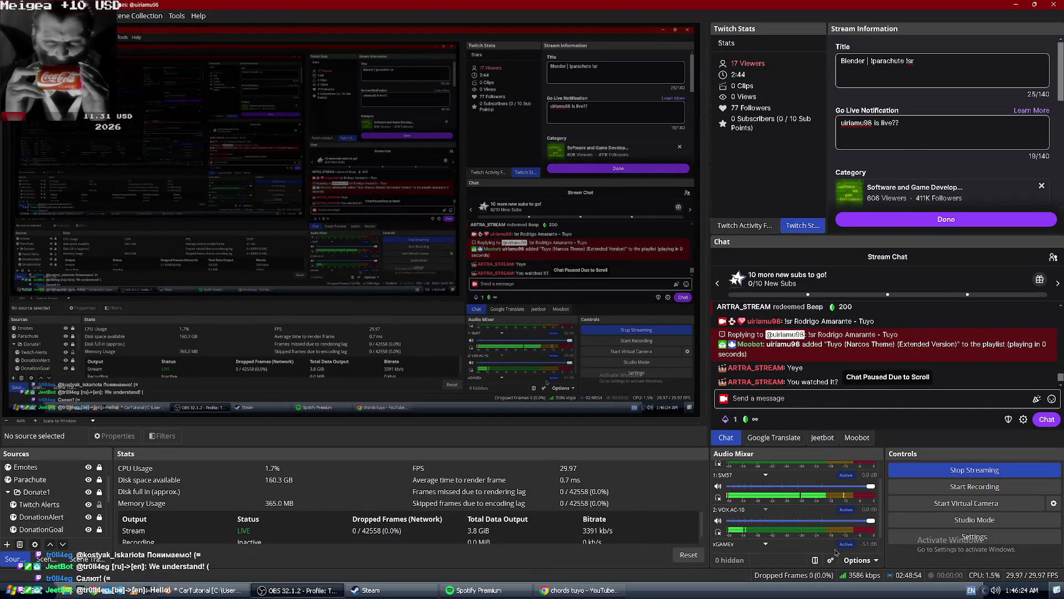
scroll(814, 513, "up", 1)
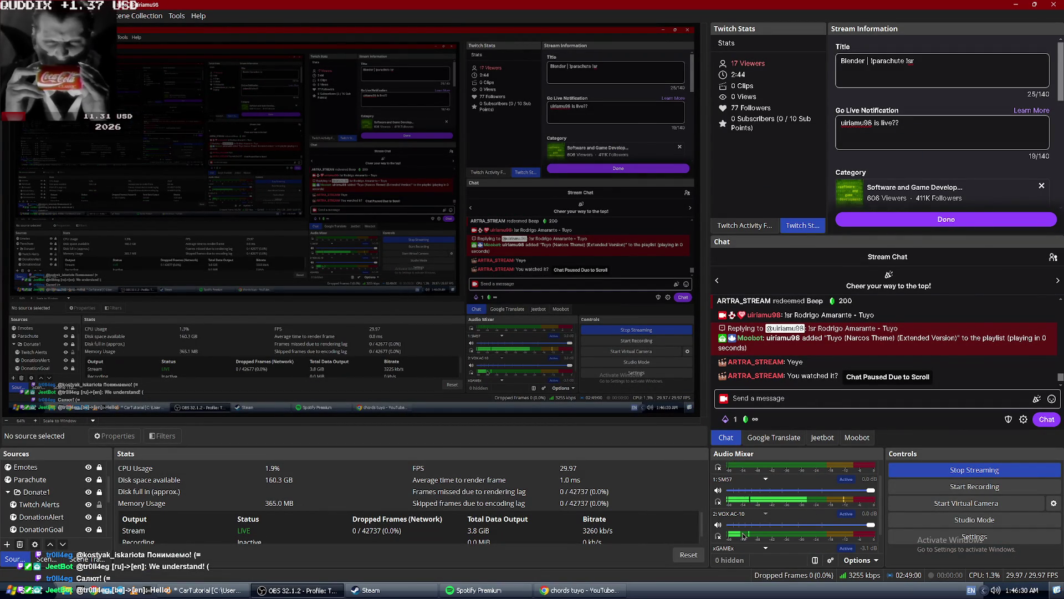
key("alt+Tab")
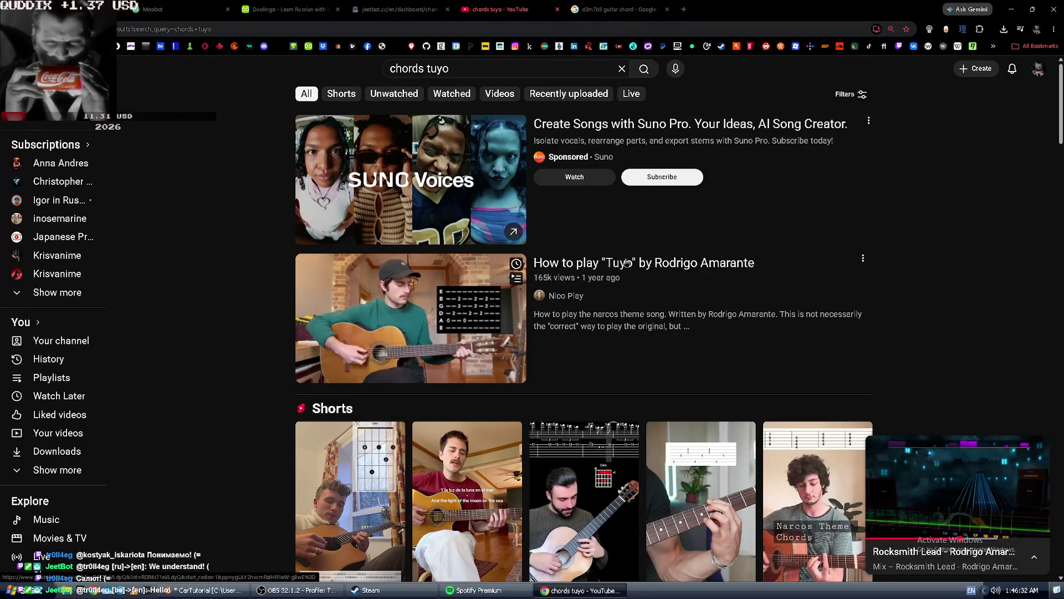
scroll(569, 366, "down", 3)
key("i")
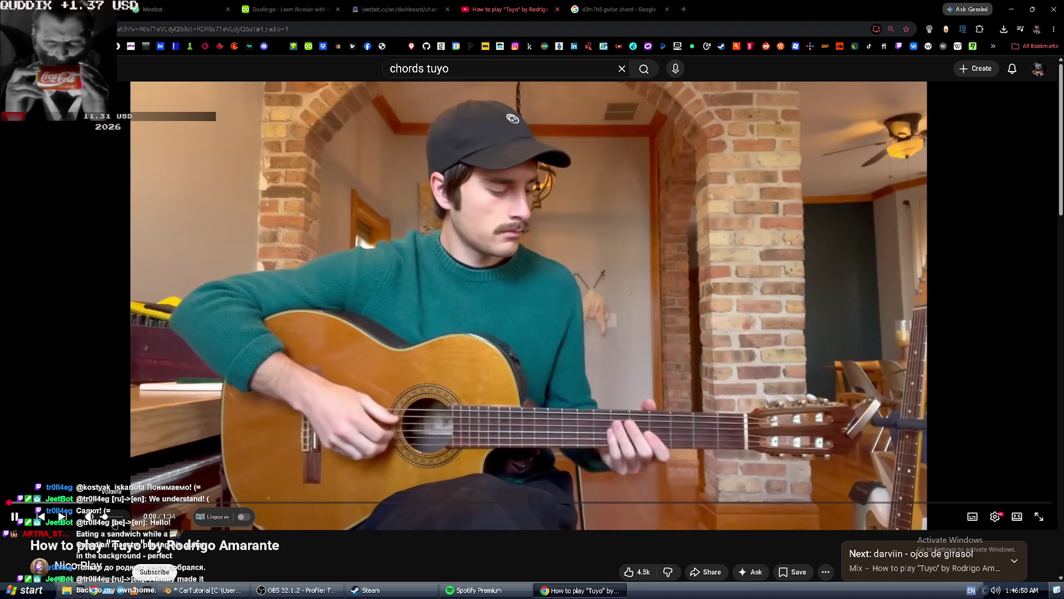
Play the Tuyo lesson in short bursts, pausing on the tab diagrams, then return to Blender.
key("space")
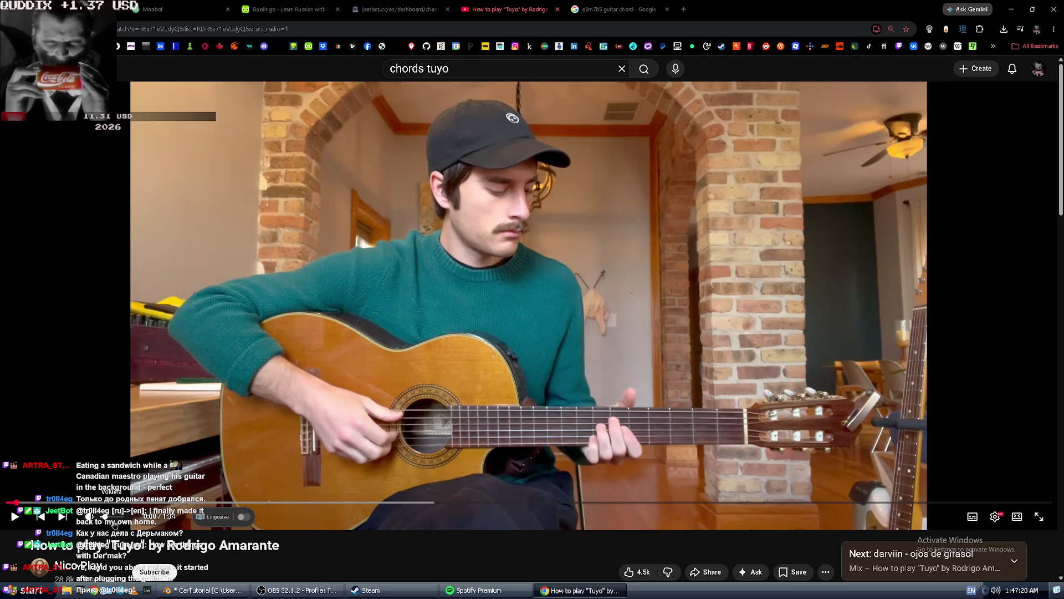
key("space")
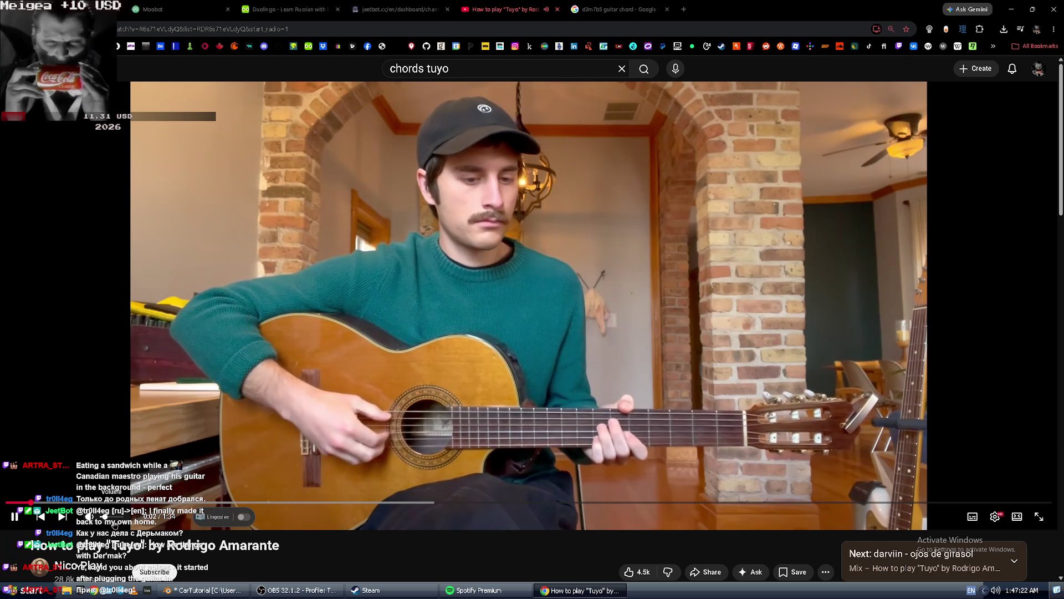
key("space")
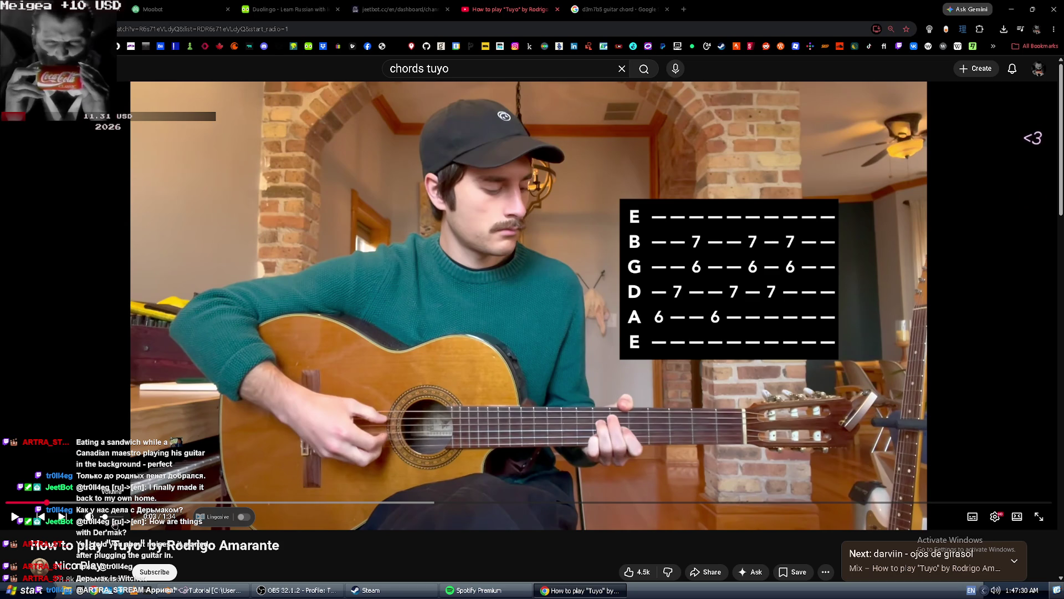
key("space")
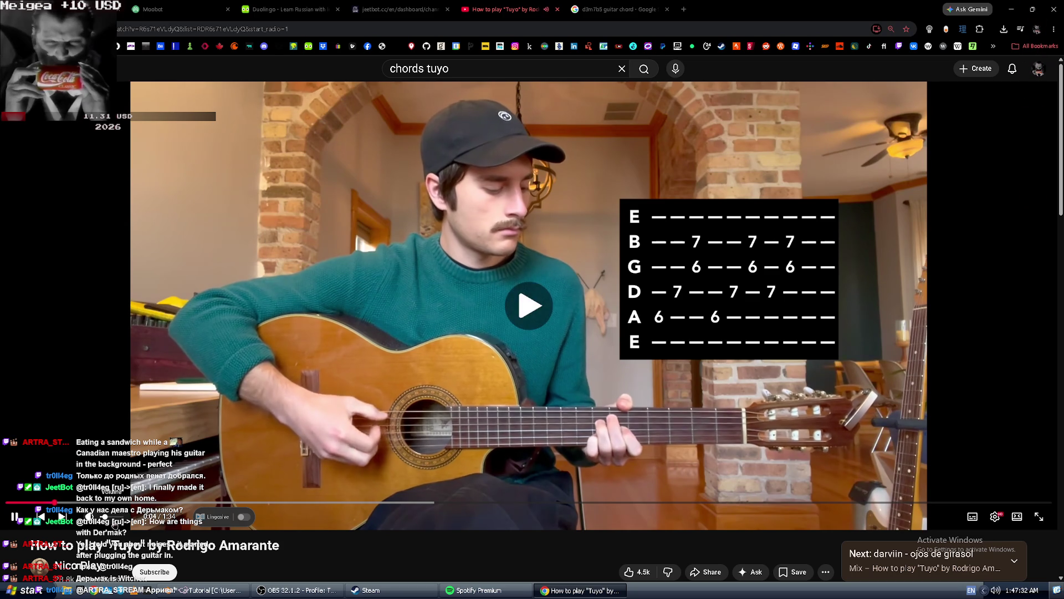
key("space")
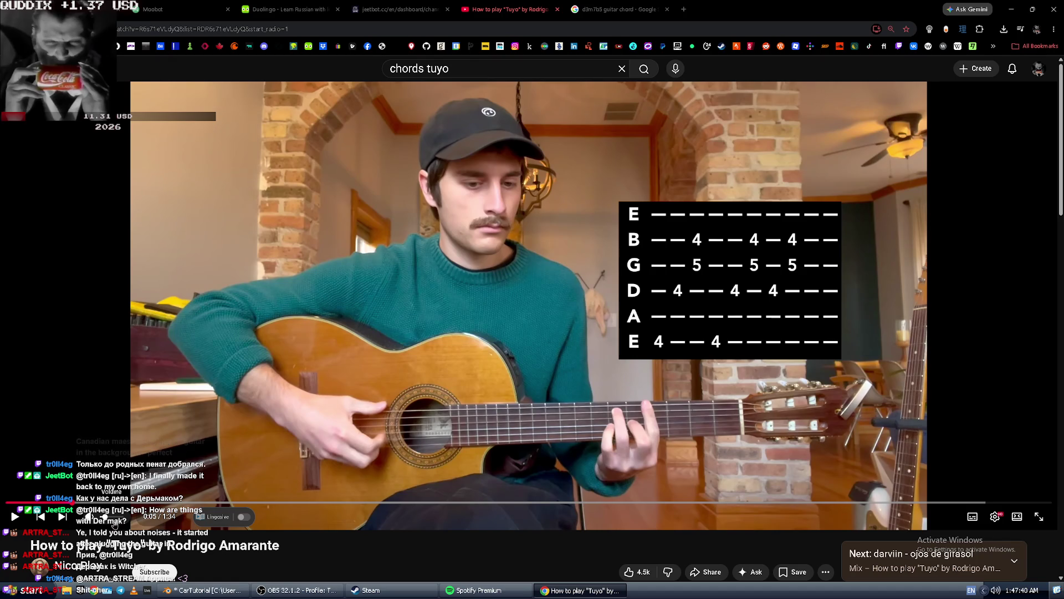
key("alt+Tab")
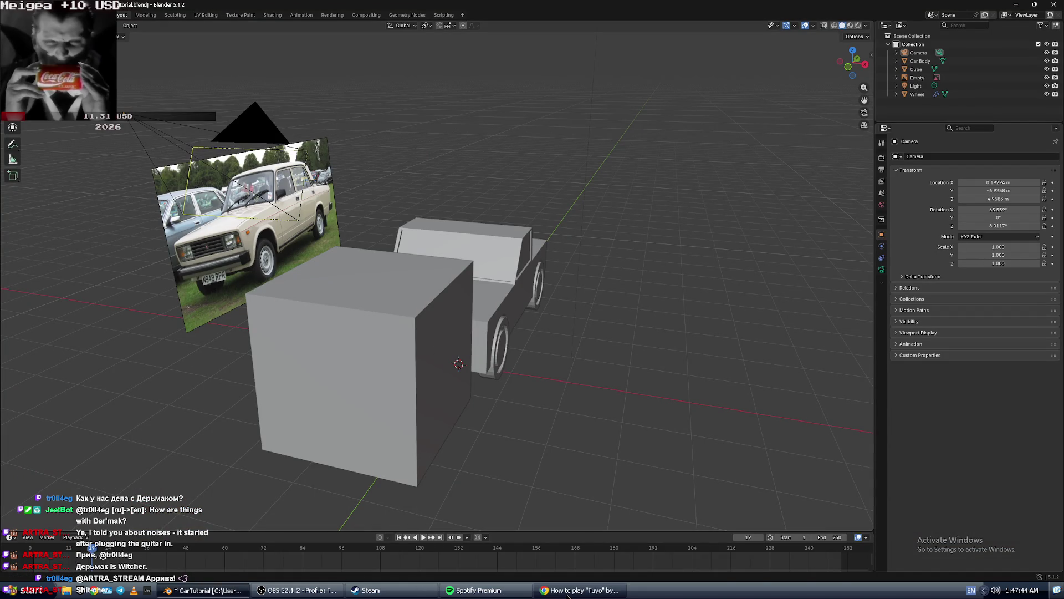
Close the d3m7b5 chord image search tab in the browser.
key("alt+Tab")
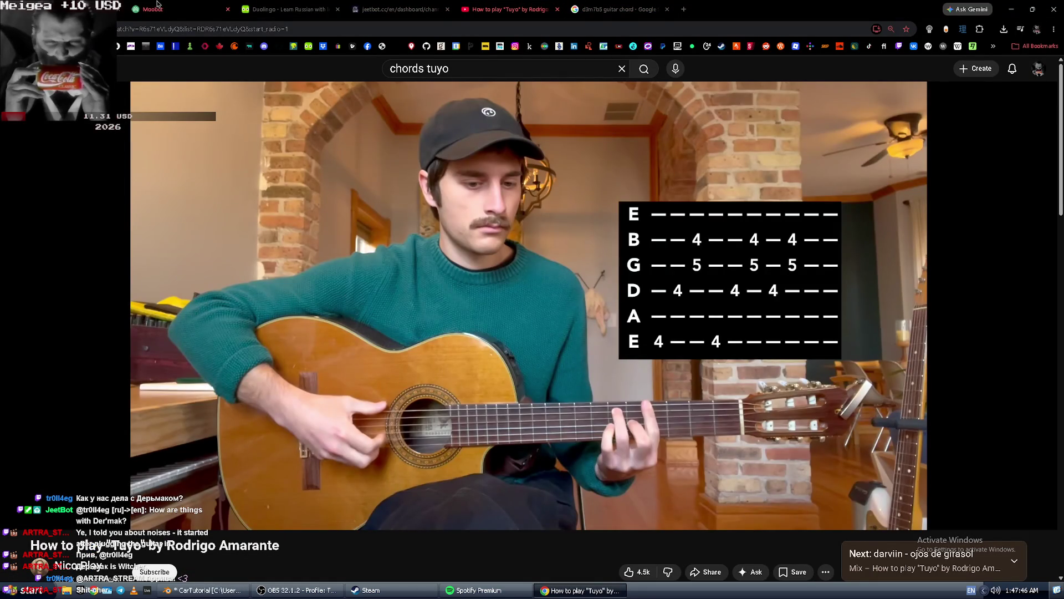
key("alt+Left")
left_click(626, 5)
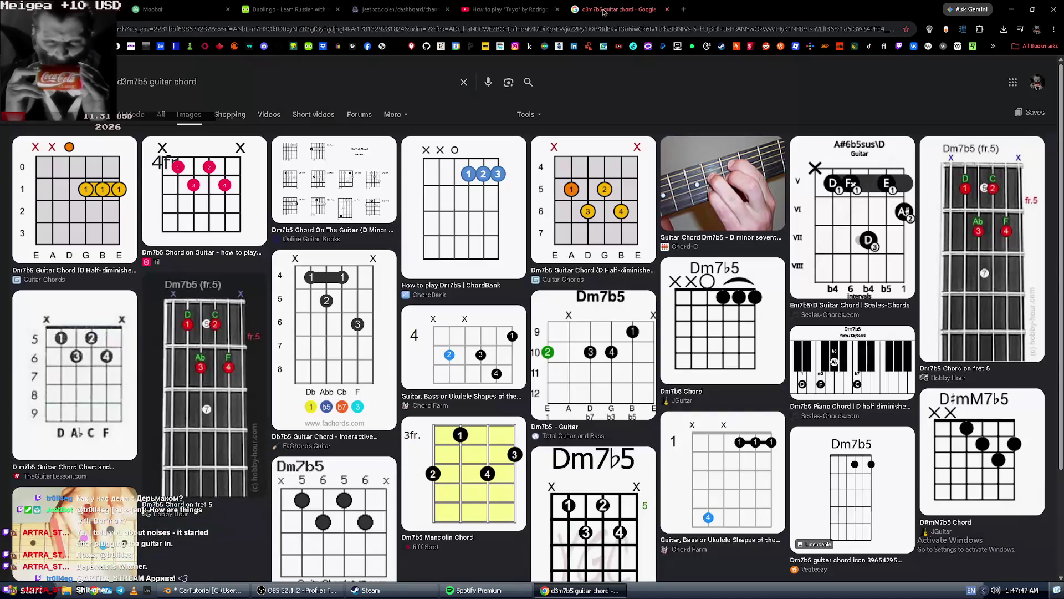
left_click(667, 10)
Switch the OBS chat dock from Jeetbot to the Moobot panel, then return to the Tuyo lesson.
left_click(476, 590)
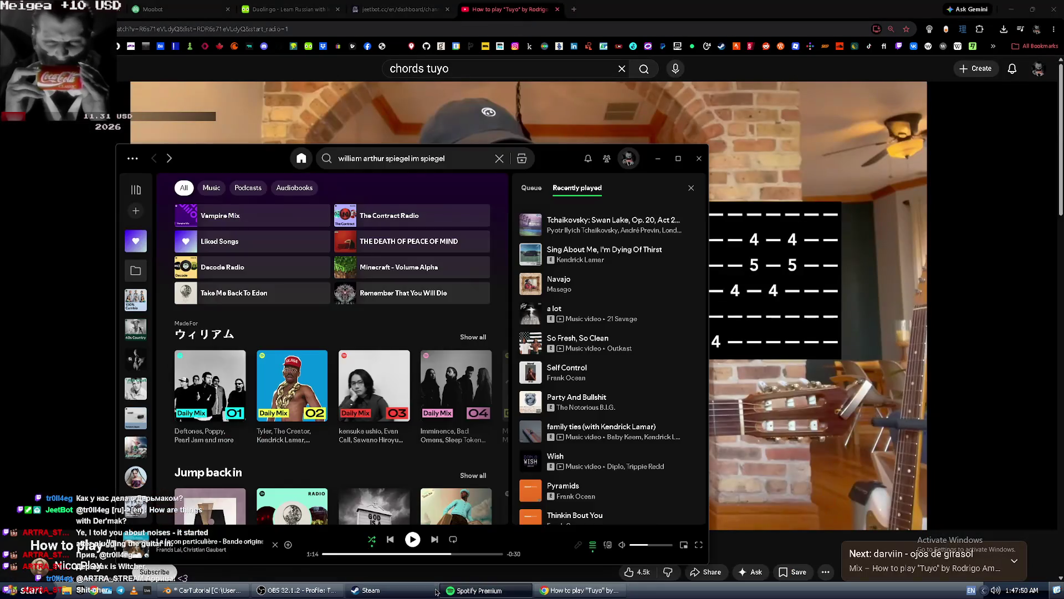
left_click(347, 594)
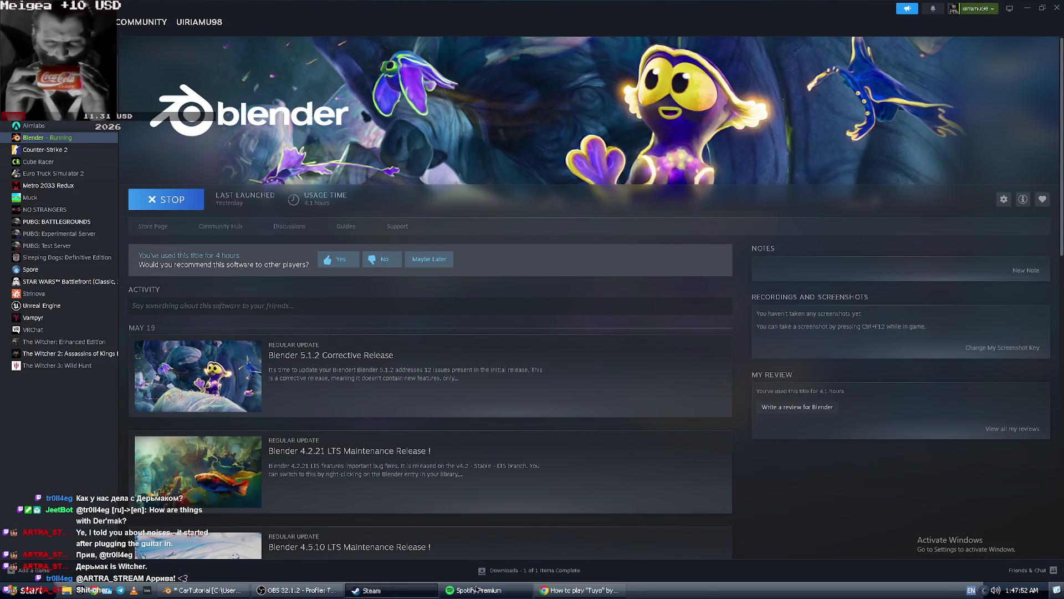
left_click(477, 590)
left_click(299, 590)
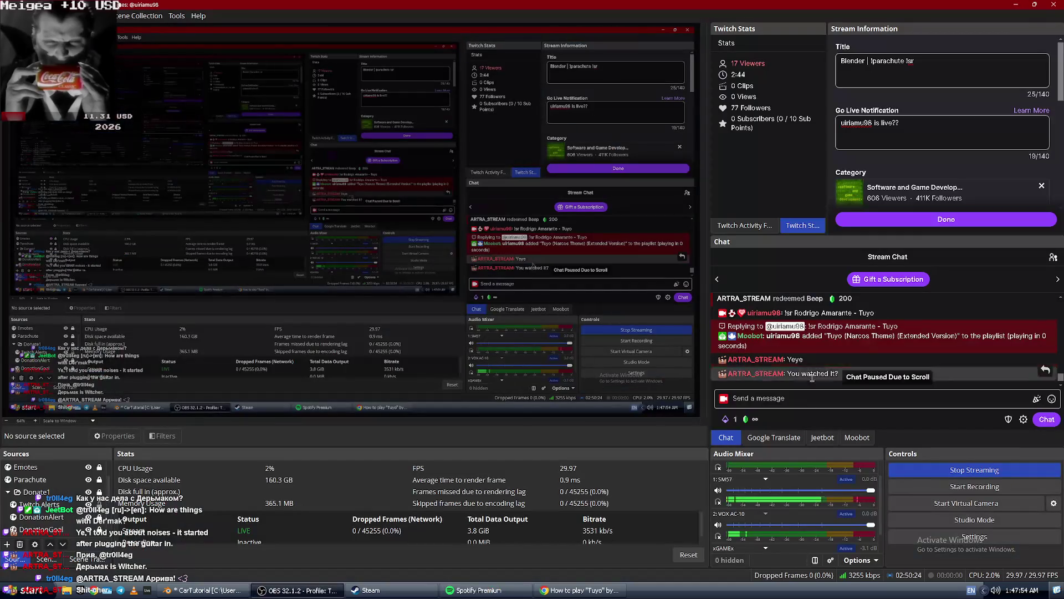
left_click(823, 438)
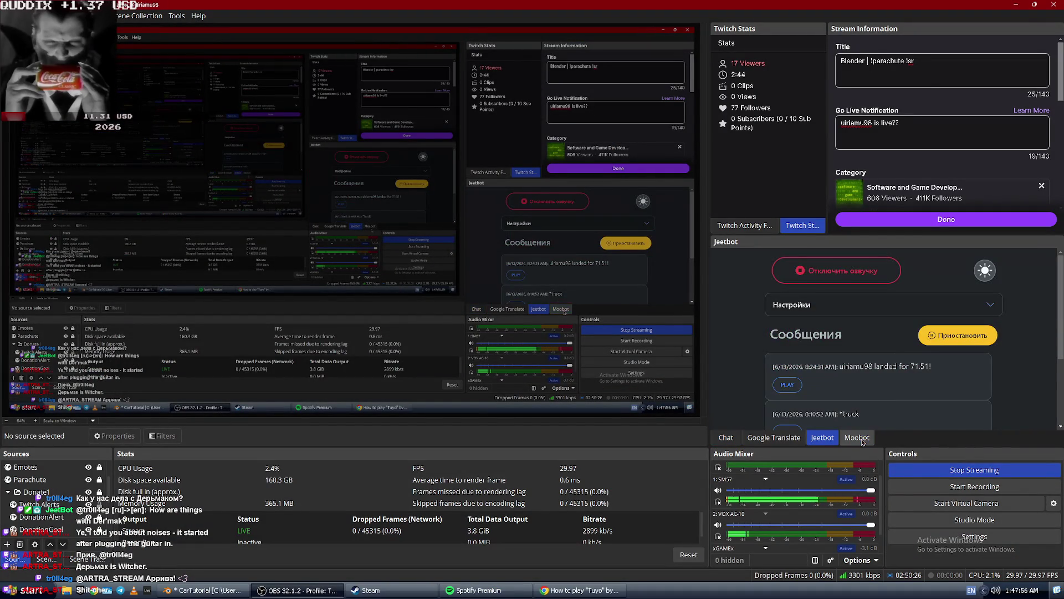
left_click(858, 438)
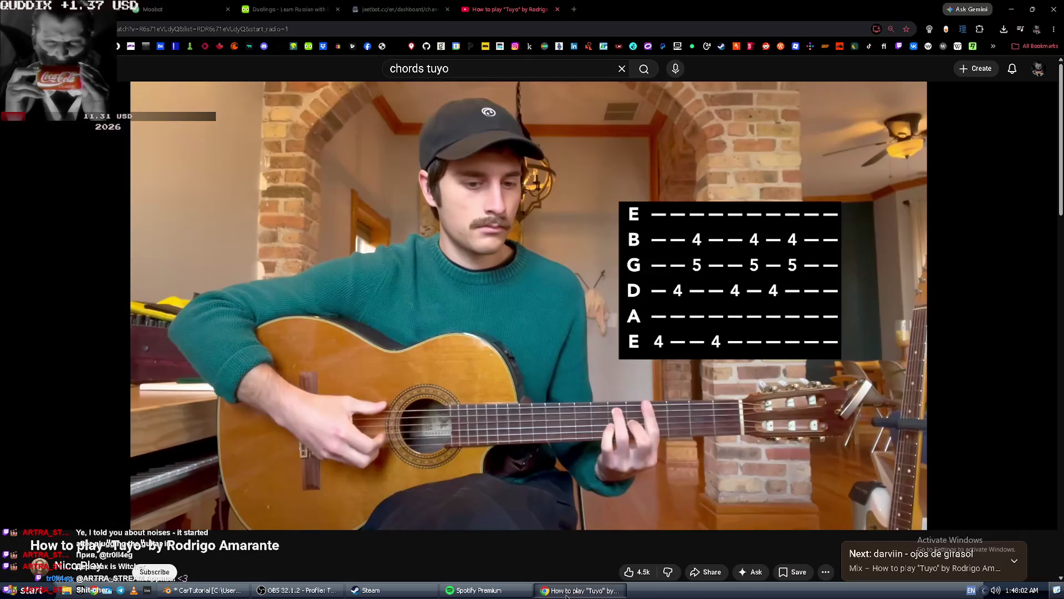
left_click(567, 590)
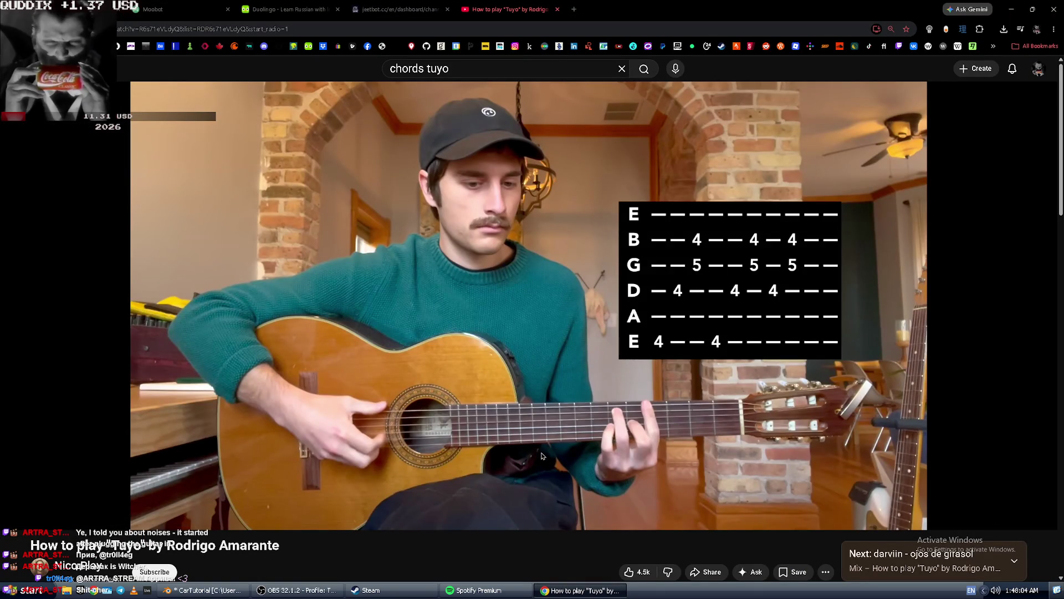